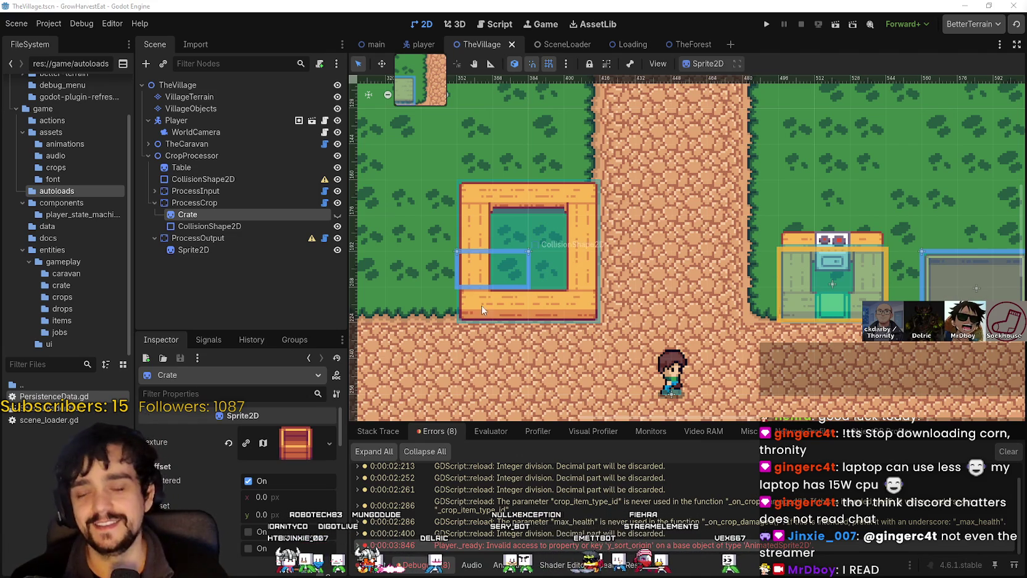
Inspect the ProcessCrop and ProcessOutput nodes and switch the editor to move mode
{"action": "scroll", "coordinate": [484, 290], "scroll_direction": "left", "scroll_amount": 3}
{"action": "scroll", "coordinate": [488, 272], "scroll_direction": "up", "scroll_amount": 2}
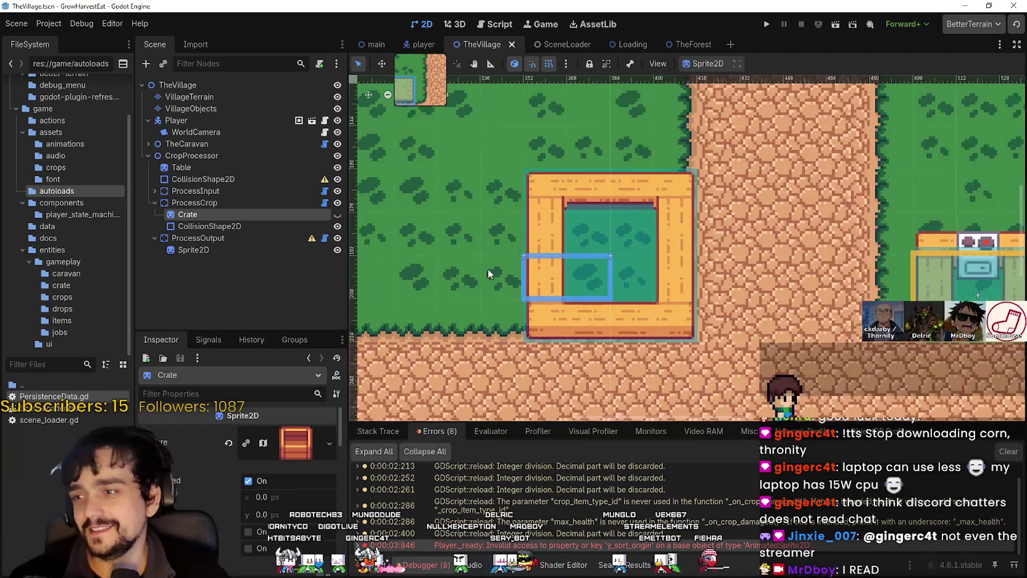
{"action": "scroll", "coordinate": [487, 269], "scroll_direction": "up", "scroll_amount": 1}
{"action": "left_click", "coordinate": [204, 202]}
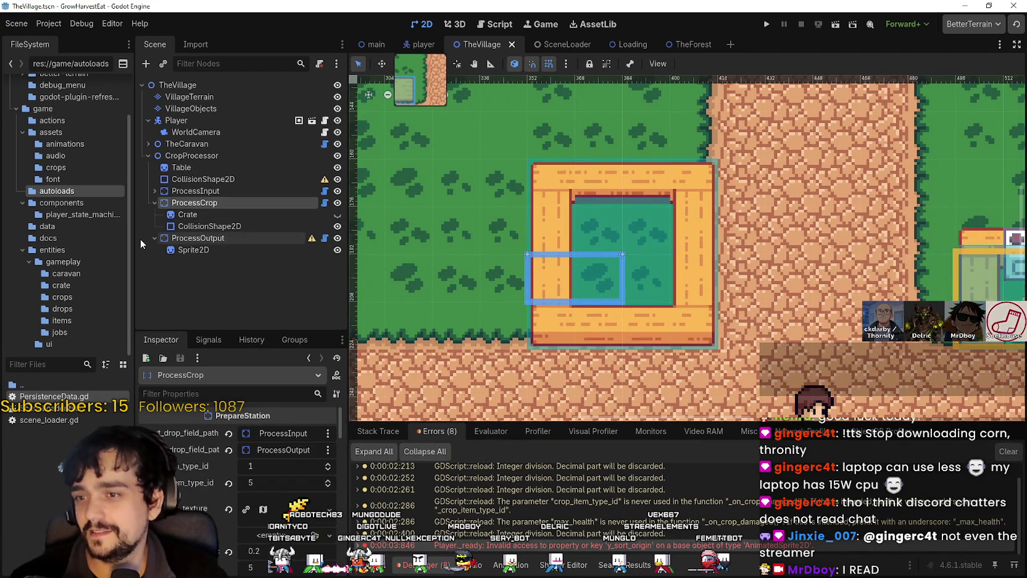
{"action": "left_click", "coordinate": [186, 238]}
{"action": "scroll", "coordinate": [625, 282], "scroll_direction": "down", "scroll_amount": 1}
{"action": "scroll", "coordinate": [537, 255], "scroll_direction": "up", "scroll_amount": 2}
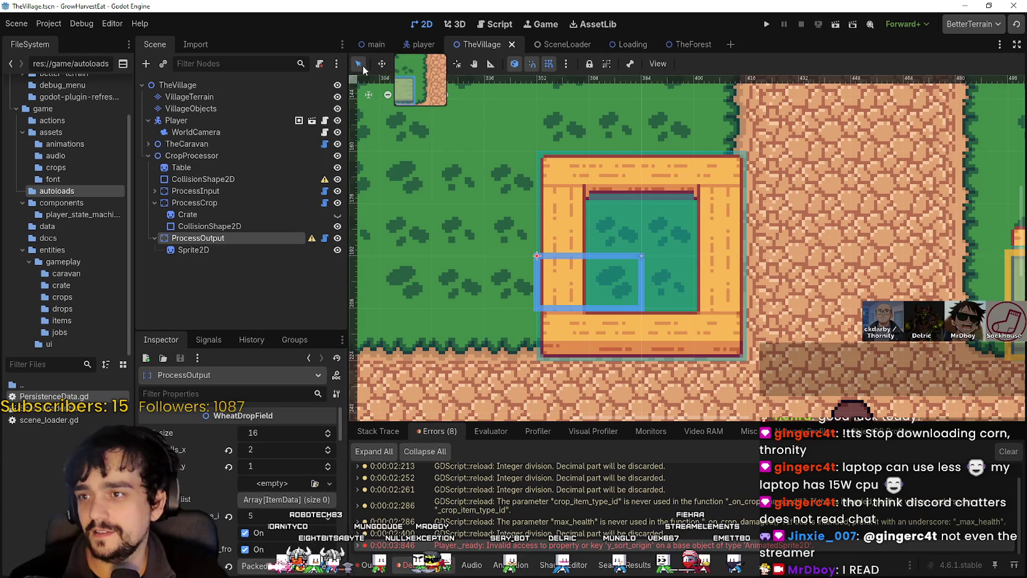
{"action": "left_click", "coordinate": [384, 64]}
{"action": "scroll", "coordinate": [573, 297], "scroll_direction": "up", "scroll_amount": 2}
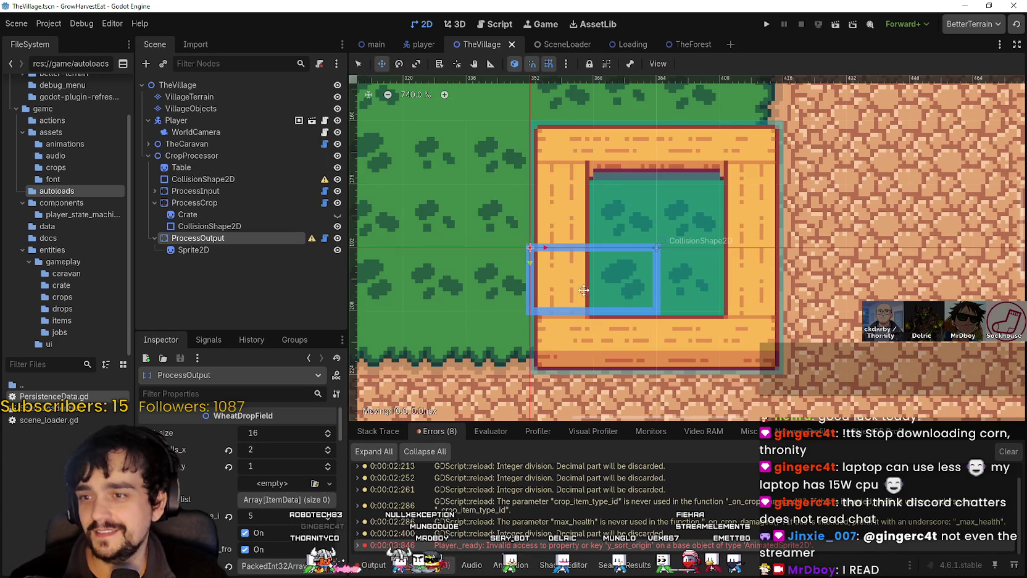
Adjust the viewport and select the sprite inside ProcessOutput
{"action": "left_click_drag", "start_coordinate": [587, 304], "coordinate": [587, 303]}
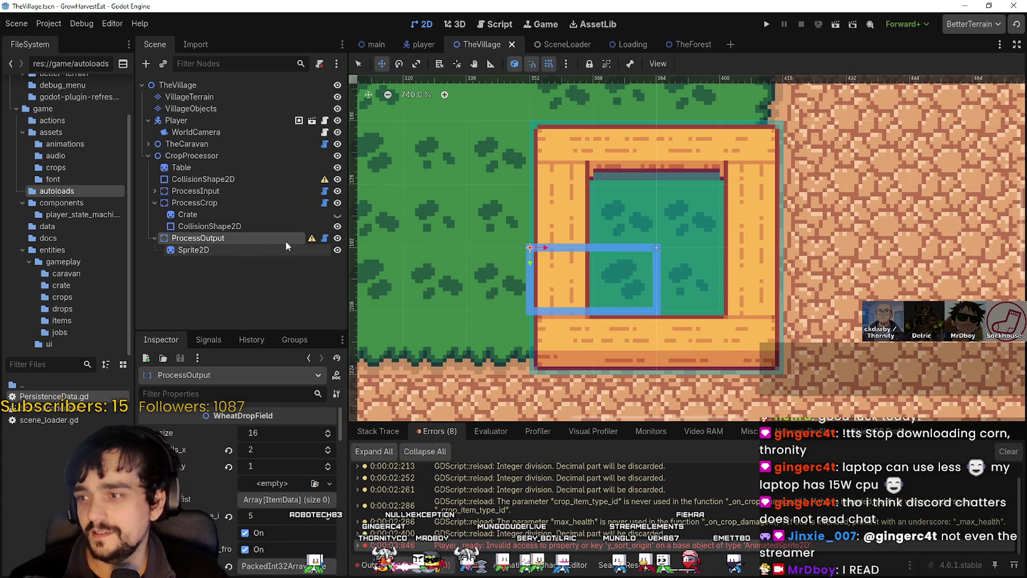
{"action": "scroll", "coordinate": [540, 257], "scroll_direction": "down", "scroll_amount": 2}
{"action": "scroll", "coordinate": [541, 257], "scroll_direction": "up", "scroll_amount": 1}
{"action": "scroll", "coordinate": [538, 262], "scroll_direction": "up", "scroll_amount": 1}
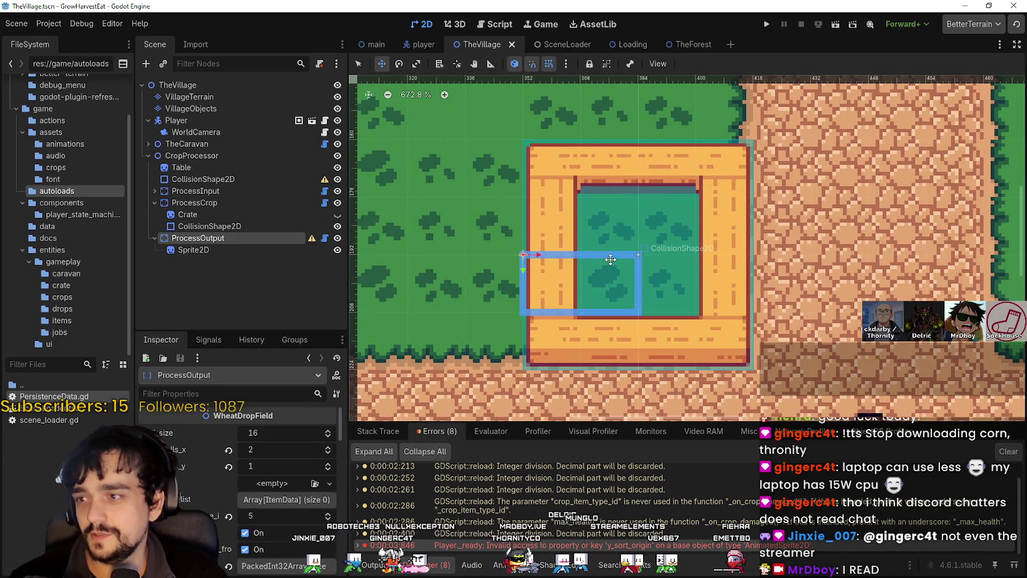
{"action": "left_click_drag", "start_coordinate": [644, 264], "coordinate": [614, 262]}
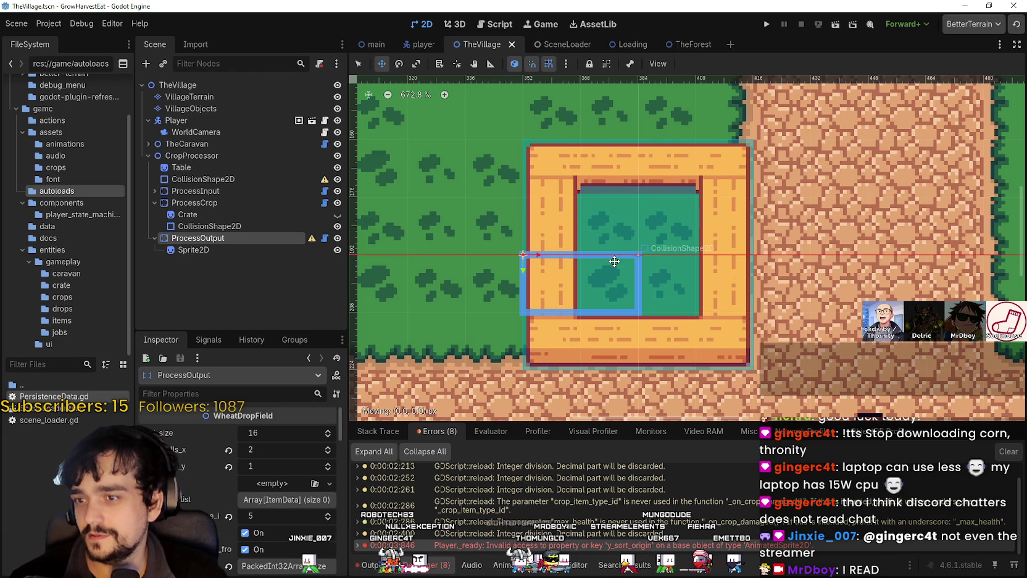
{"action": "left_click", "coordinate": [226, 251]}
{"action": "scroll", "coordinate": [432, 185], "scroll_direction": "down", "scroll_amount": 6}
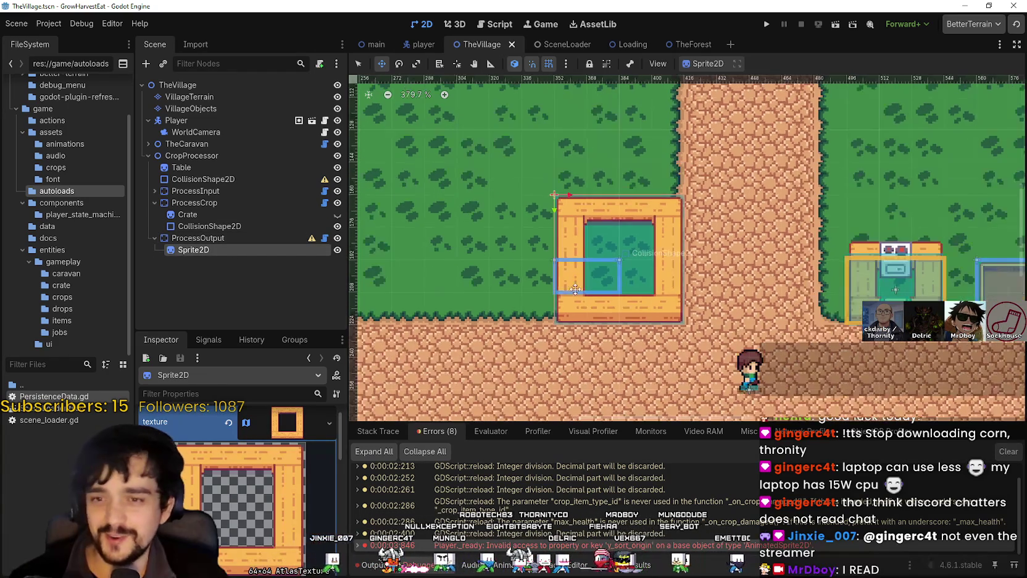
{"action": "scroll", "coordinate": [395, 234], "scroll_direction": "up", "scroll_amount": 2}
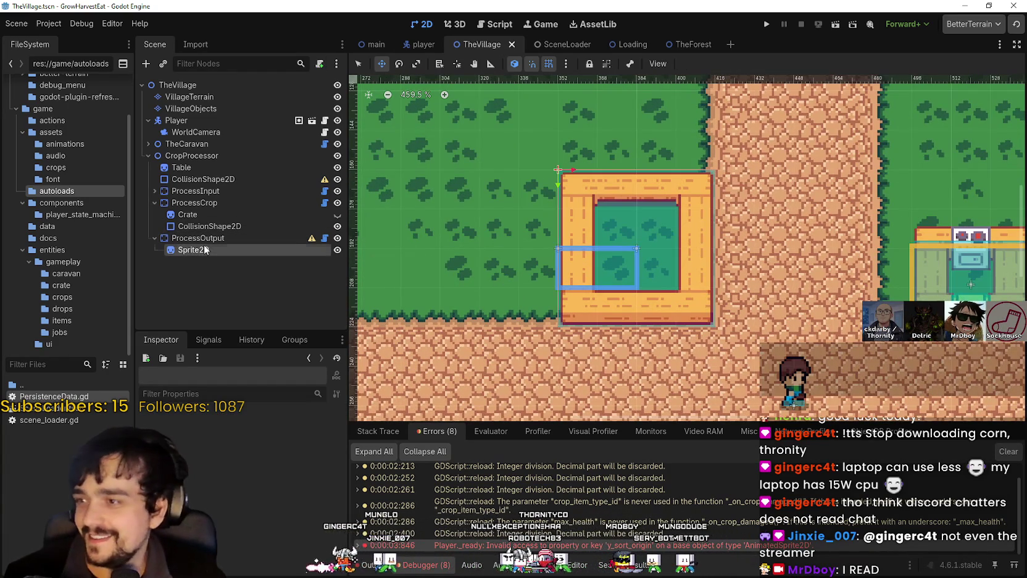
Move the sprite out of ProcessOutput to sit under CropProcessor below Table
{"action": "left_click_drag", "start_coordinate": [198, 254], "coordinate": [238, 171]}
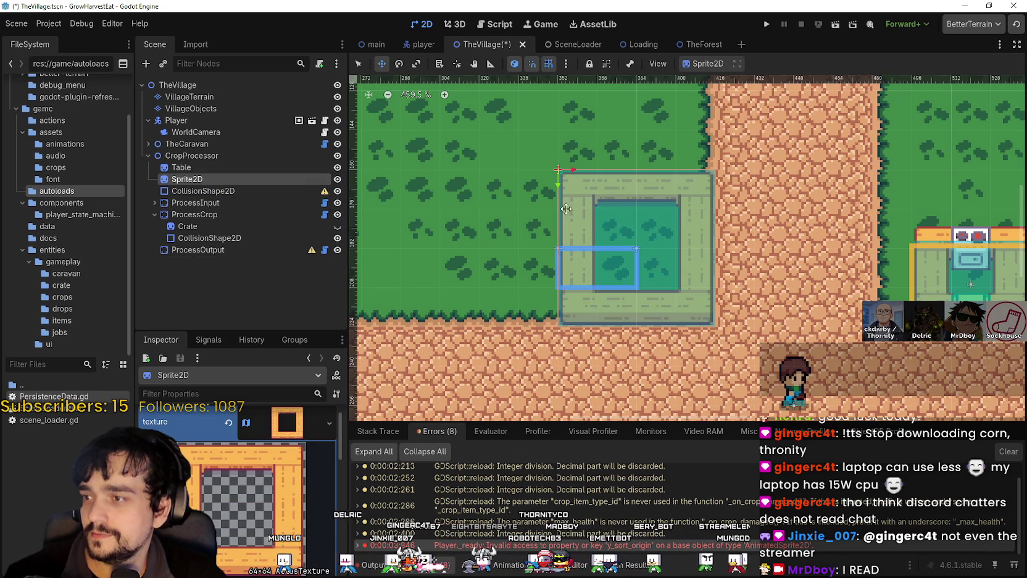
{"action": "scroll", "coordinate": [684, 322], "scroll_direction": "down", "scroll_amount": 2}
{"action": "scroll", "coordinate": [695, 306], "scroll_direction": "up", "scroll_amount": 4}
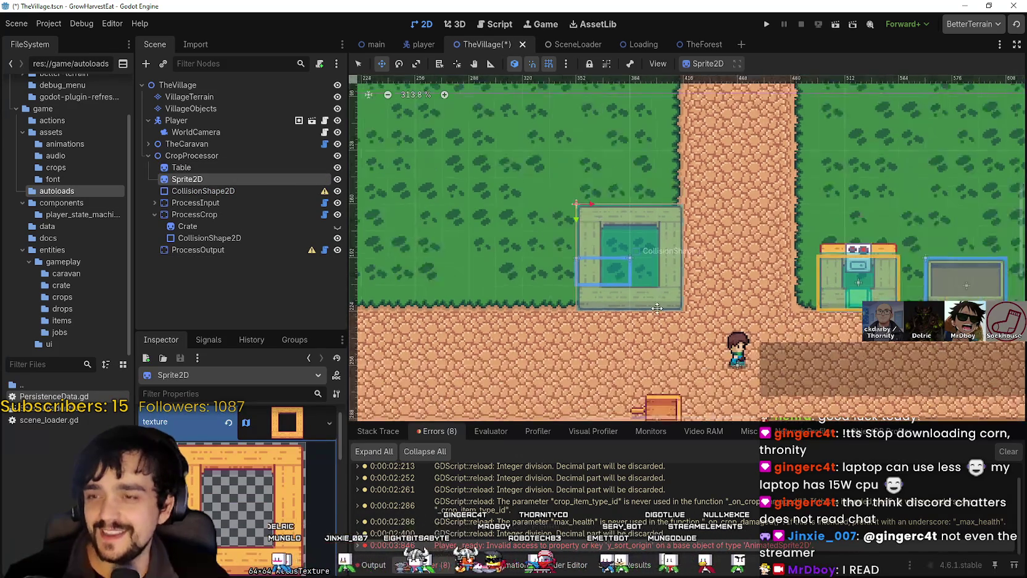
{"action": "scroll", "coordinate": [610, 283], "scroll_direction": "down", "scroll_amount": 6}
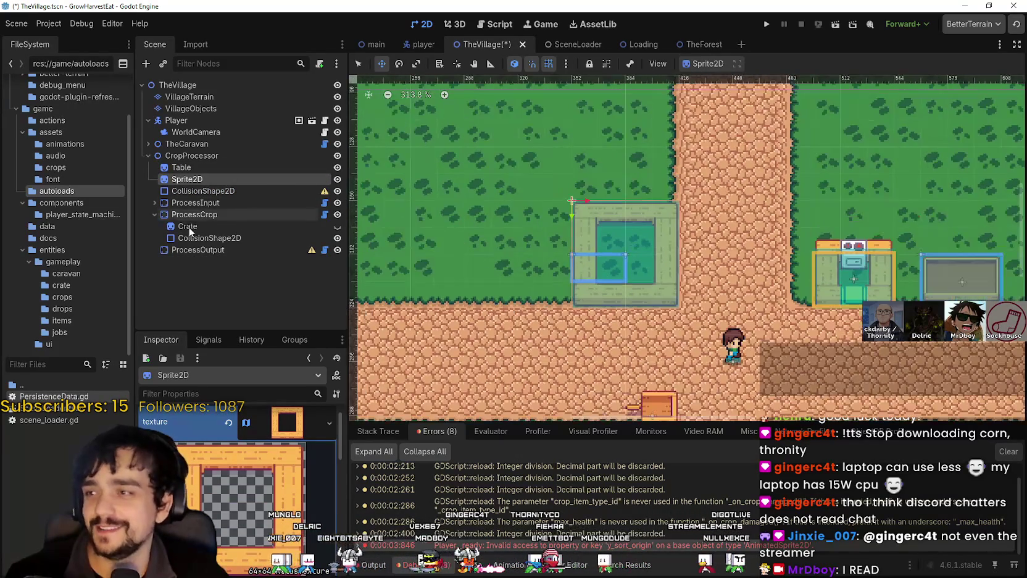
{"action": "left_click", "coordinate": [199, 235]}
{"action": "left_click", "coordinate": [192, 226]}
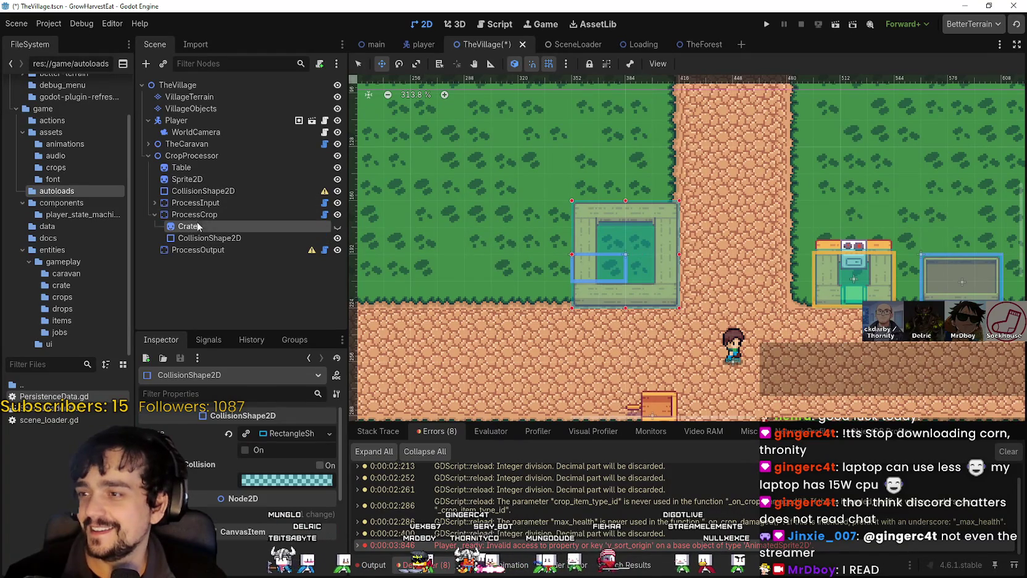
Rename the moved sprite node to Market
{"action": "double_click", "coordinate": [205, 179]}
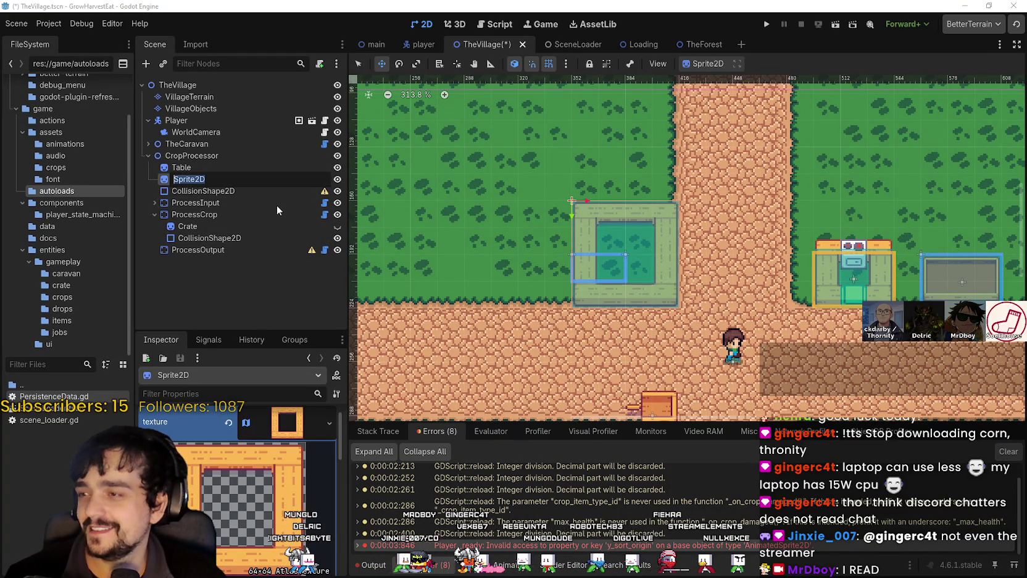
{"action": "type", "text": "Market"}
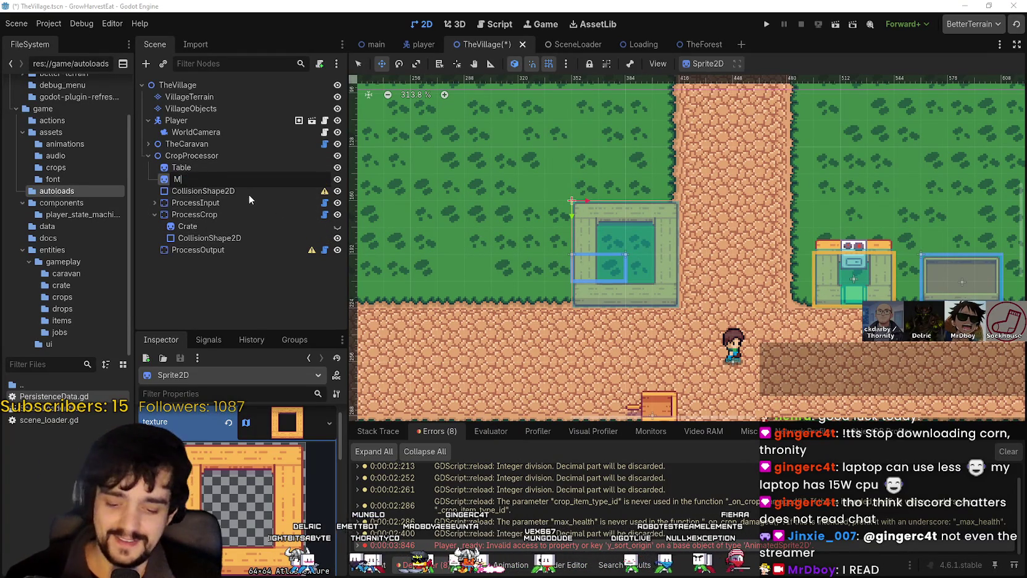
{"action": "key", "text": "Return"}
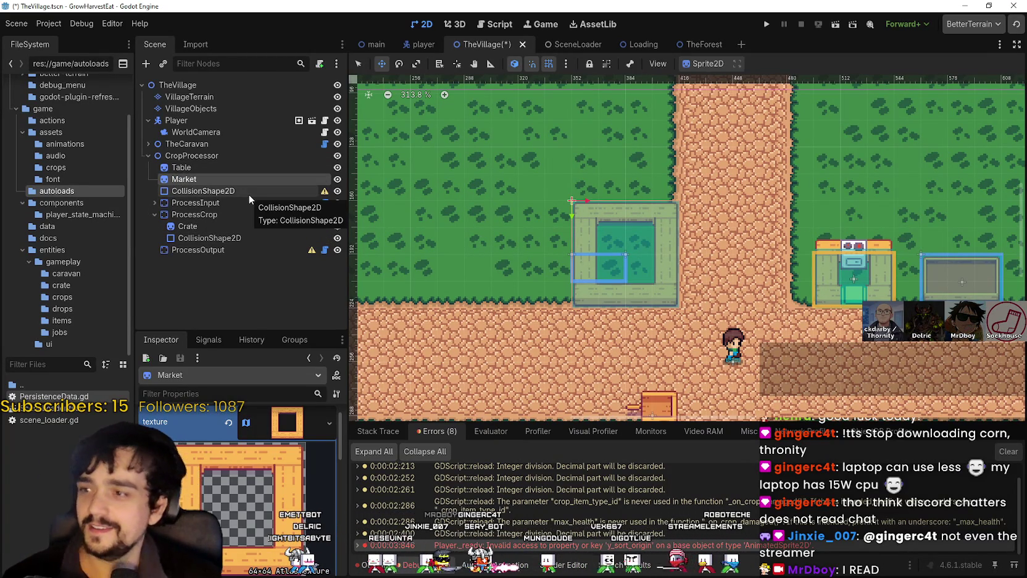
{"action": "scroll", "coordinate": [719, 321], "scroll_direction": "up", "scroll_amount": 1}
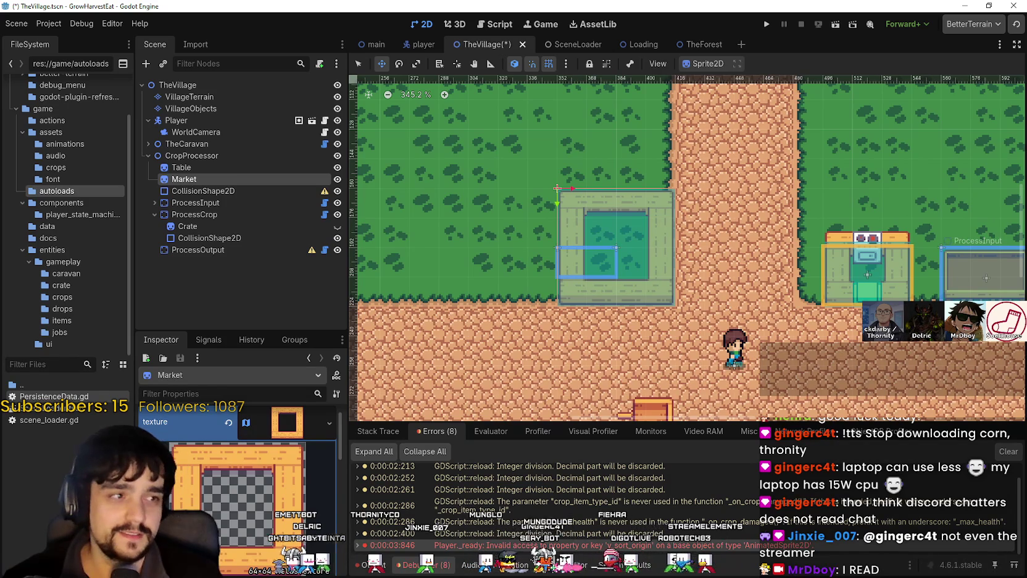
{"action": "scroll", "coordinate": [661, 267], "scroll_direction": "down", "scroll_amount": 2}
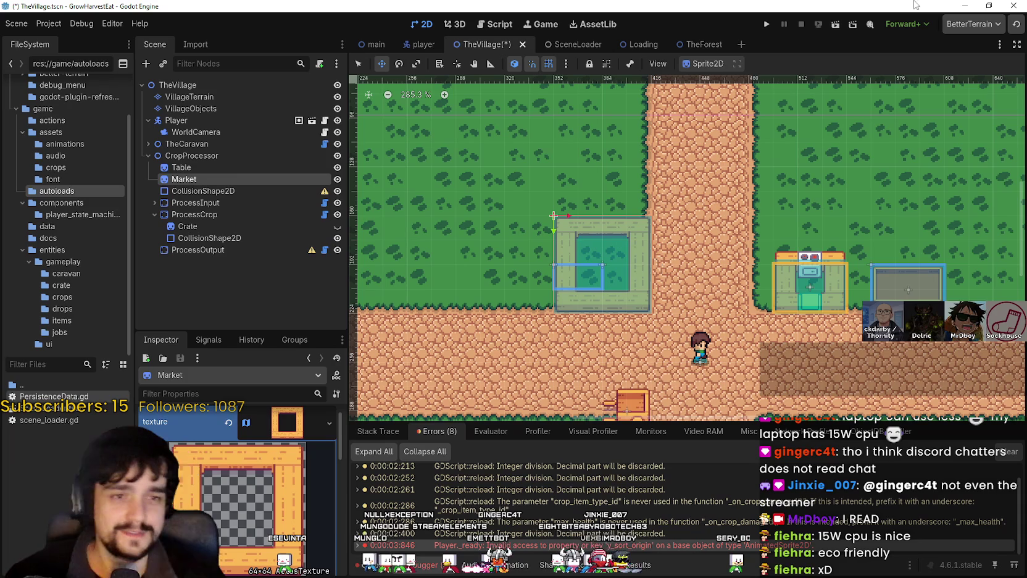
Save and launch the game, start a new game, run at 16.0x, then return to 1.0x
{"action": "left_click", "coordinate": [765, 25]}
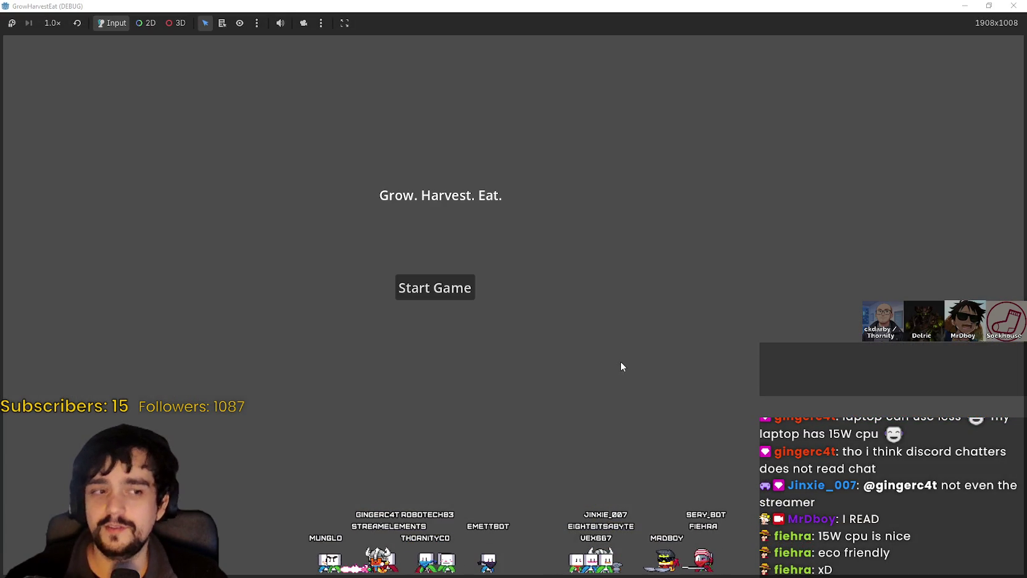
{"action": "left_click", "coordinate": [459, 290]}
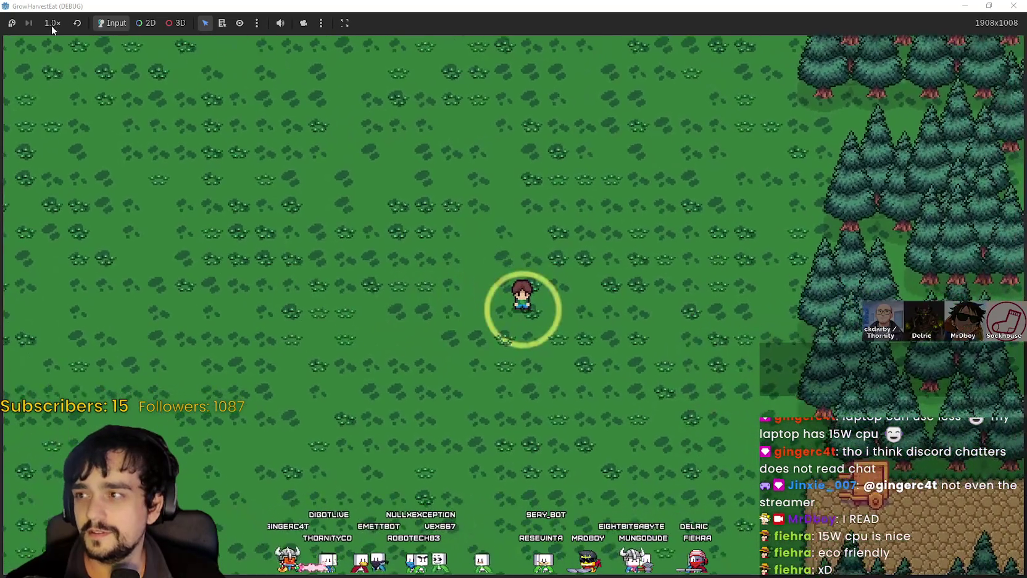
{"action": "left_click", "coordinate": [52, 24]}
{"action": "left_click", "coordinate": [87, 187]}
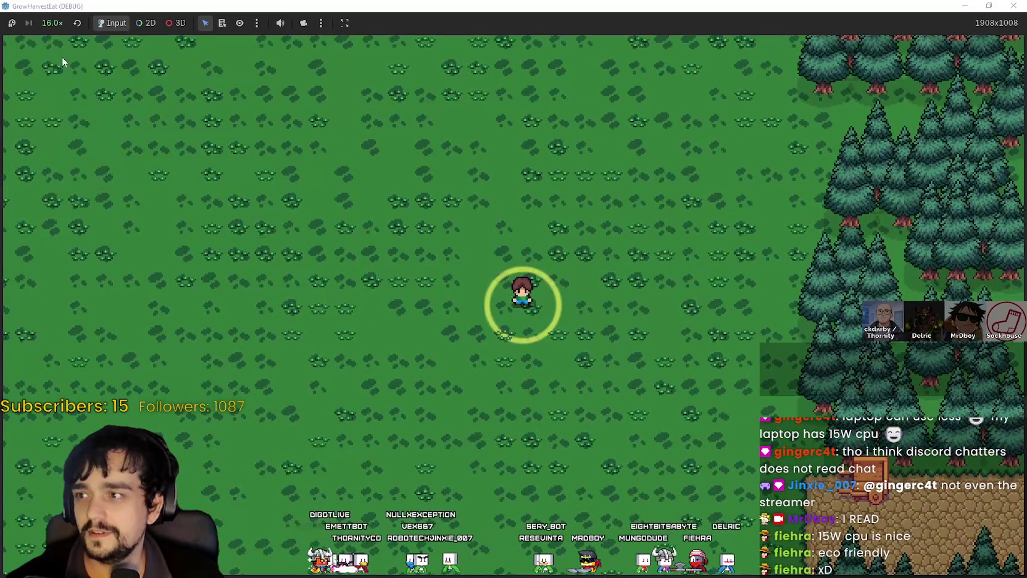
{"action": "left_click", "coordinate": [52, 23]}
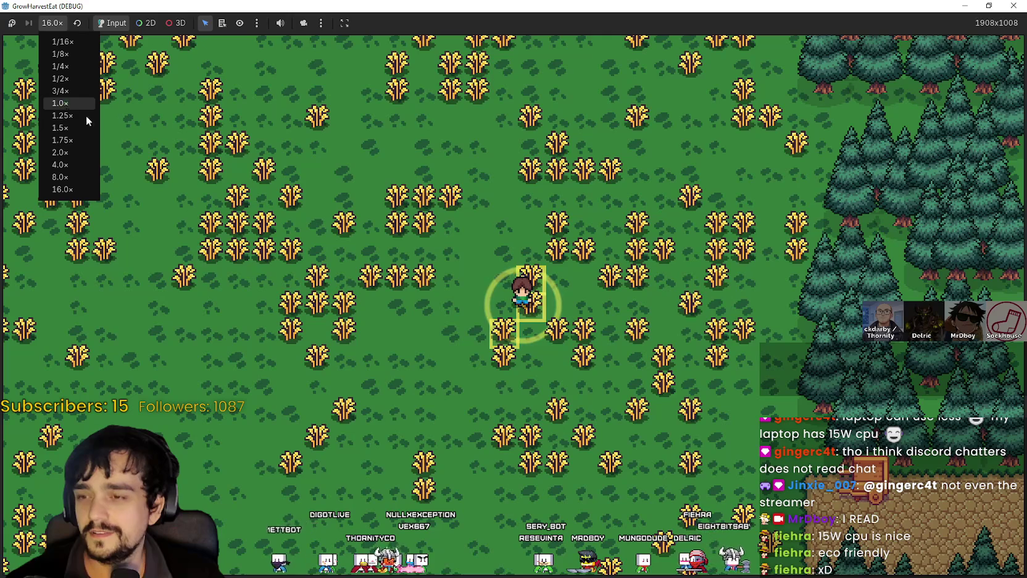
{"action": "left_click", "coordinate": [65, 103]}
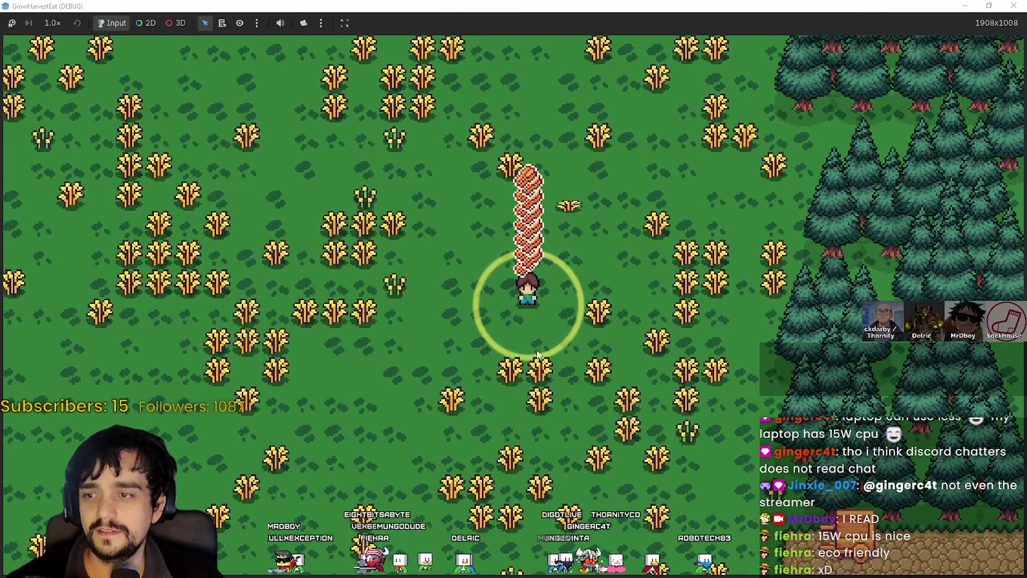
Walk up through the wheat field harvesting ripe wheat and picking up the drops
{"action": "scroll", "coordinate": [519, 313], "scroll_direction": "up", "scroll_amount": 2}
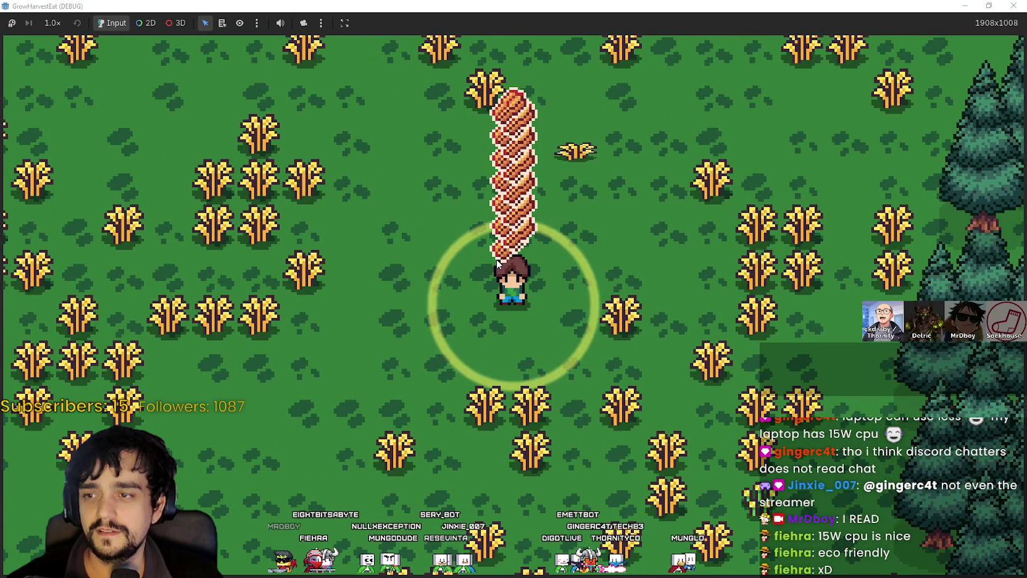
{"action": "key", "text": "w"}
{"action": "key", "text": "a"}
{"action": "scroll", "coordinate": [496, 258], "scroll_direction": "down", "scroll_amount": 2}
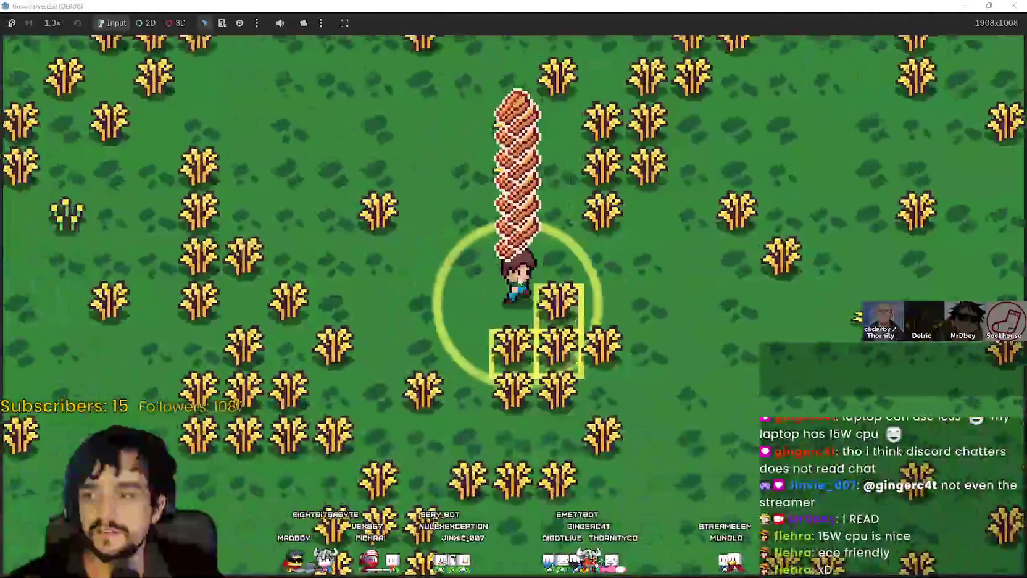
{"action": "scroll", "coordinate": [567, 342], "scroll_direction": "down", "scroll_amount": 2}
{"action": "scroll", "coordinate": [590, 316], "scroll_direction": "up", "scroll_amount": 4}
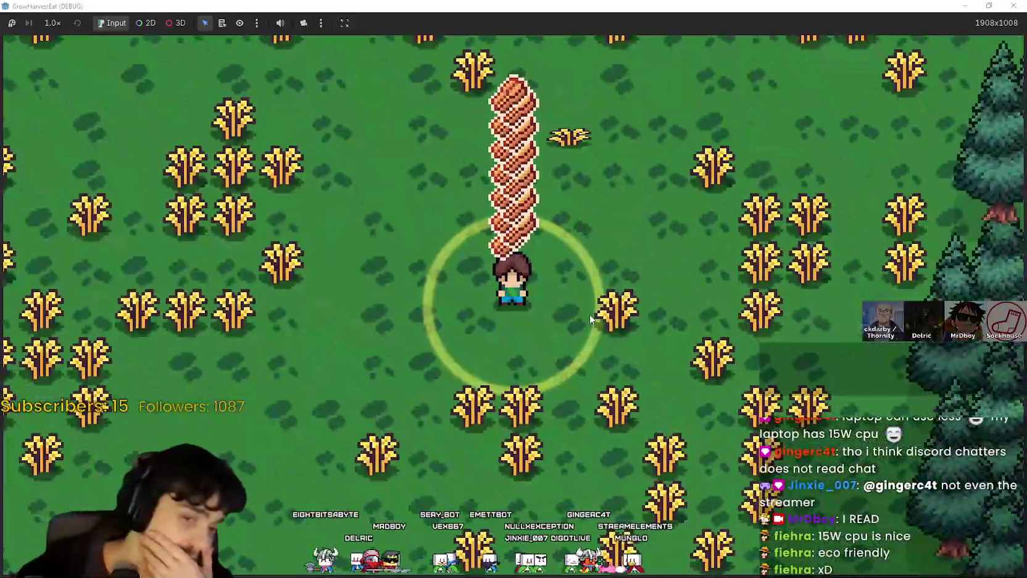
{"action": "key", "text": "w"}
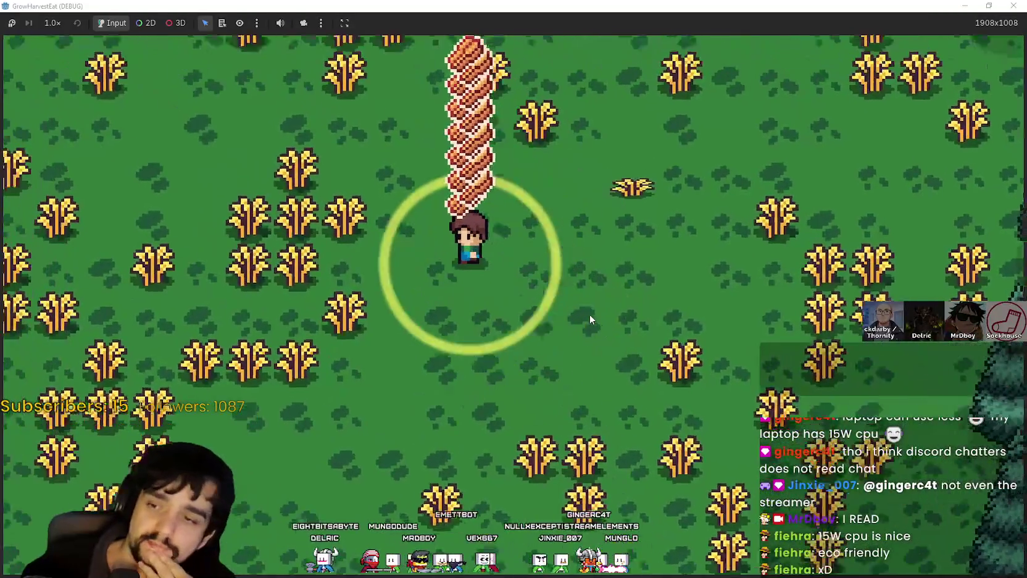
{"action": "key", "text": "a"}
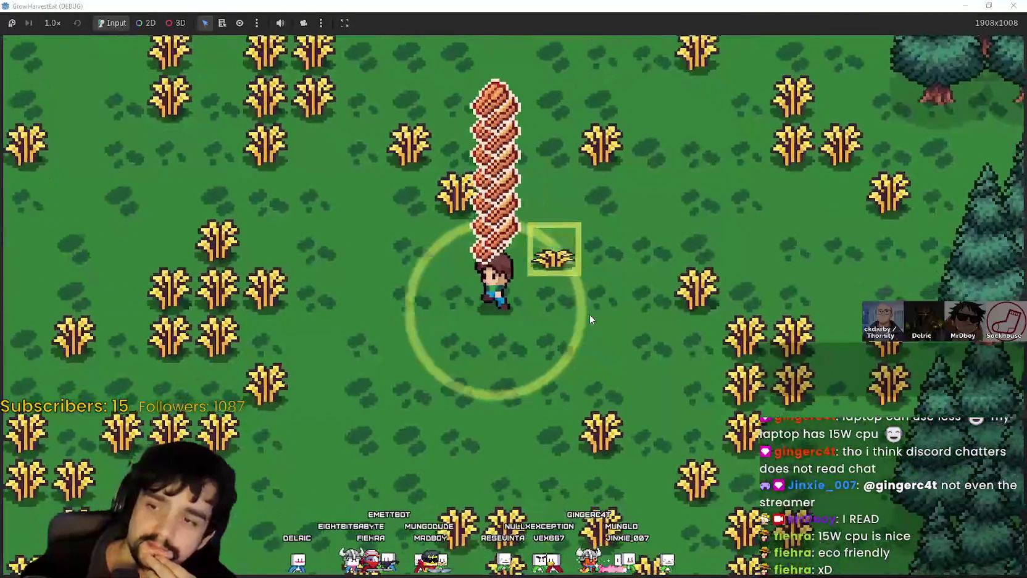
{"action": "key", "text": "d"}
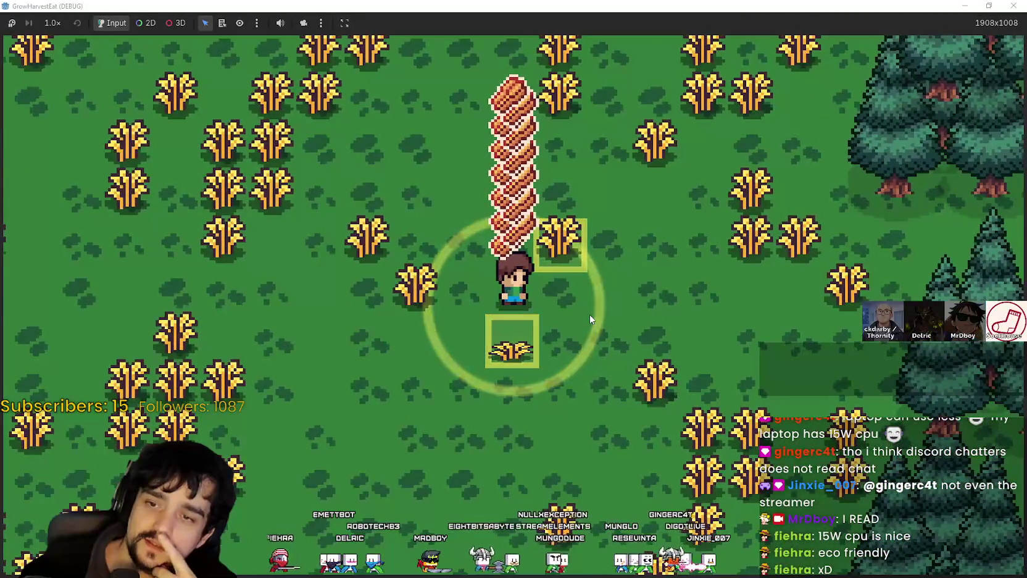
{"action": "key", "text": "a"}
{"action": "key", "text": "w"}
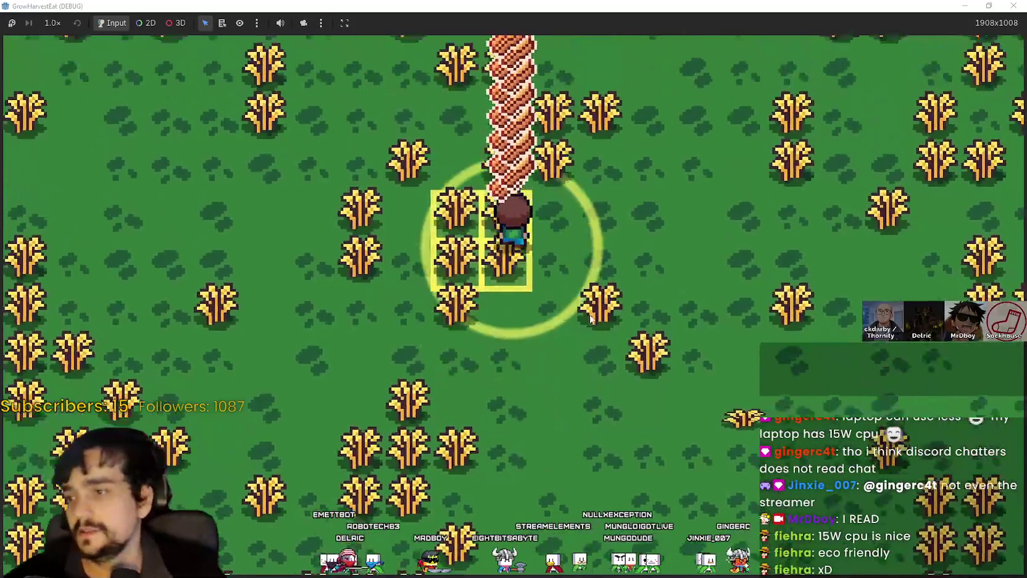
{"action": "key", "text": "d"}
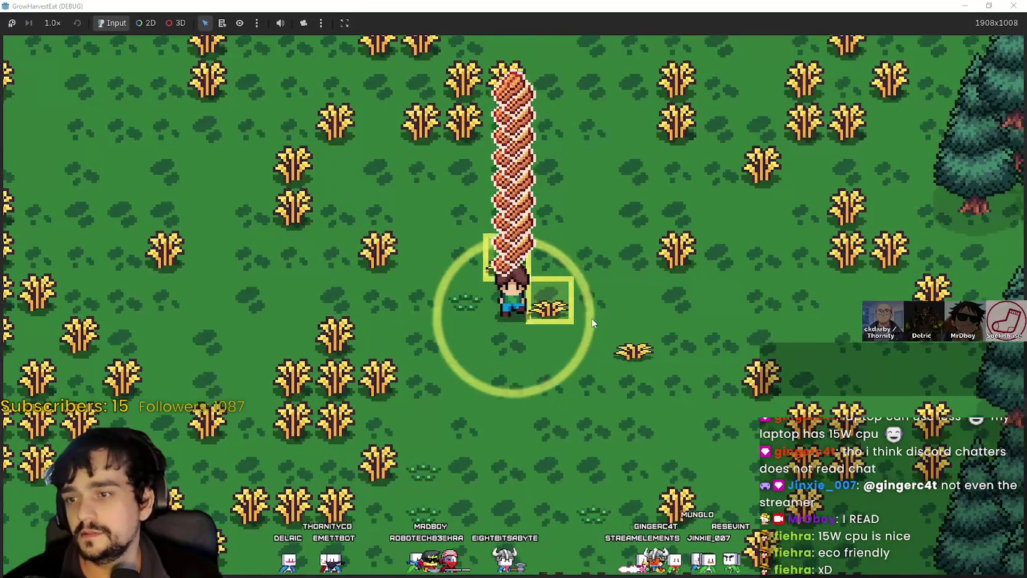
Sweep the rest of the field collecting wheat, head east to the village, and restore the window
{"action": "key", "text": "s"}
{"action": "key", "text": "a"}
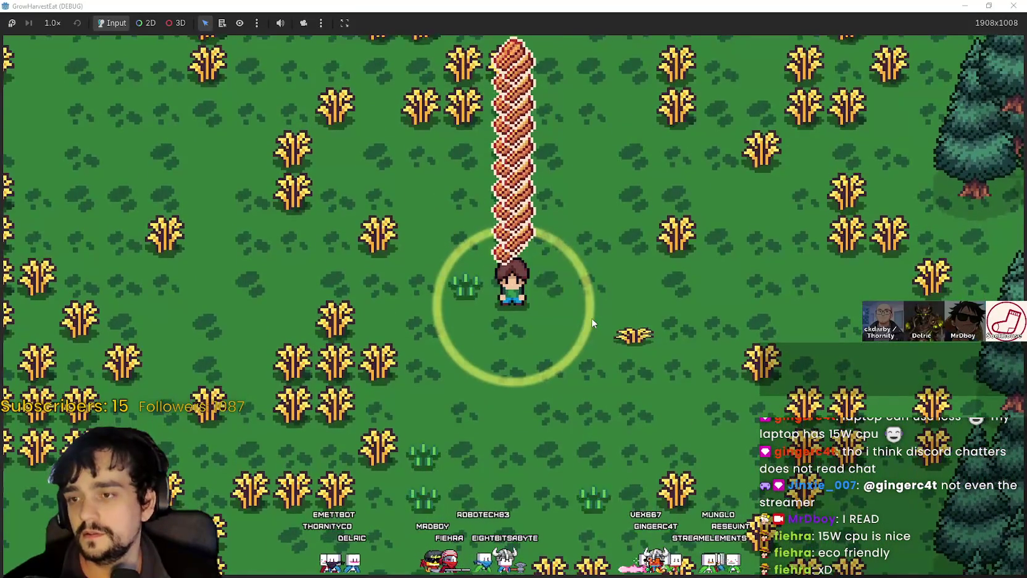
{"action": "key", "text": "d"}
{"action": "key", "text": "s"}
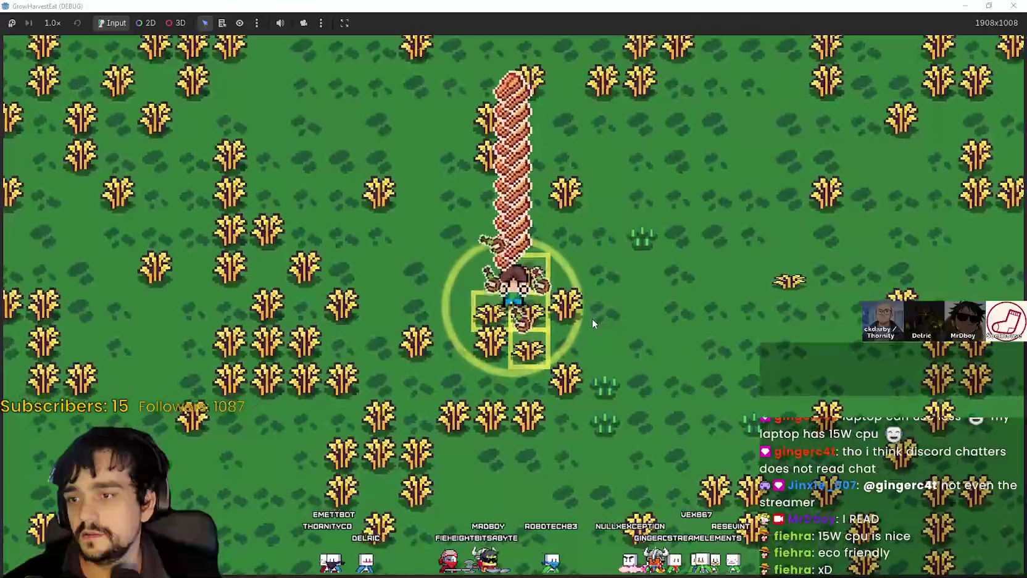
{"action": "key", "text": "a"}
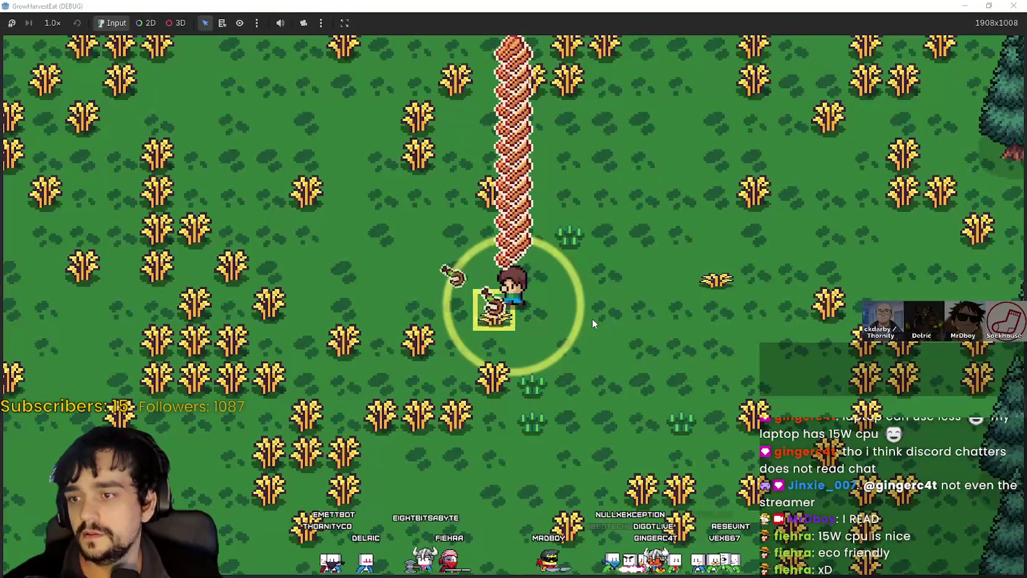
{"action": "key", "text": "a"}
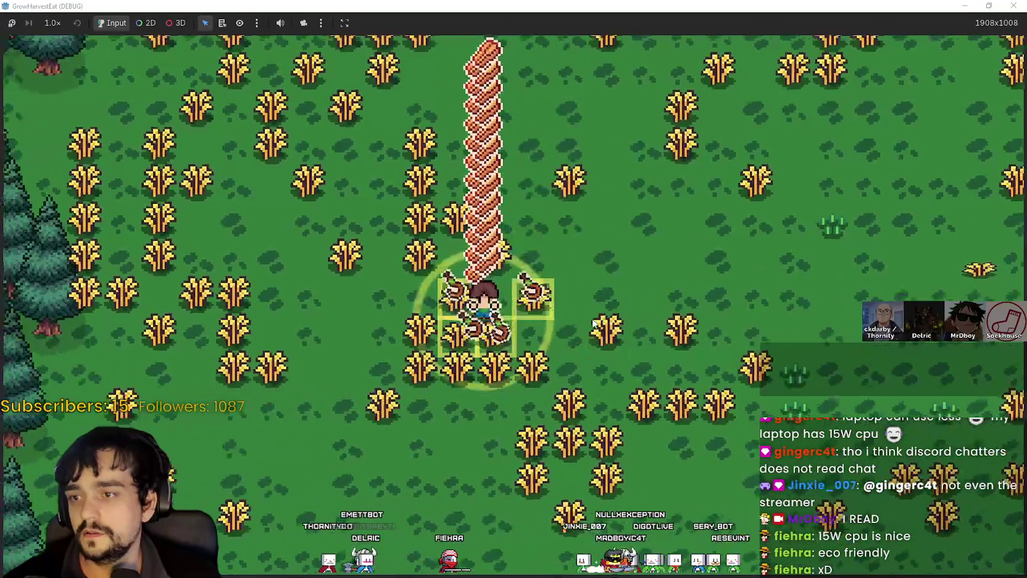
{"action": "key", "text": "d"}
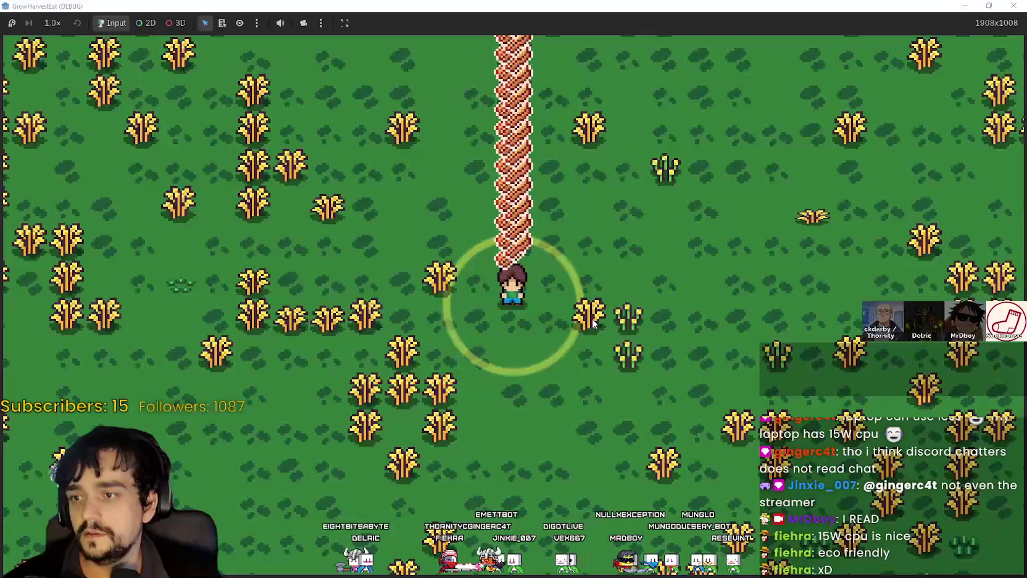
{"action": "key", "text": "d"}
{"action": "key", "text": "d"}
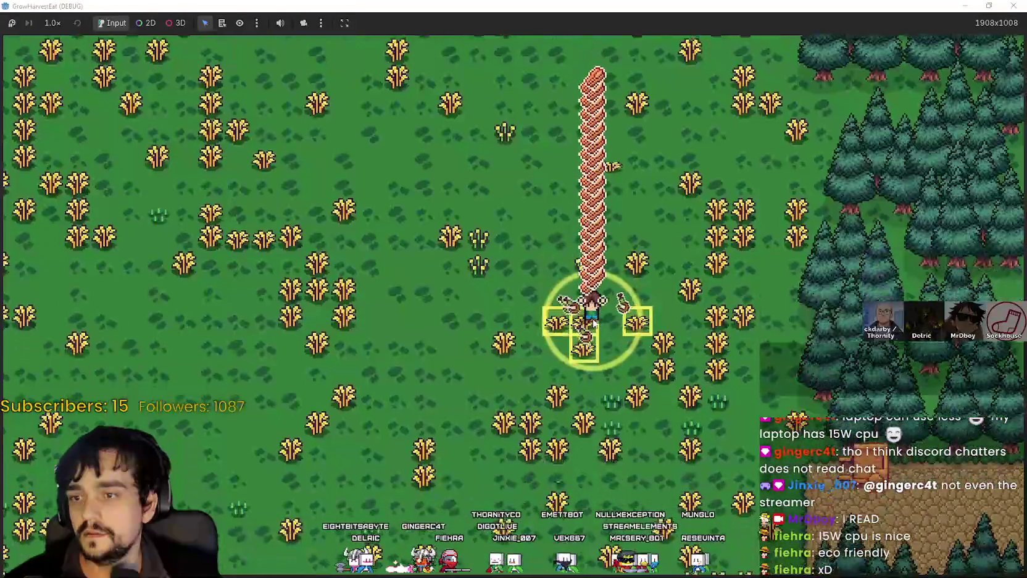
{"action": "key", "text": "d"}
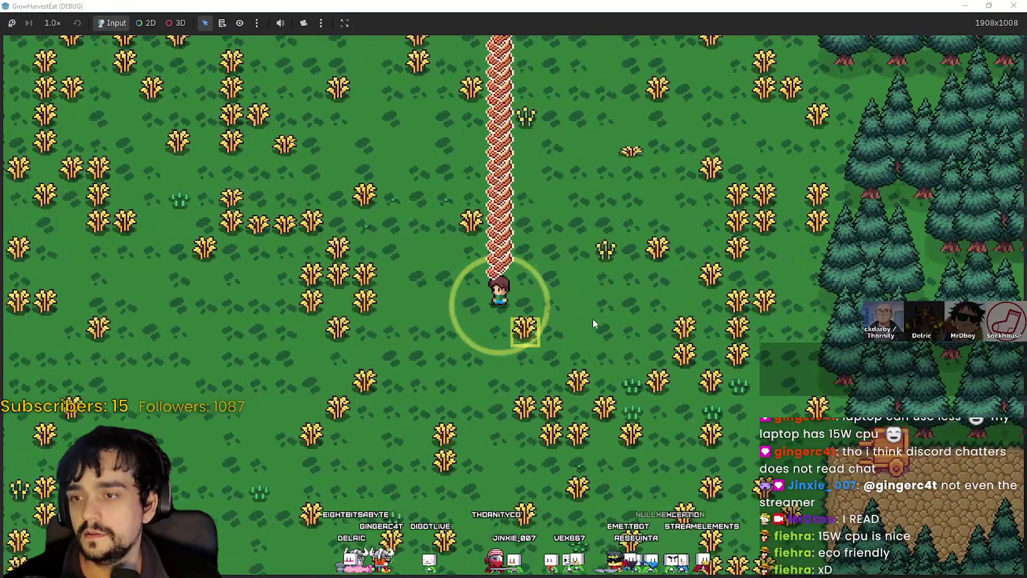
{"action": "key", "text": "s"}
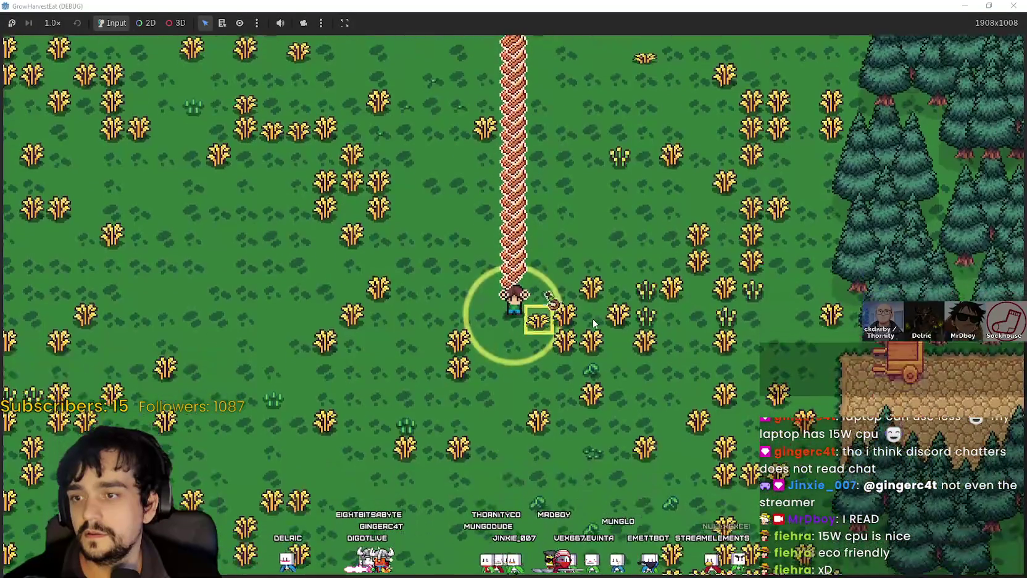
{"action": "key", "text": "s"}
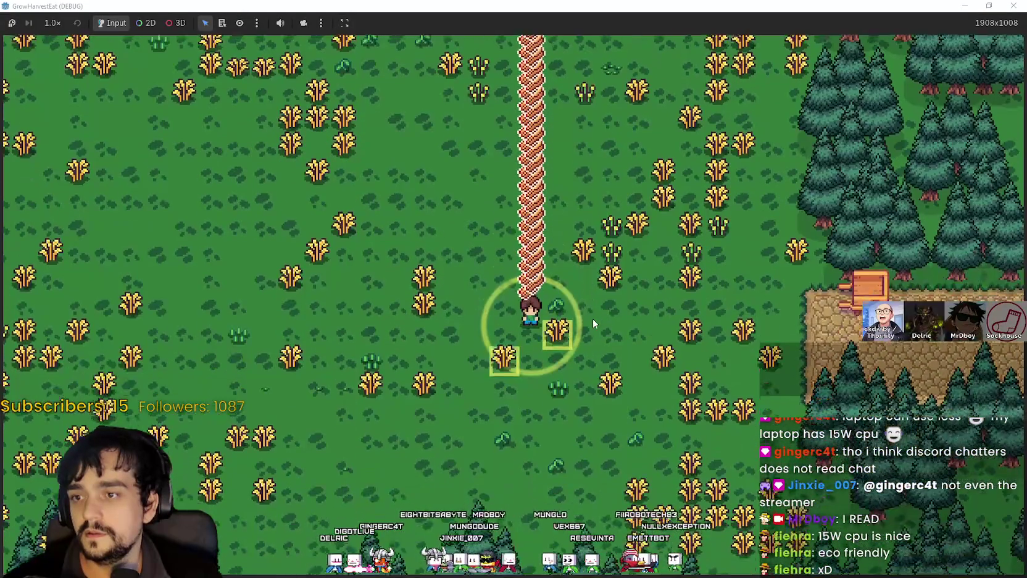
{"action": "key", "text": "a"}
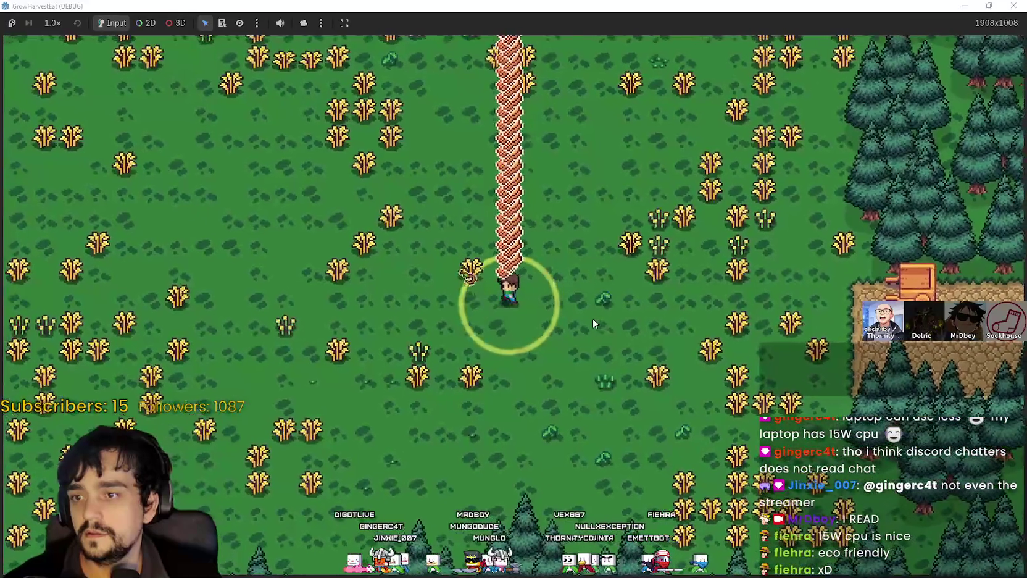
{"action": "key", "text": "a"}
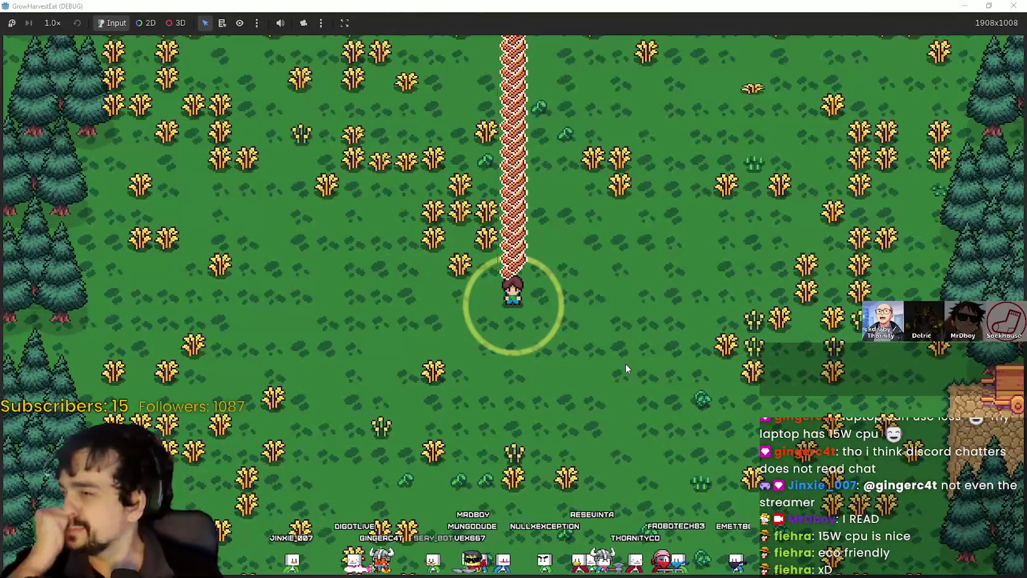
{"action": "key", "text": "d"}
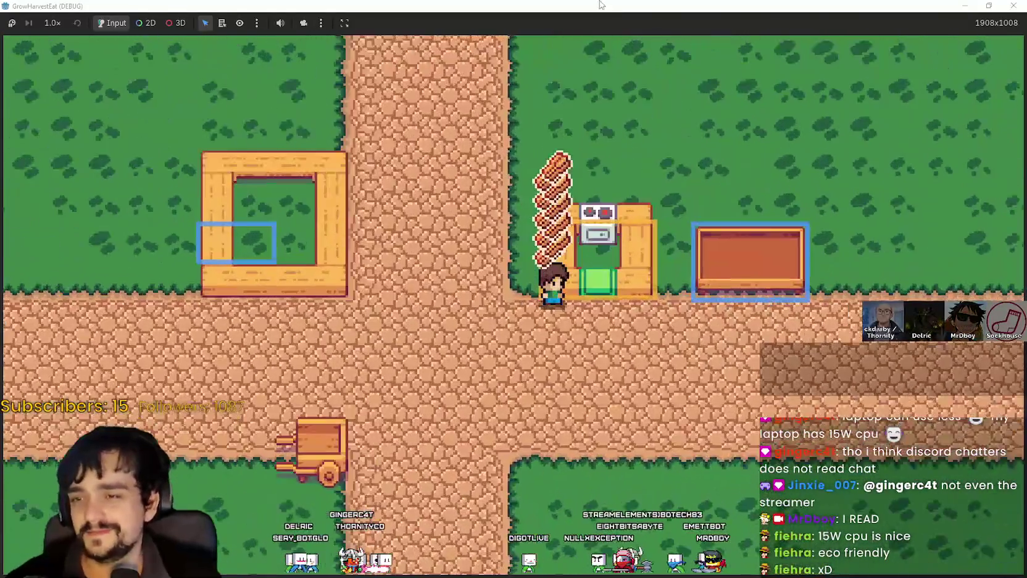
{"action": "double_click", "coordinate": [794, 6]}
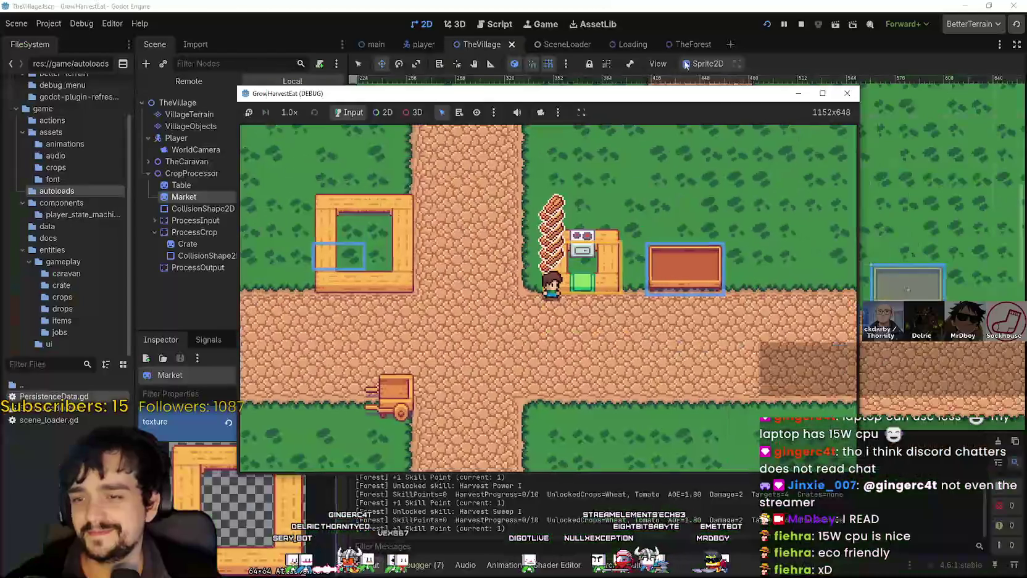
Stop the game and shift ProcessOutput's area 15 px down and 16 px right onto the table edge
{"action": "left_click", "coordinate": [800, 25]}
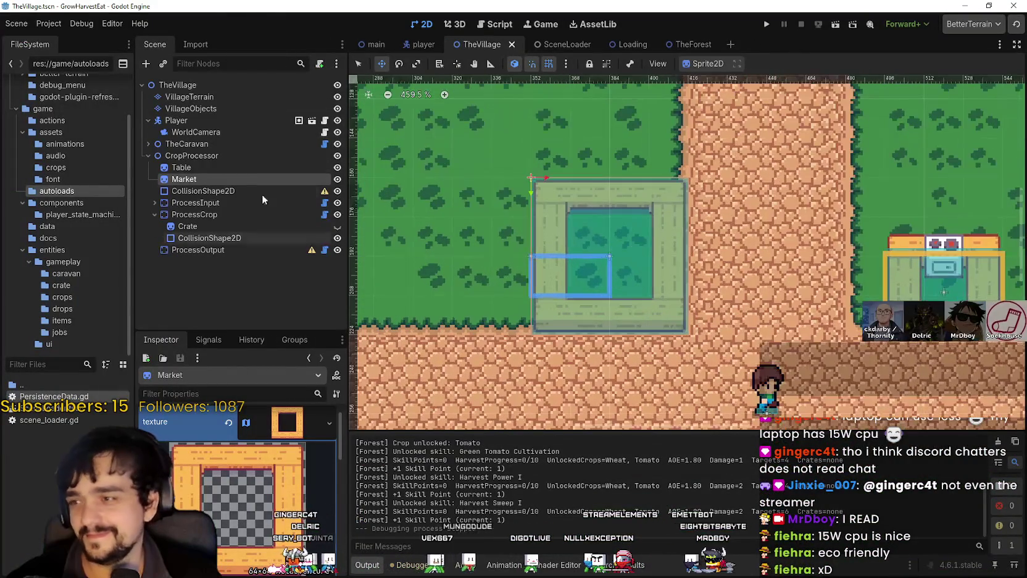
{"action": "left_click", "coordinate": [196, 238]}
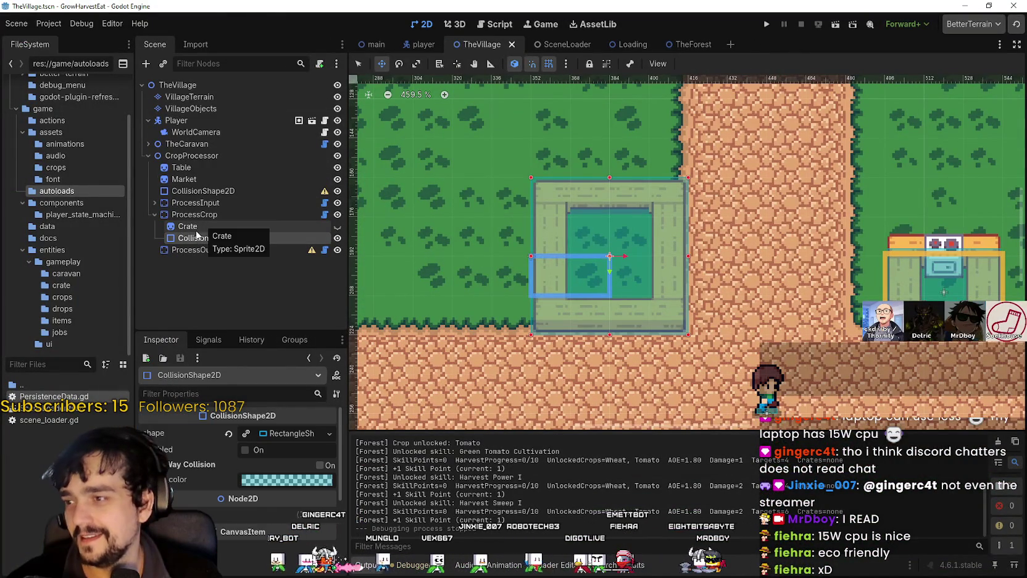
{"action": "left_click", "coordinate": [205, 225]}
{"action": "left_click", "coordinate": [198, 249]}
{"action": "scroll", "coordinate": [521, 296], "scroll_direction": "up", "scroll_amount": 3}
{"action": "mouse_move", "coordinate": [565, 255]}
{"action": "left_mouse_down"}
{"action": "mouse_move", "coordinate": [569, 316]}
{"action": "mouse_move", "coordinate": [631, 314]}
{"action": "left_mouse_up"}
Save TheVillage scene, keeping the ProcessOutput name, and relaunch the game
{"action": "scroll", "coordinate": [563, 316], "scroll_direction": "up", "scroll_amount": 7}
{"action": "scroll", "coordinate": [631, 314], "scroll_direction": "down", "scroll_amount": 8}
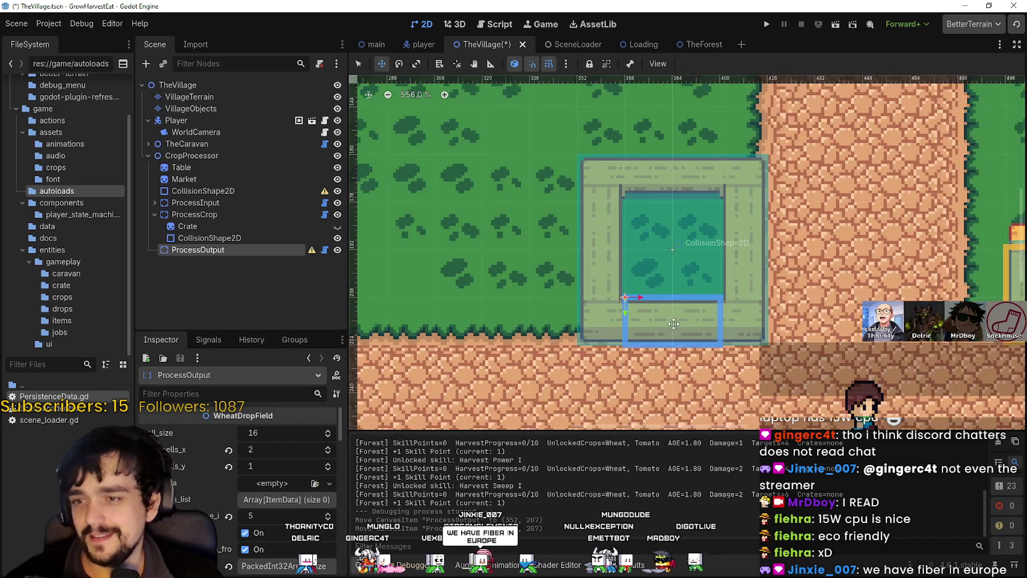
{"action": "key", "text": "ctrl+s"}
{"action": "scroll", "coordinate": [666, 300], "scroll_direction": "down", "scroll_amount": 4}
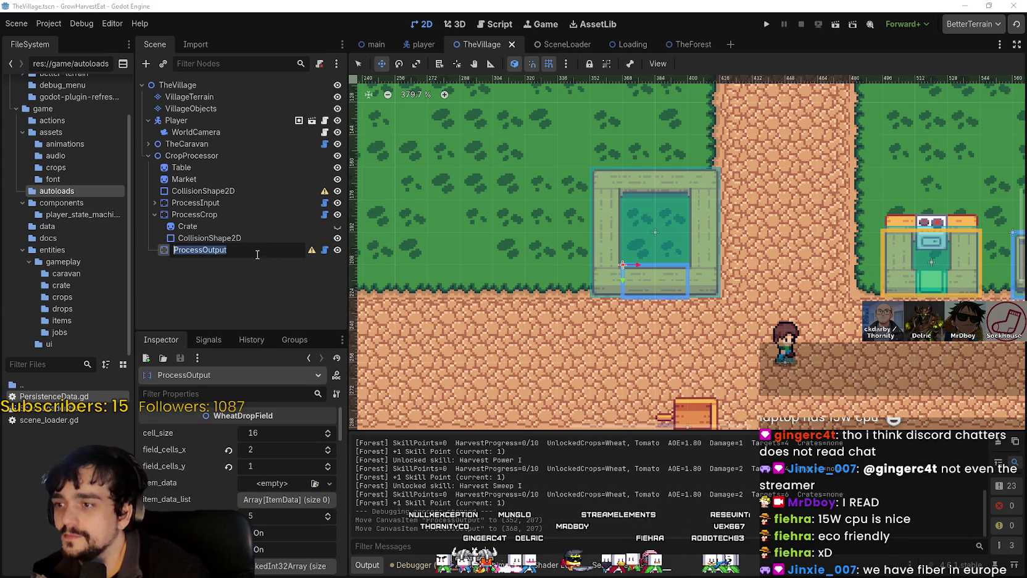
{"action": "key", "text": "Return"}
{"action": "scroll", "coordinate": [652, 267], "scroll_direction": "up", "scroll_amount": 1}
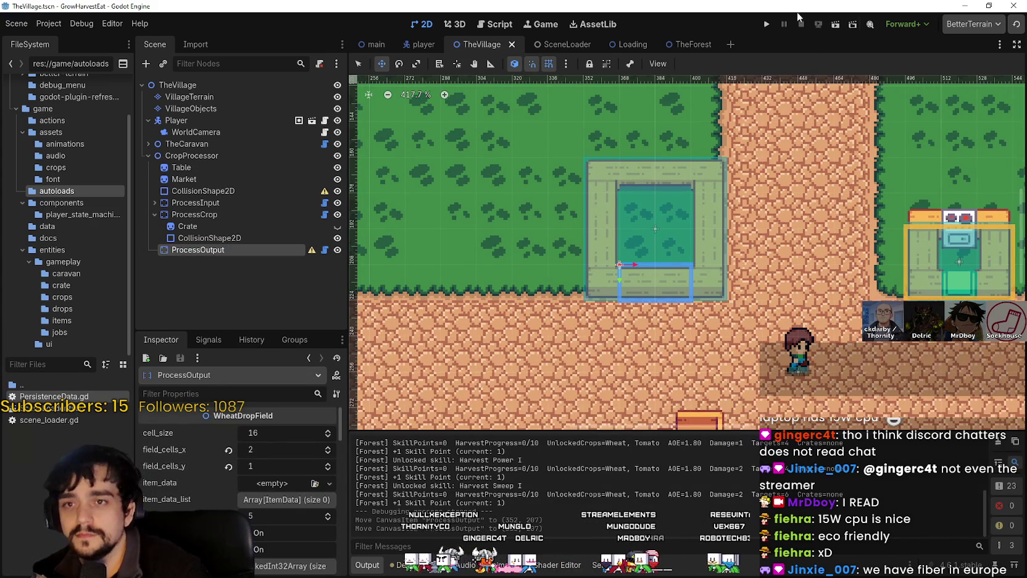
{"action": "left_click", "coordinate": [767, 24]}
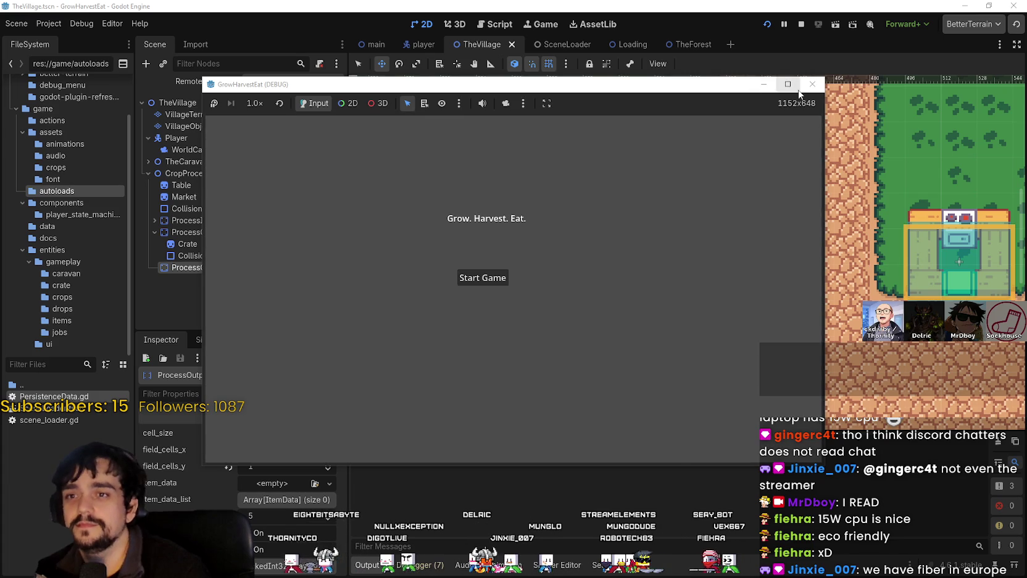
Start the game, walk to the cart, travel to the forest, and maximize the window
{"action": "key", "text": "Return"}
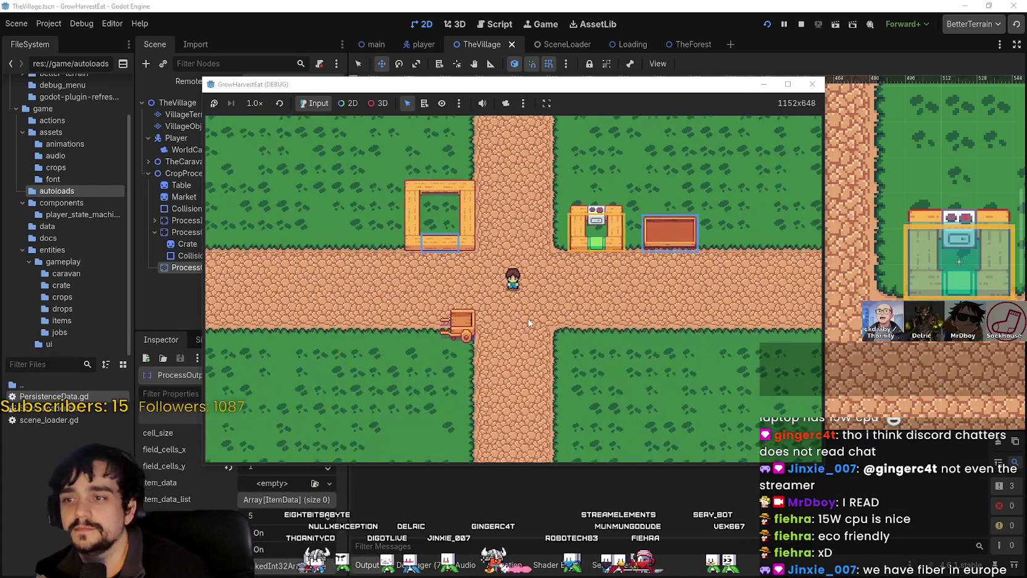
{"action": "key", "text": "a"}
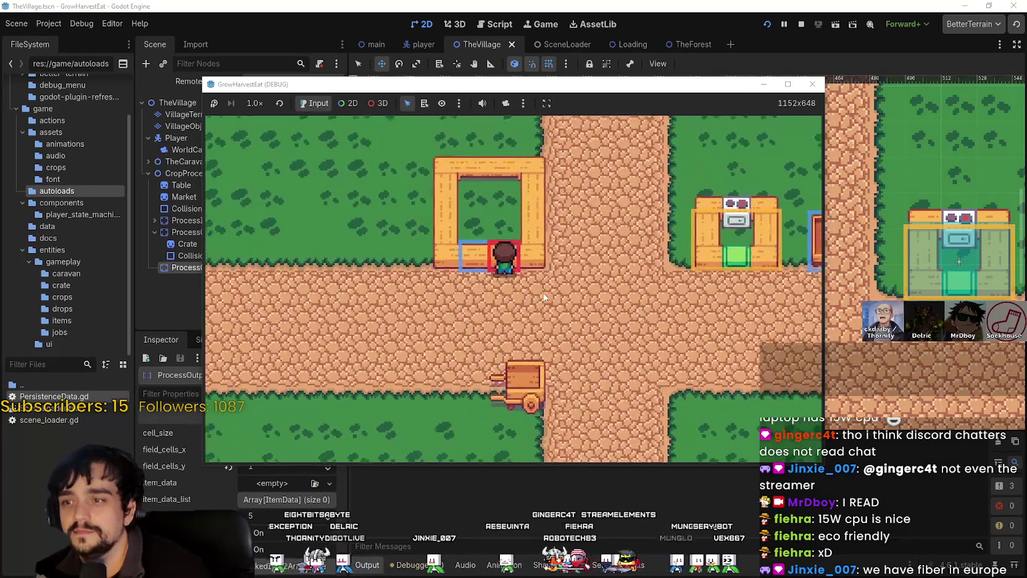
{"action": "key", "text": "d"}
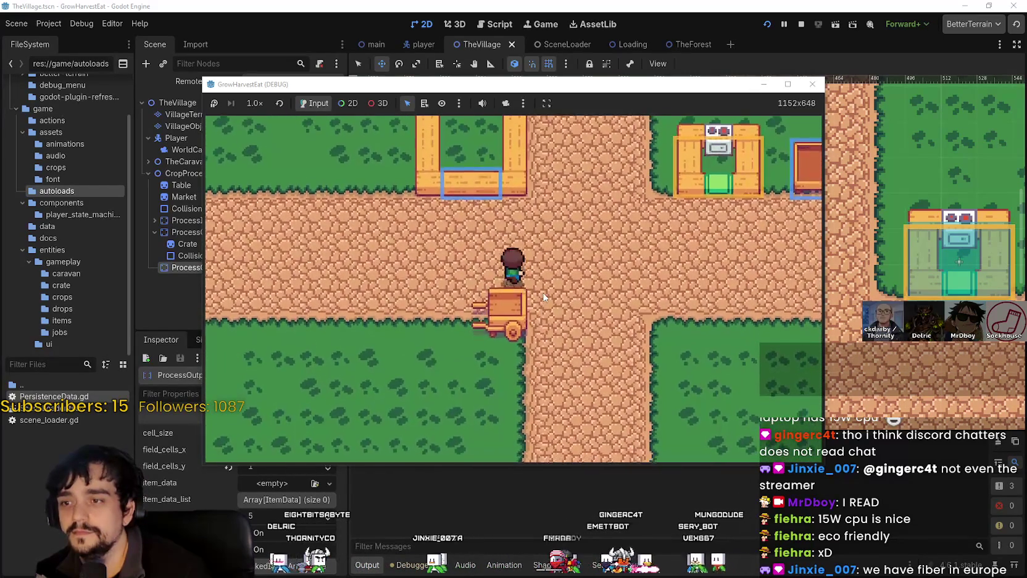
{"action": "key", "text": "e"}
{"action": "left_click", "coordinate": [787, 84]}
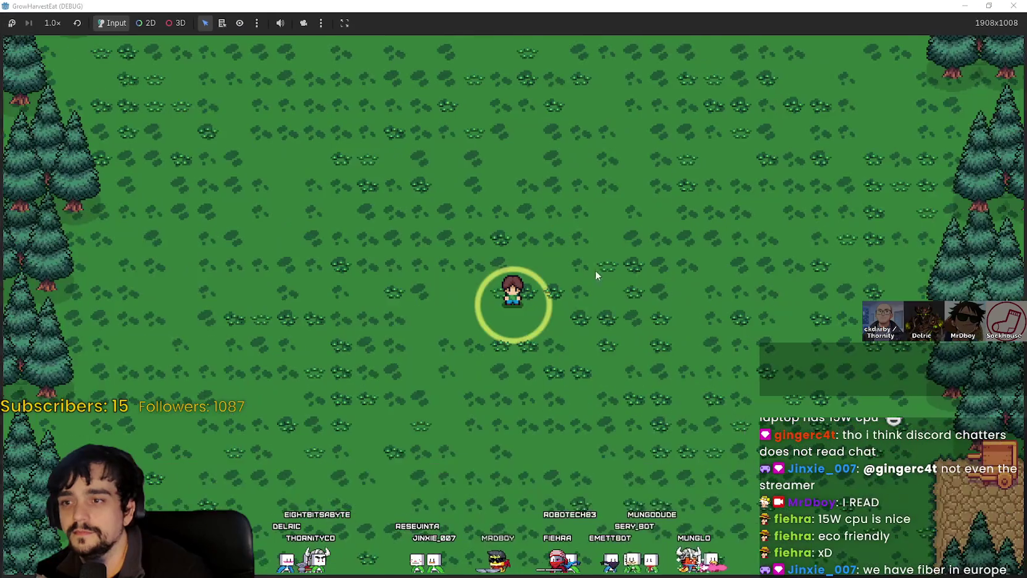
Grow the wheat at 16× speed, return to 1.0×, harvest and bring it to the table
{"action": "key", "text": "d"}
{"action": "left_click", "coordinate": [52, 22]}
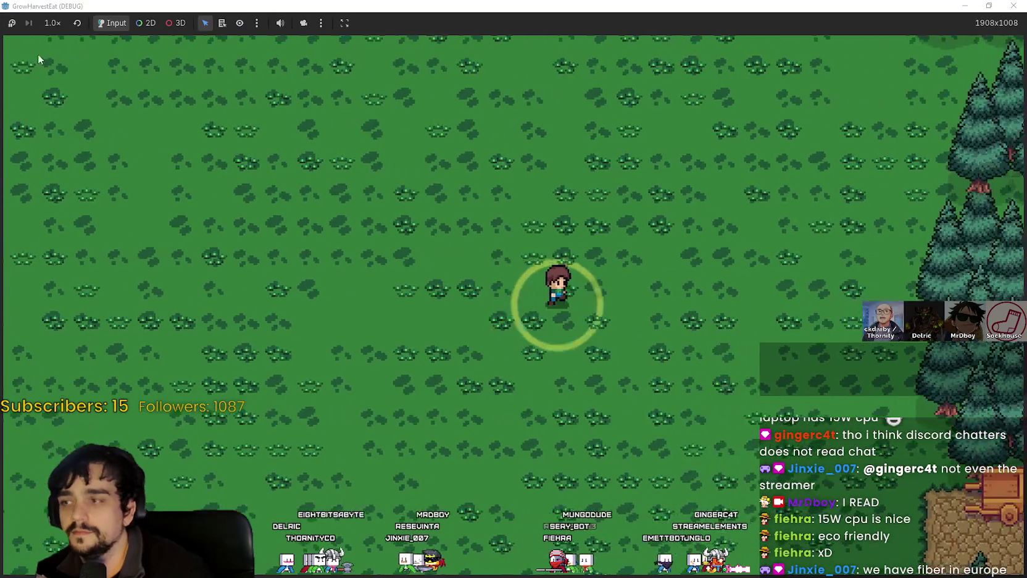
{"action": "left_click", "coordinate": [59, 191]}
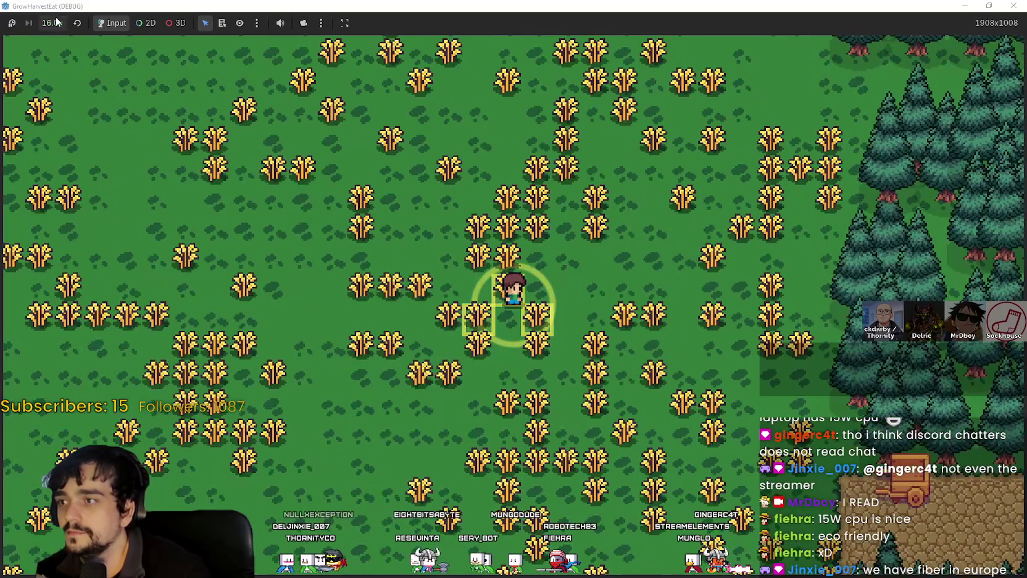
{"action": "left_click", "coordinate": [53, 23]}
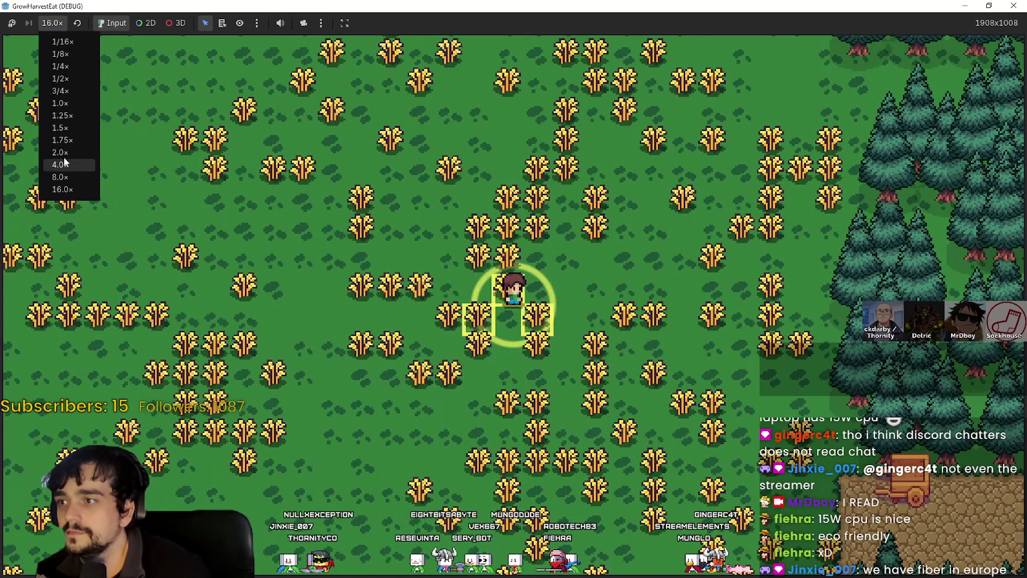
{"action": "left_click", "coordinate": [68, 104]}
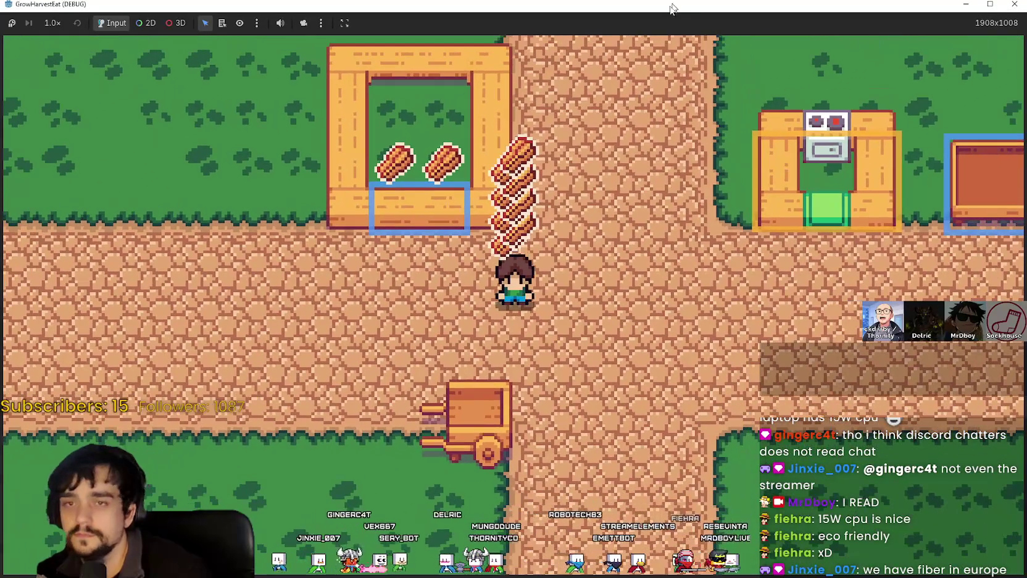
{"action": "left_click_drag", "start_coordinate": [672, 8], "coordinate": [723, 49]}
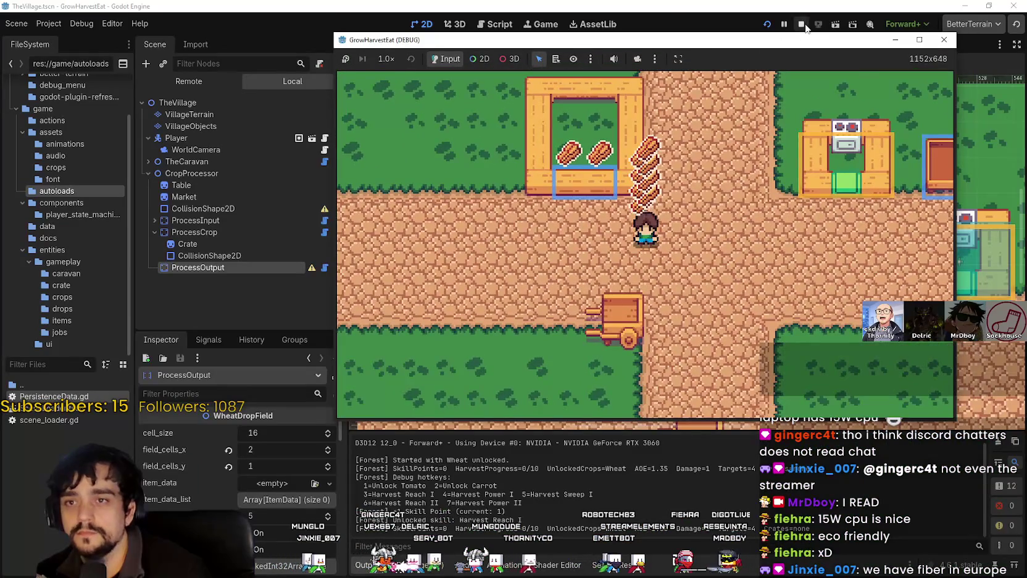
Stop the running game and switch to main_atlas.png in Aseprite
{"action": "left_click", "coordinate": [802, 24]}
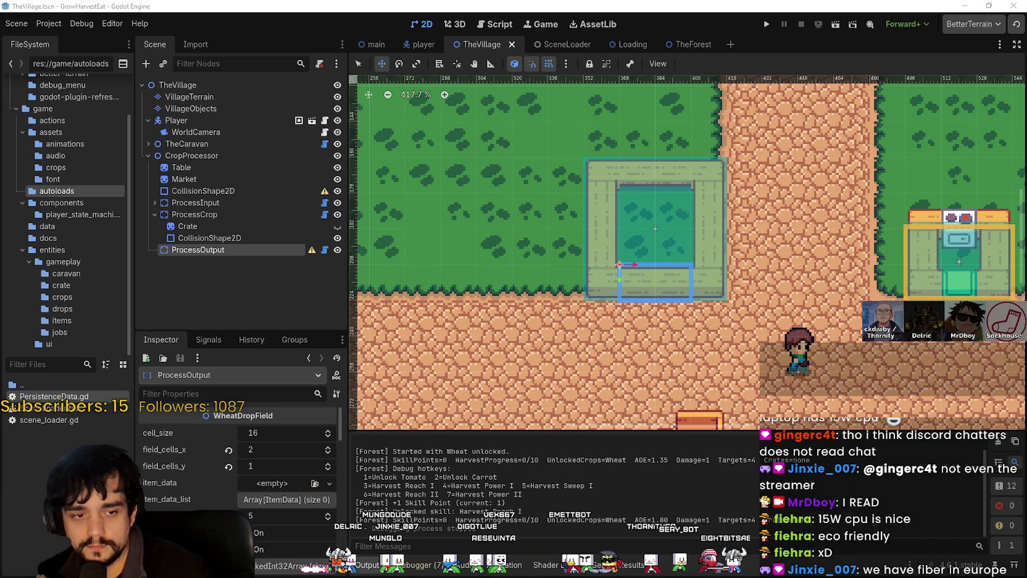
{"action": "key", "text": "alt+Tab"}
{"action": "scroll", "coordinate": [555, 265], "scroll_direction": "up", "scroll_amount": 3}
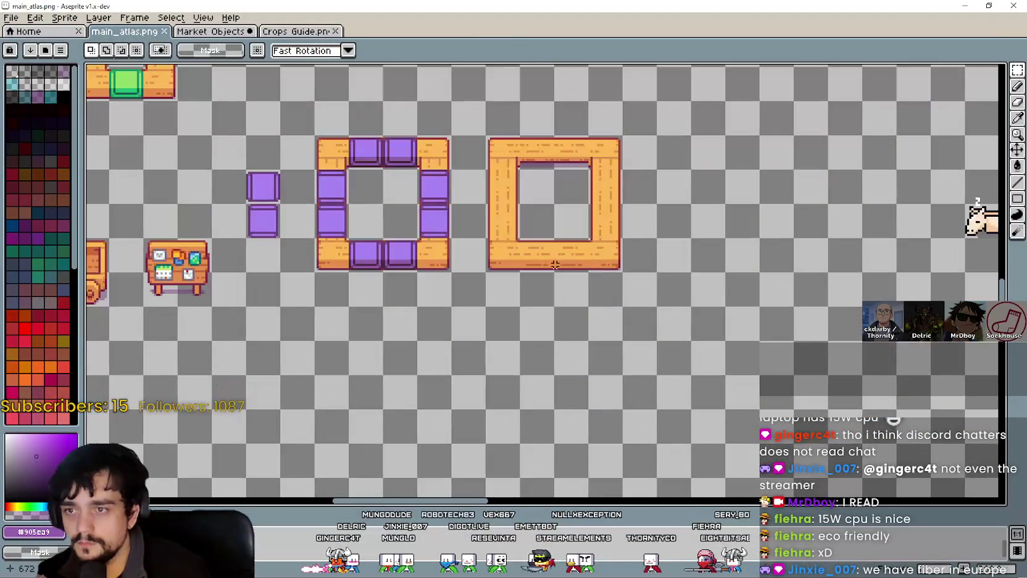
Duplicate the orange square frame and place the copy beside the original
{"action": "left_click", "coordinate": [518, 253]}
{"action": "key", "text": "ctrl+c"}
{"action": "key", "text": "ctrl+v"}
{"action": "mouse_move", "coordinate": [555, 194]}
{"action": "left_mouse_down"}
{"action": "mouse_move", "coordinate": [728, 288]}
{"action": "mouse_move", "coordinate": [677, 199]}
{"action": "left_mouse_up"}
{"action": "left_click", "coordinate": [500, 324]}
Bring the purple slot tiles into view, select the pair, and paste a copy
{"action": "left_click_drag", "start_coordinate": [531, 293], "coordinate": [436, 333]}
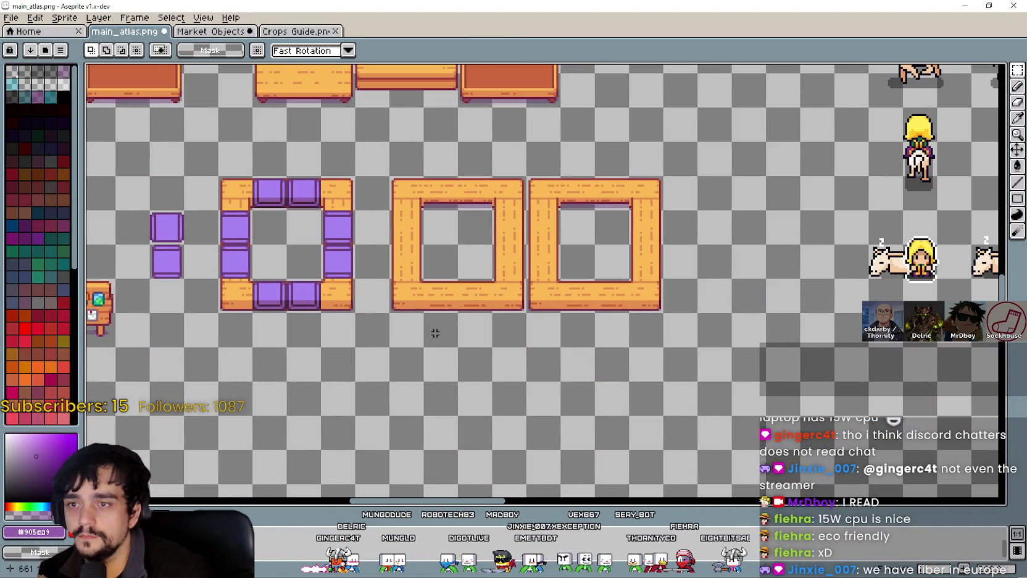
{"action": "scroll", "coordinate": [261, 305], "scroll_direction": "up", "scroll_amount": 1}
{"action": "left_click_drag", "start_coordinate": [576, 292], "coordinate": [832, 349]}
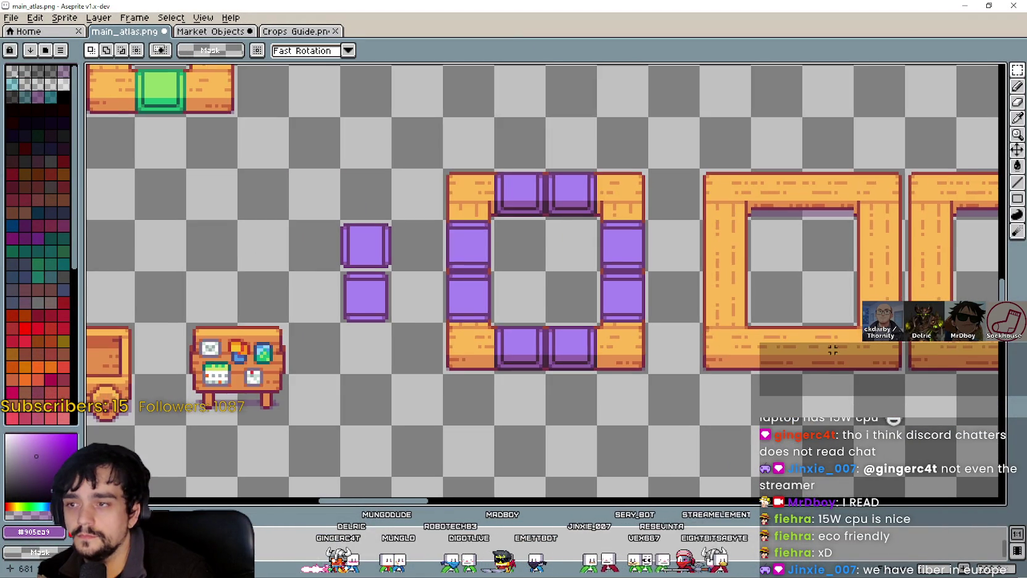
{"action": "scroll", "coordinate": [500, 324], "scroll_direction": "down", "scroll_amount": 1}
{"action": "scroll", "coordinate": [526, 256], "scroll_direction": "up", "scroll_amount": 3}
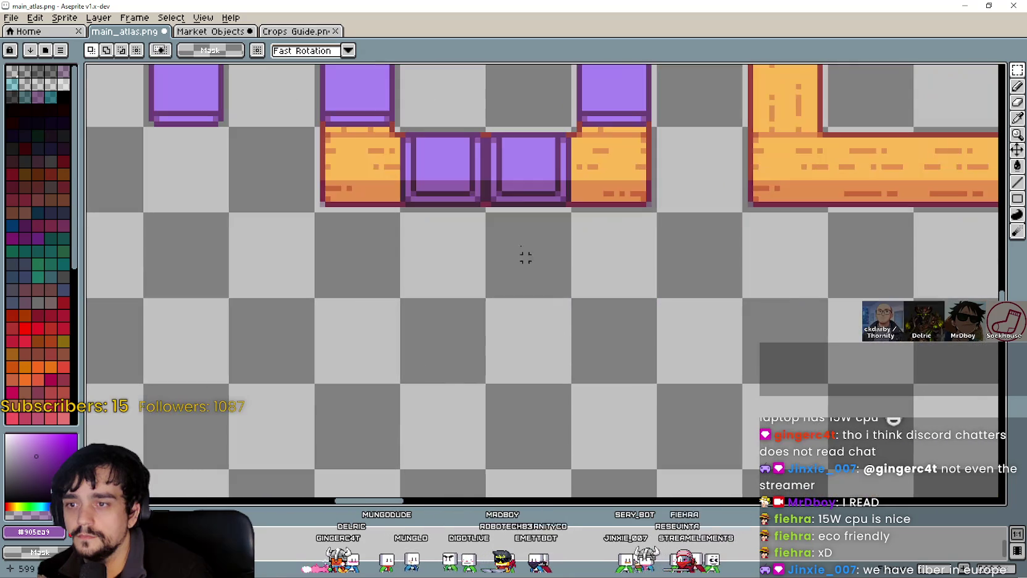
{"action": "scroll", "coordinate": [515, 193], "scroll_direction": "down", "scroll_amount": 2}
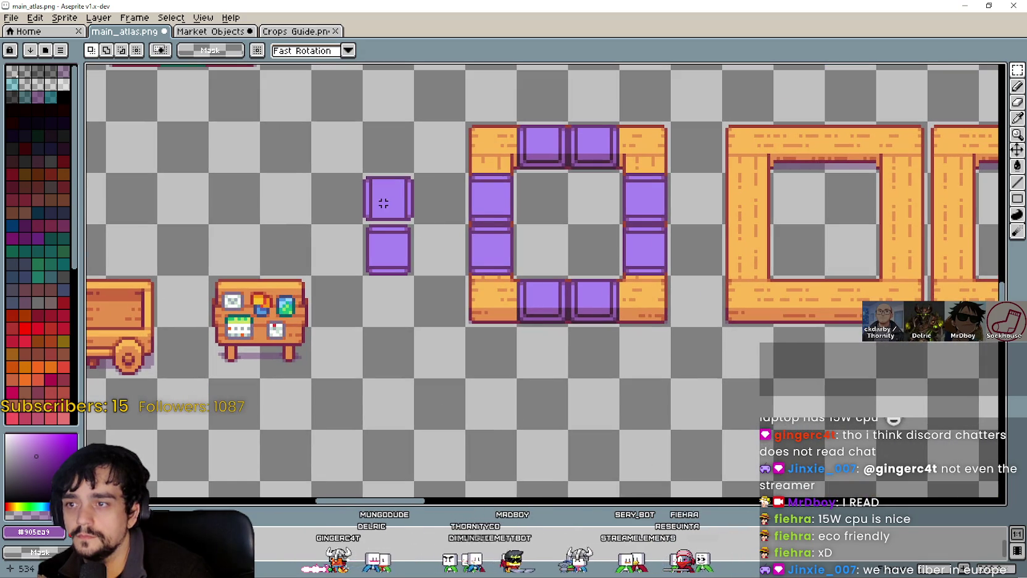
{"action": "mouse_move", "coordinate": [531, 328]}
{"action": "left_mouse_down"}
{"action": "mouse_move", "coordinate": [403, 323]}
{"action": "mouse_move", "coordinate": [611, 364]}
{"action": "mouse_move", "coordinate": [618, 333]}
{"action": "mouse_move", "coordinate": [800, 290]}
{"action": "mouse_move", "coordinate": [608, 181]}
{"action": "mouse_move", "coordinate": [604, 323]}
{"action": "left_mouse_up"}
{"action": "scroll", "coordinate": [426, 320], "scroll_direction": "down", "scroll_amount": 1}
{"action": "scroll", "coordinate": [484, 280], "scroll_direction": "up", "scroll_amount": 1}
{"action": "scroll", "coordinate": [487, 282], "scroll_direction": "down", "scroll_amount": 1}
{"action": "scroll", "coordinate": [474, 265], "scroll_direction": "down", "scroll_amount": 2}
{"action": "scroll", "coordinate": [474, 244], "scroll_direction": "up", "scroll_amount": 4}
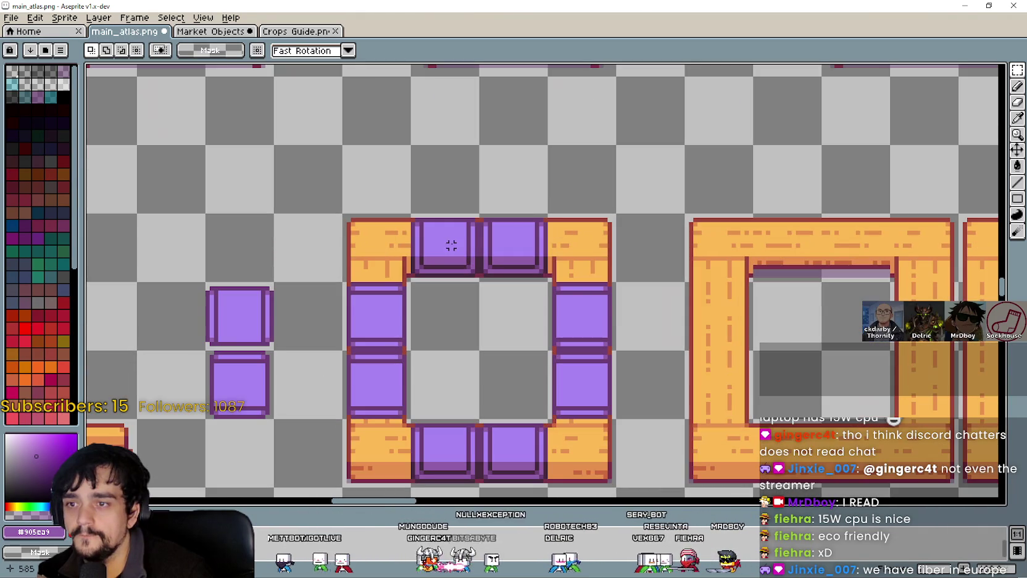
{"action": "left_click_drag", "start_coordinate": [679, 481], "coordinate": [522, 246]}
{"action": "key", "text": "ctrl+v"}
Place the copied tiles below the ring at 640,1120 and save main_atlas.png
{"action": "left_click_drag", "start_coordinate": [382, 324], "coordinate": [630, 371]}
{"action": "scroll", "coordinate": [619, 366], "scroll_direction": "up", "scroll_amount": 3}
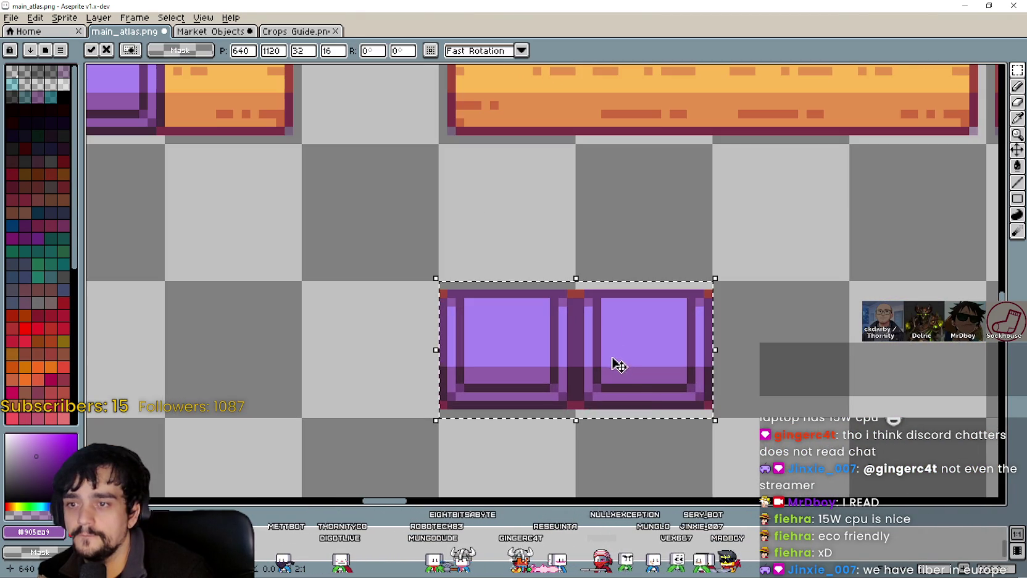
{"action": "left_click", "coordinate": [807, 348]}
{"action": "scroll", "coordinate": [802, 352], "scroll_direction": "down", "scroll_amount": 3}
{"action": "key", "text": "ctrl+s"}
{"action": "left_click", "coordinate": [968, 5]}
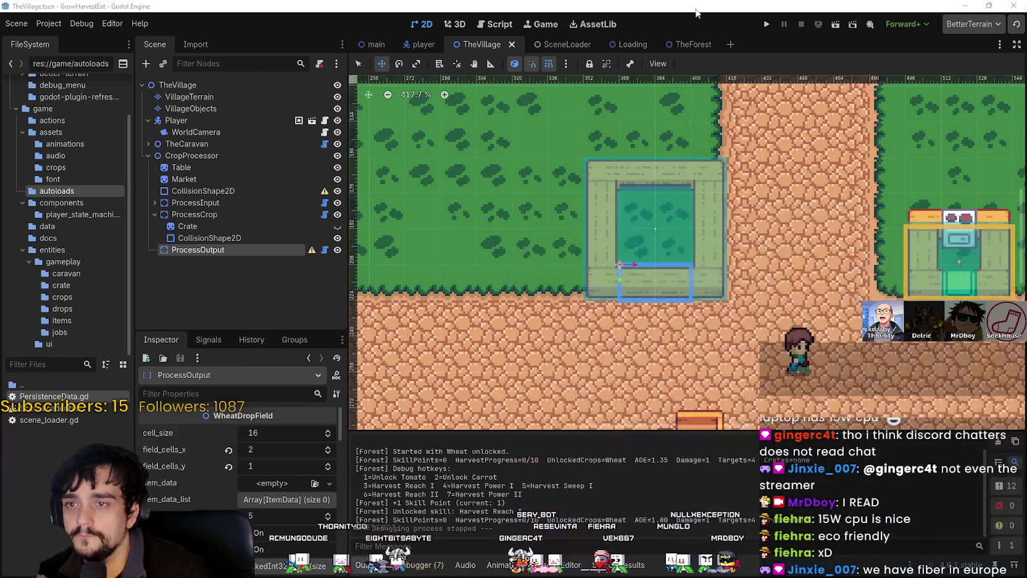
Select the Crate node and briefly toggle its sprite's visibility
{"action": "left_click", "coordinate": [988, 8]}
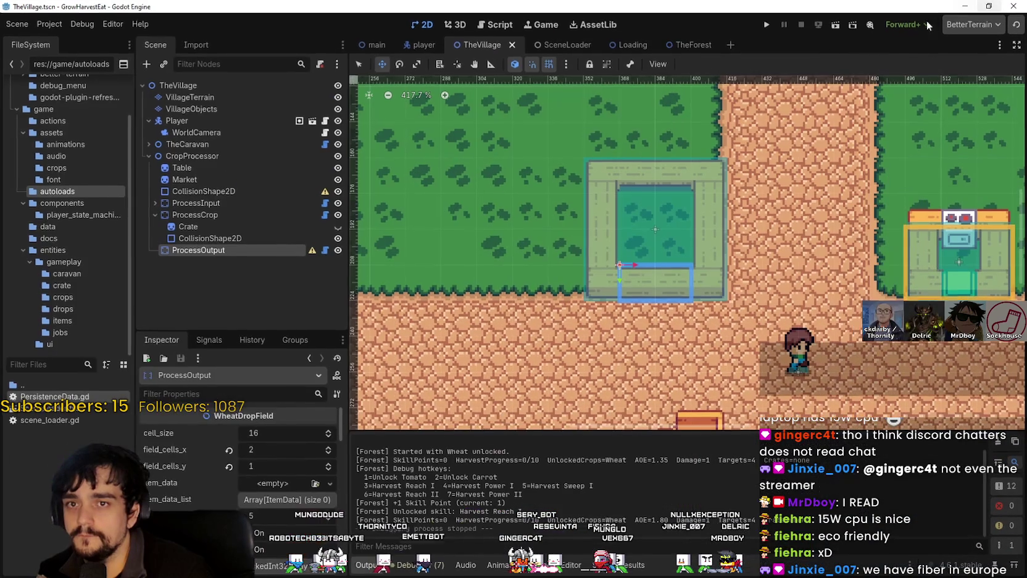
{"action": "left_click", "coordinate": [280, 233]}
{"action": "left_click", "coordinate": [290, 226]}
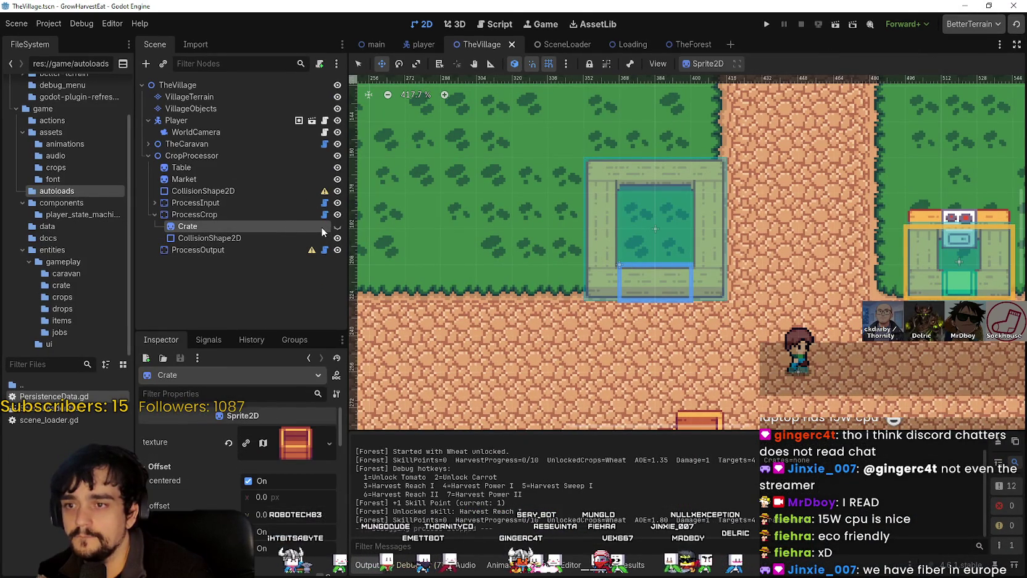
{"action": "left_click", "coordinate": [338, 226]}
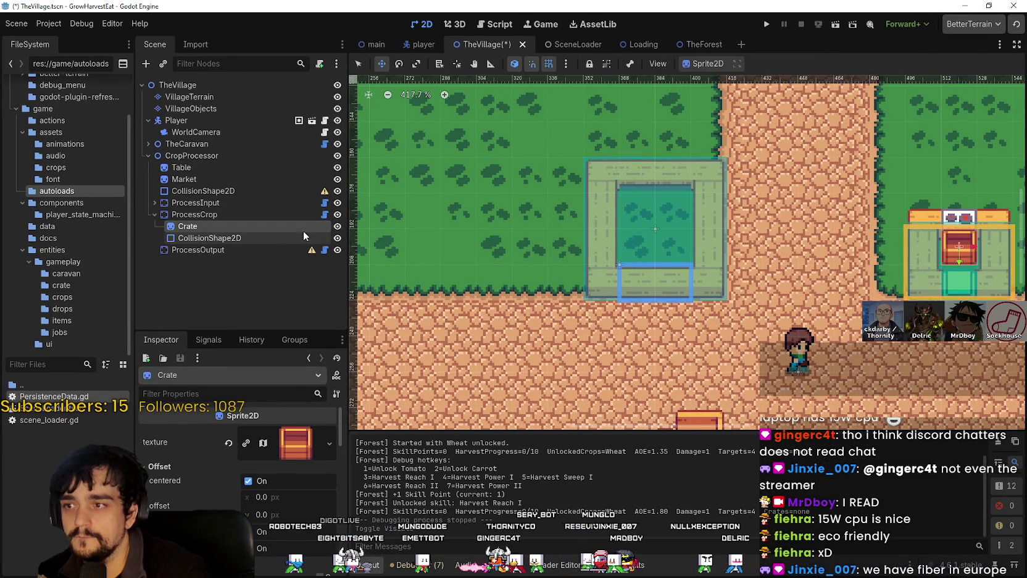
{"action": "left_click", "coordinate": [337, 226]}
Copy Crate into ProcessOutput and rename the pasted node Slots
{"action": "right_click", "coordinate": [215, 227]}
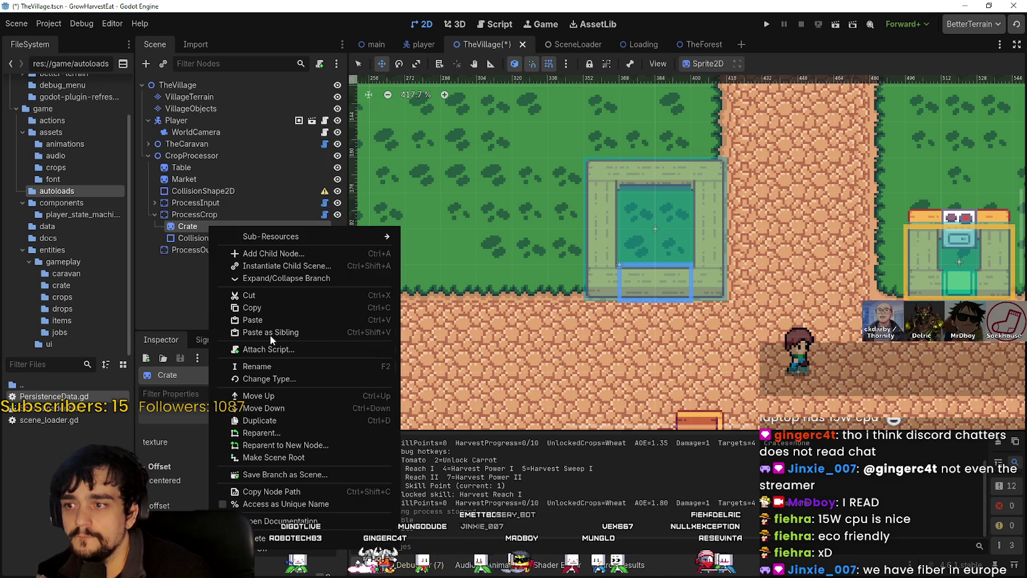
{"action": "left_click", "coordinate": [273, 310]}
{"action": "right_click", "coordinate": [199, 249]}
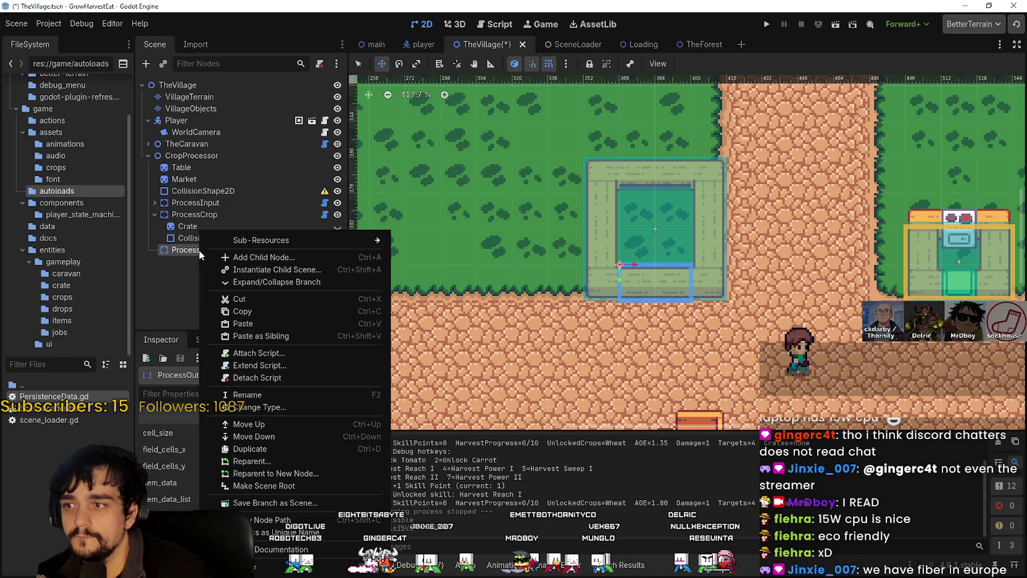
{"action": "left_click", "coordinate": [241, 319]}
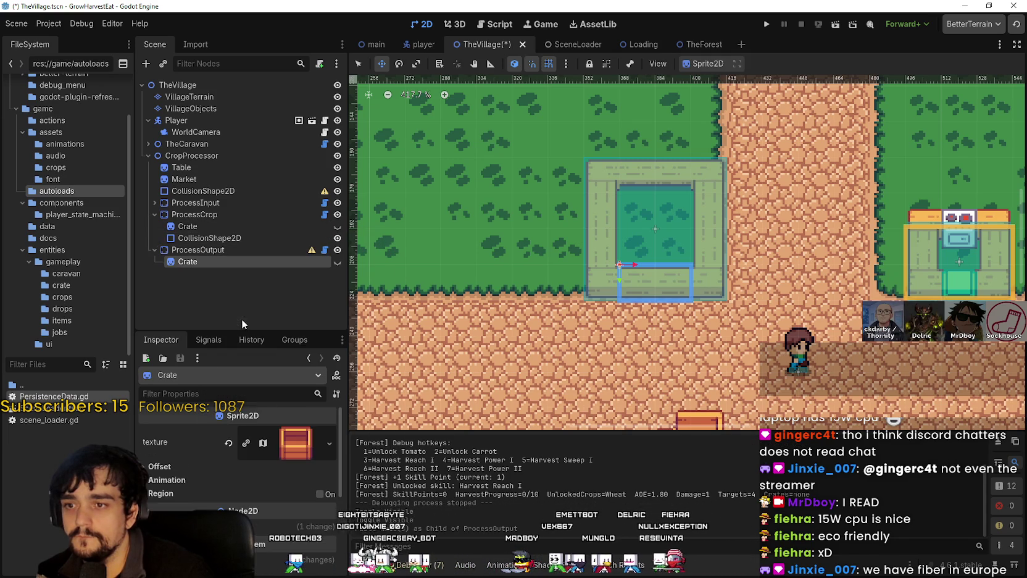
{"action": "double_click", "coordinate": [237, 262]}
{"action": "type", "text": "Slots"}
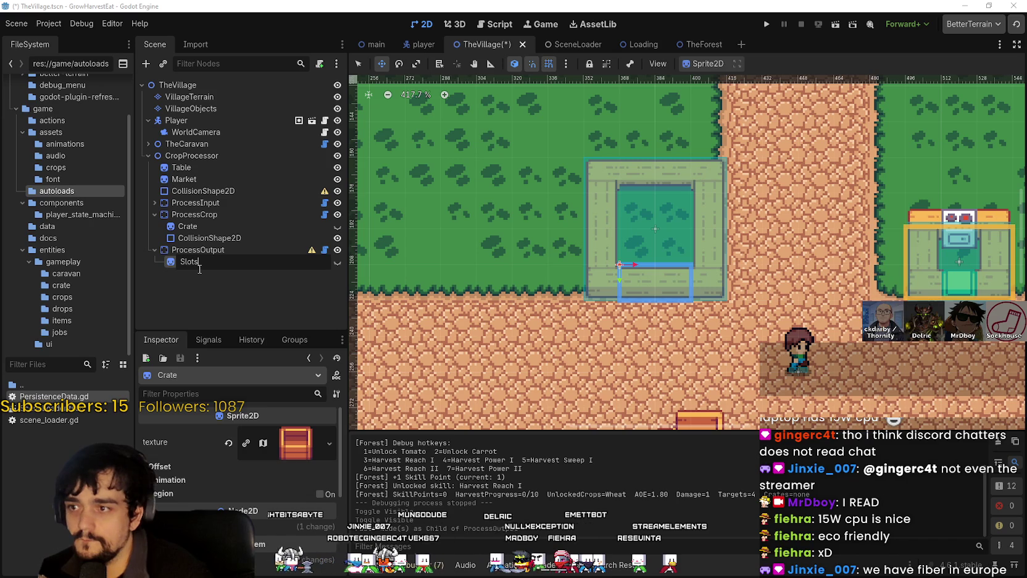
{"action": "key", "text": "Return"}
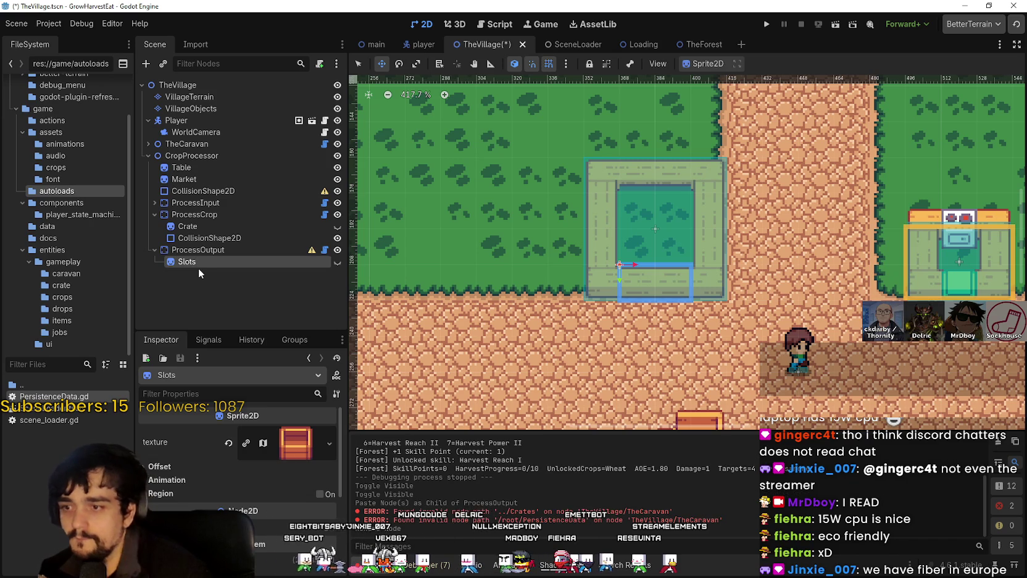
Open the Slots texture's Region Editor, browse the current atlas, then close it
{"action": "left_click", "coordinate": [279, 453]}
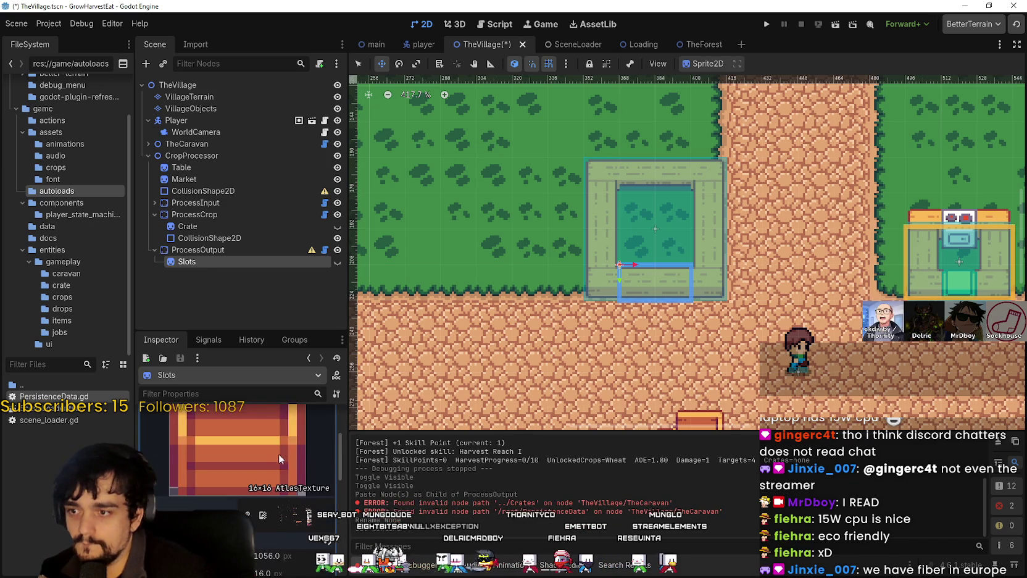
{"action": "left_click", "coordinate": [347, 398]}
{"action": "scroll", "coordinate": [386, 287], "scroll_direction": "down", "scroll_amount": 6}
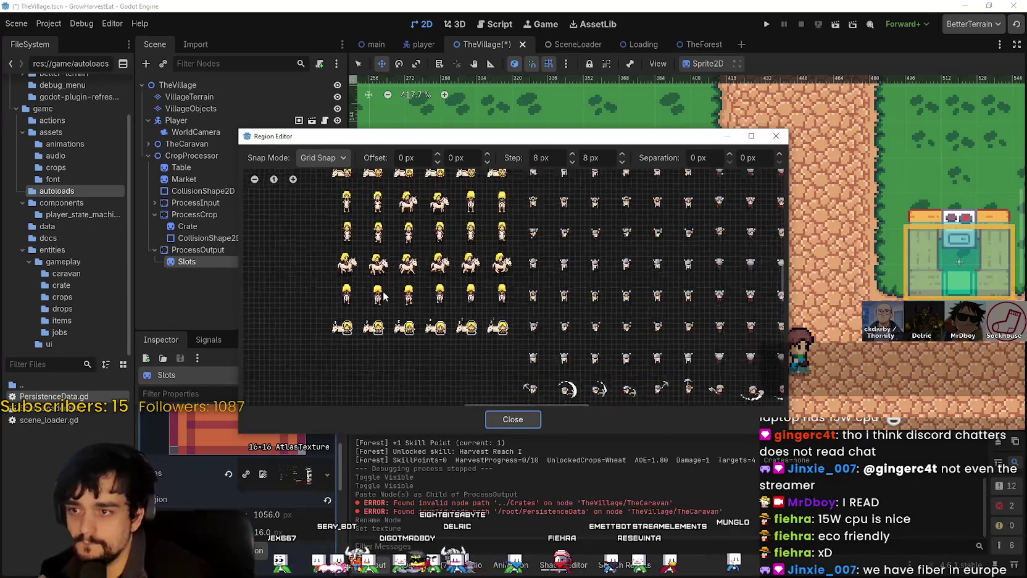
{"action": "scroll", "coordinate": [432, 315], "scroll_direction": "up", "scroll_amount": 3}
{"action": "scroll", "coordinate": [426, 338], "scroll_direction": "down", "scroll_amount": 3}
{"action": "left_click_drag", "start_coordinate": [433, 340], "coordinate": [494, 199]}
{"action": "scroll", "coordinate": [494, 199], "scroll_direction": "down", "scroll_amount": 1}
{"action": "mouse_move", "coordinate": [464, 258]}
{"action": "left_mouse_down"}
{"action": "mouse_move", "coordinate": [505, 367]}
{"action": "mouse_move", "coordinate": [549, 291]}
{"action": "left_mouse_up"}
{"action": "scroll", "coordinate": [505, 367], "scroll_direction": "up", "scroll_amount": 2}
{"action": "scroll", "coordinate": [504, 352], "scroll_direction": "up", "scroll_amount": 2}
{"action": "scroll", "coordinate": [546, 339], "scroll_direction": "up", "scroll_amount": 1}
{"action": "scroll", "coordinate": [541, 327], "scroll_direction": "down", "scroll_amount": 5}
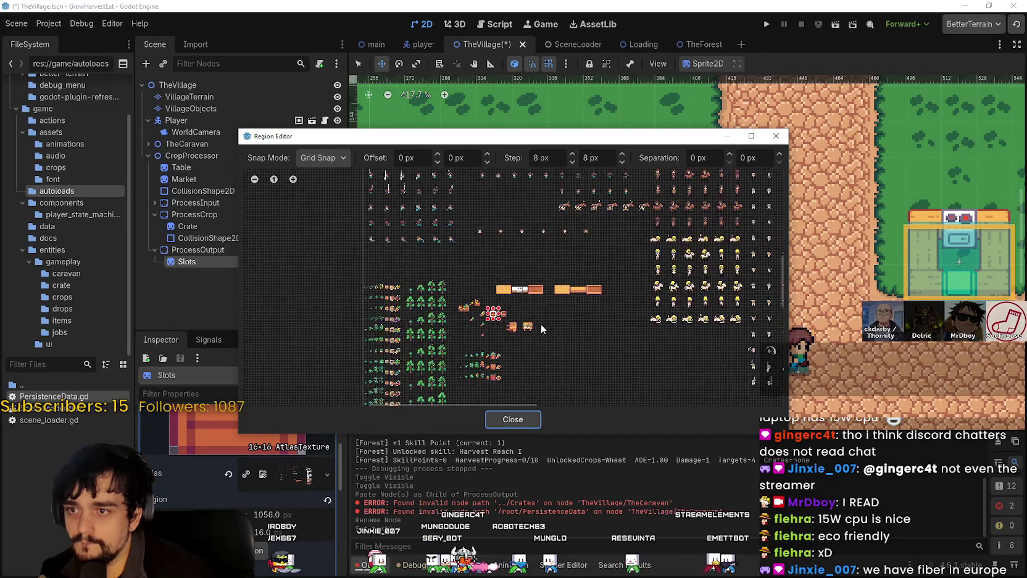
{"action": "left_click", "coordinate": [774, 137]}
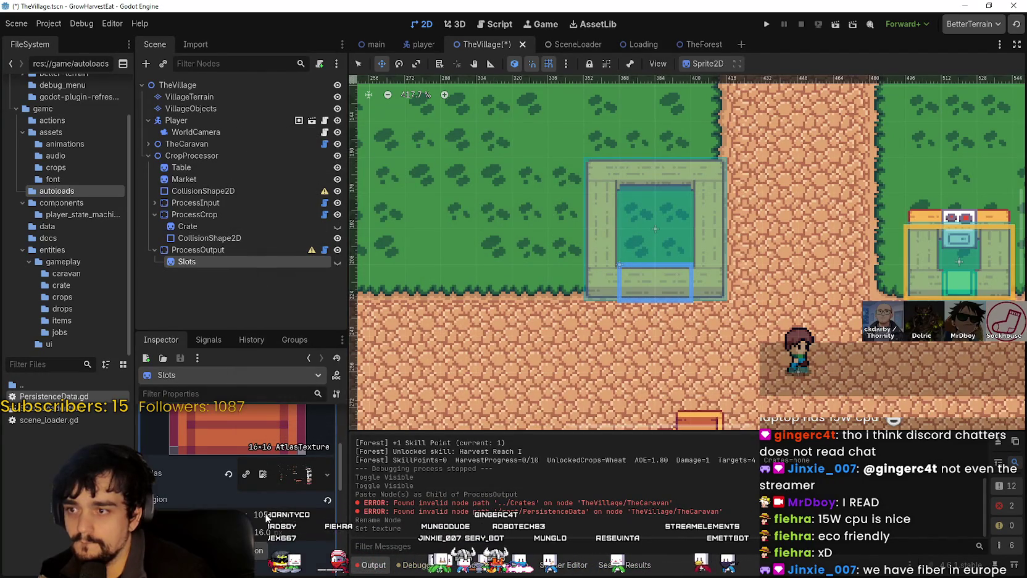
Clear the AtlasTexture's Atlas and load the atlas image file again
{"action": "scroll", "coordinate": [259, 494], "scroll_direction": "up", "scroll_amount": 3}
{"action": "left_click", "coordinate": [274, 449]}
{"action": "left_click", "coordinate": [265, 455]}
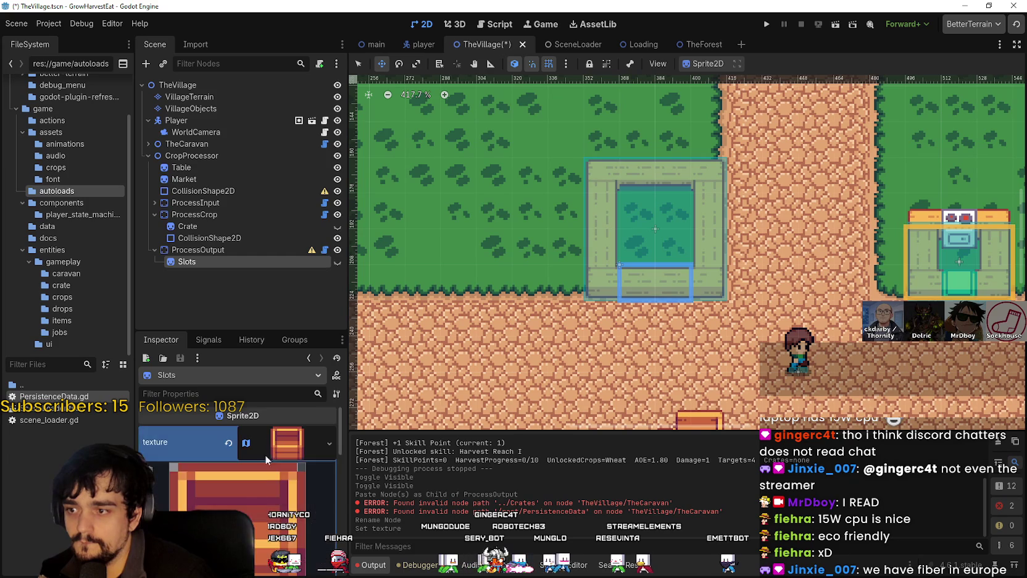
{"action": "scroll", "coordinate": [256, 476], "scroll_direction": "down", "scroll_amount": 2}
{"action": "left_click", "coordinate": [228, 495]}
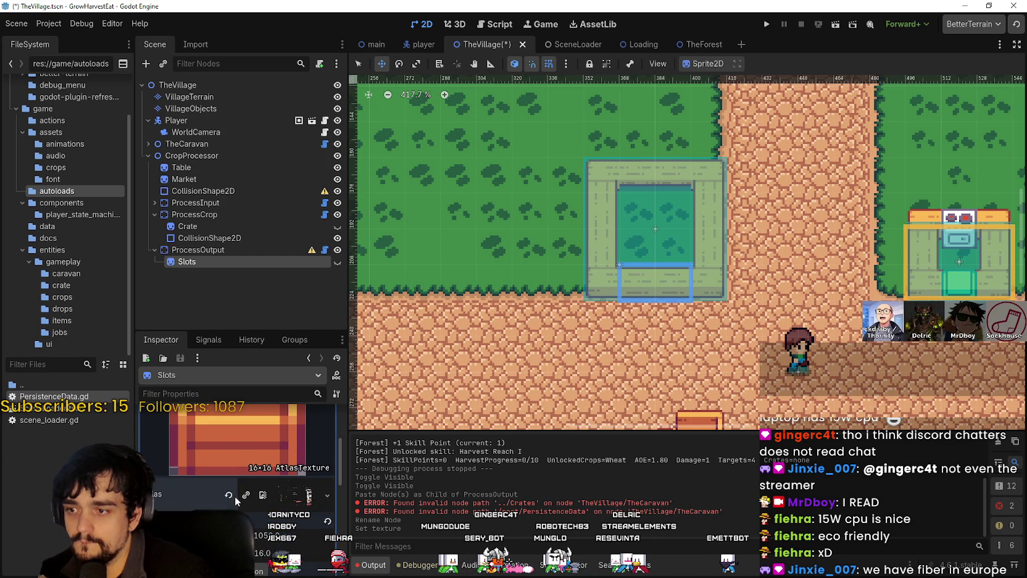
{"action": "left_click", "coordinate": [262, 467]}
{"action": "key", "text": "Escape"}
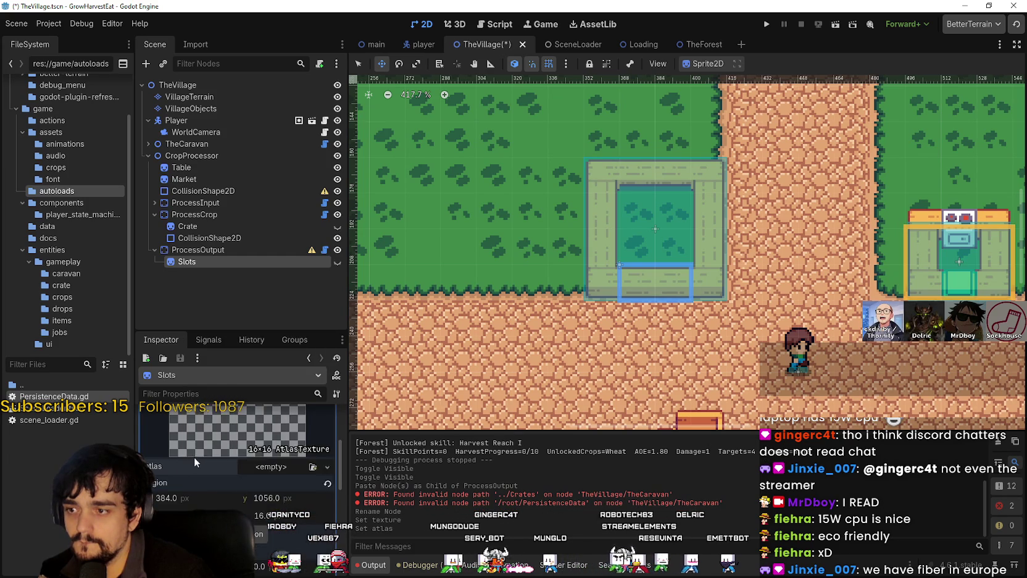
{"action": "scroll", "coordinate": [212, 467], "scroll_direction": "down", "scroll_amount": 1}
{"action": "left_click", "coordinate": [272, 424]}
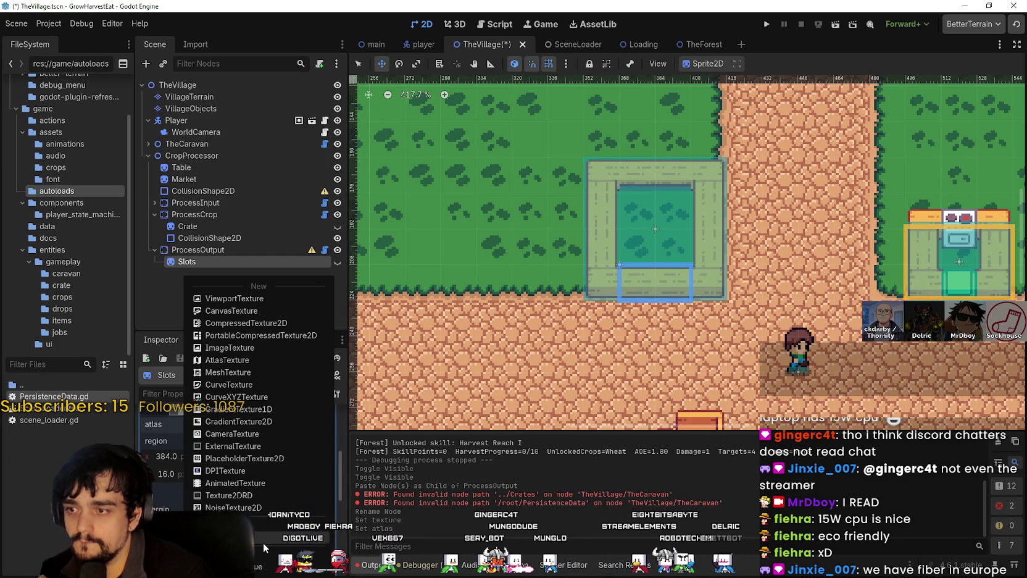
{"action": "left_click", "coordinate": [255, 529]}
{"action": "double_click", "coordinate": [344, 164]}
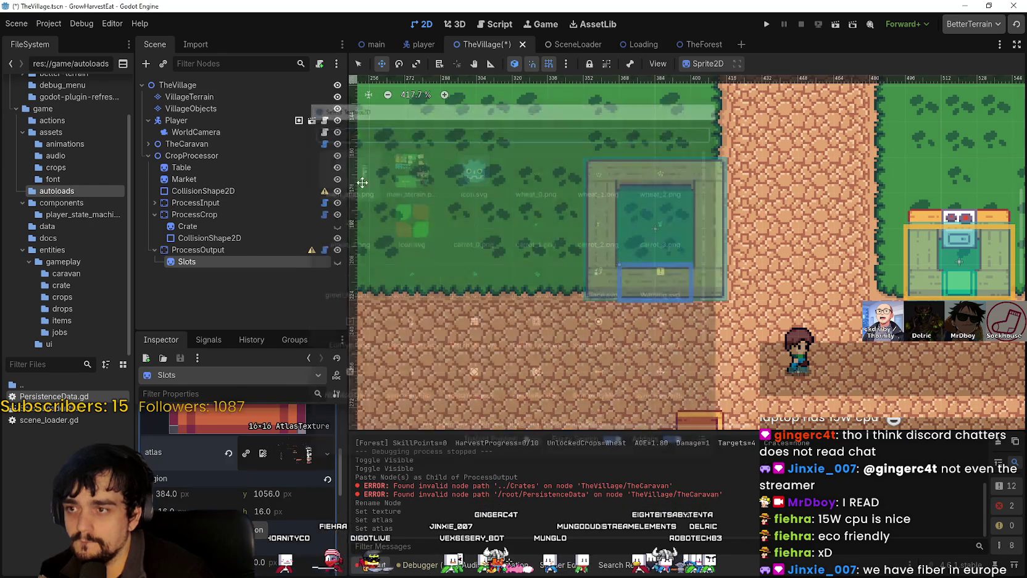
Draw the region around both purple slot tiles, starting at 640, 1120
{"action": "left_click", "coordinate": [247, 441]}
{"action": "scroll", "coordinate": [370, 306], "scroll_direction": "up", "scroll_amount": 5}
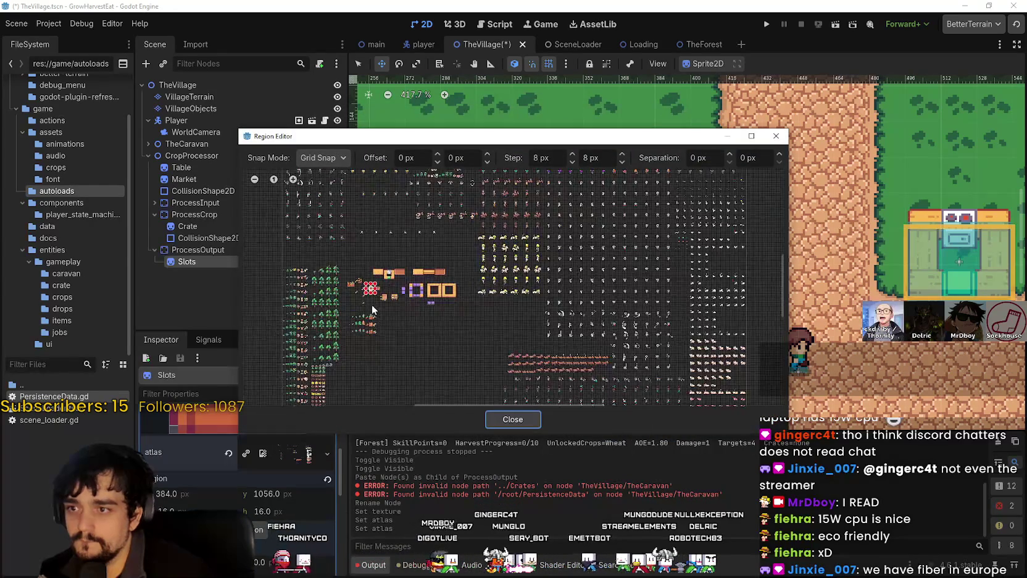
{"action": "scroll", "coordinate": [477, 297], "scroll_direction": "up", "scroll_amount": 7}
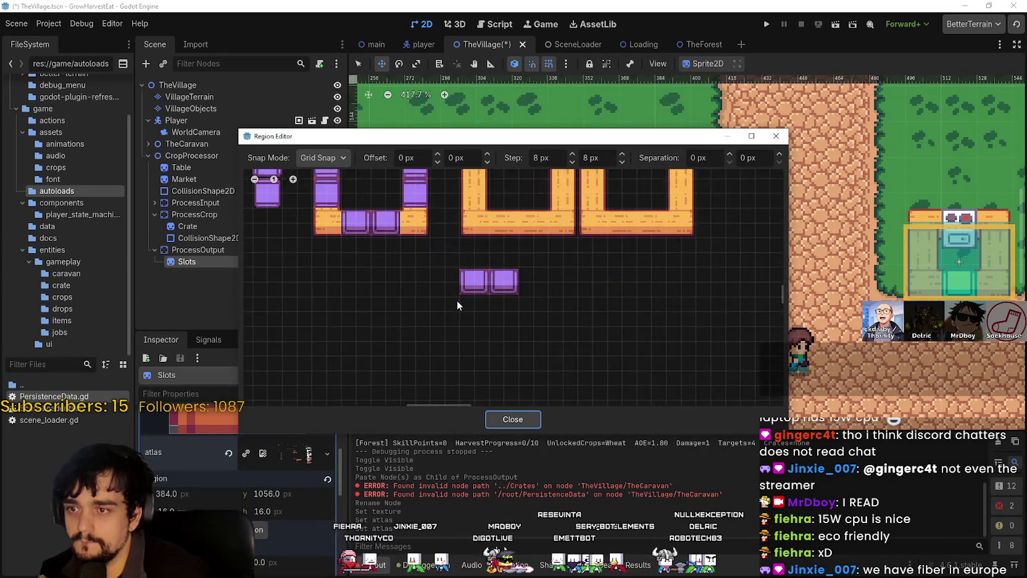
{"action": "mouse_move", "coordinate": [462, 293]}
{"action": "left_mouse_down"}
{"action": "mouse_move", "coordinate": [524, 262]}
{"action": "mouse_move", "coordinate": [543, 274]}
{"action": "left_mouse_up"}
{"action": "scroll", "coordinate": [546, 279], "scroll_direction": "up", "scroll_amount": 2}
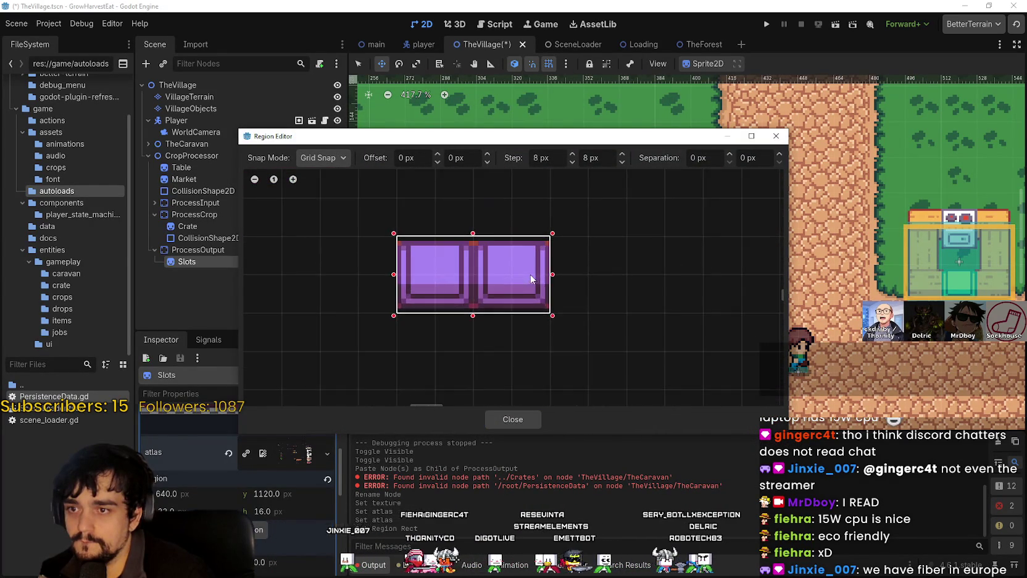
{"action": "left_click", "coordinate": [507, 421]}
{"action": "scroll", "coordinate": [247, 482], "scroll_direction": "up", "scroll_amount": 3}
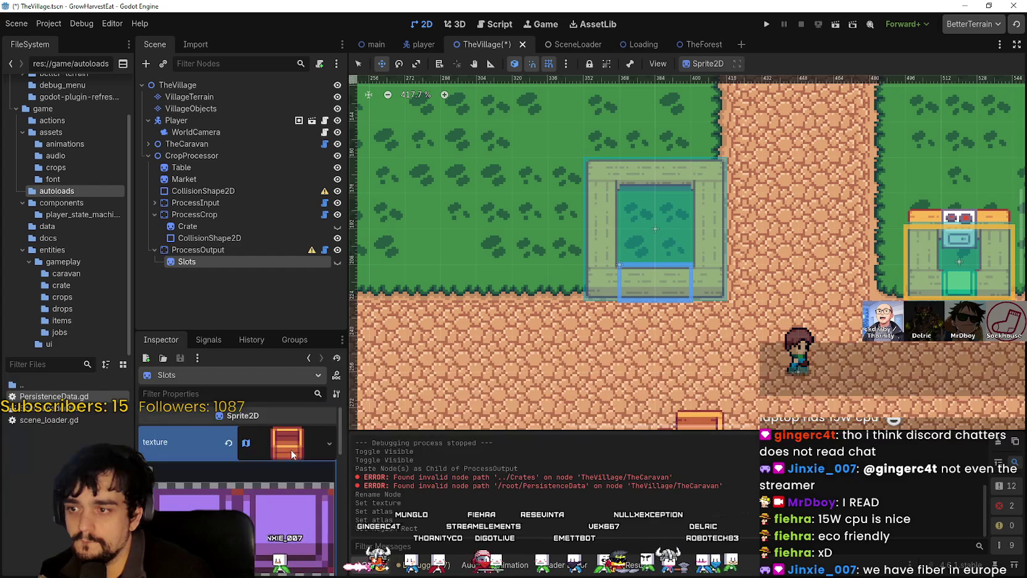
Make the Slots sprite visible and drag it onto the green crop building's bottom edge
{"action": "left_click", "coordinate": [289, 444]}
{"action": "scroll", "coordinate": [706, 290], "scroll_direction": "down", "scroll_amount": 5}
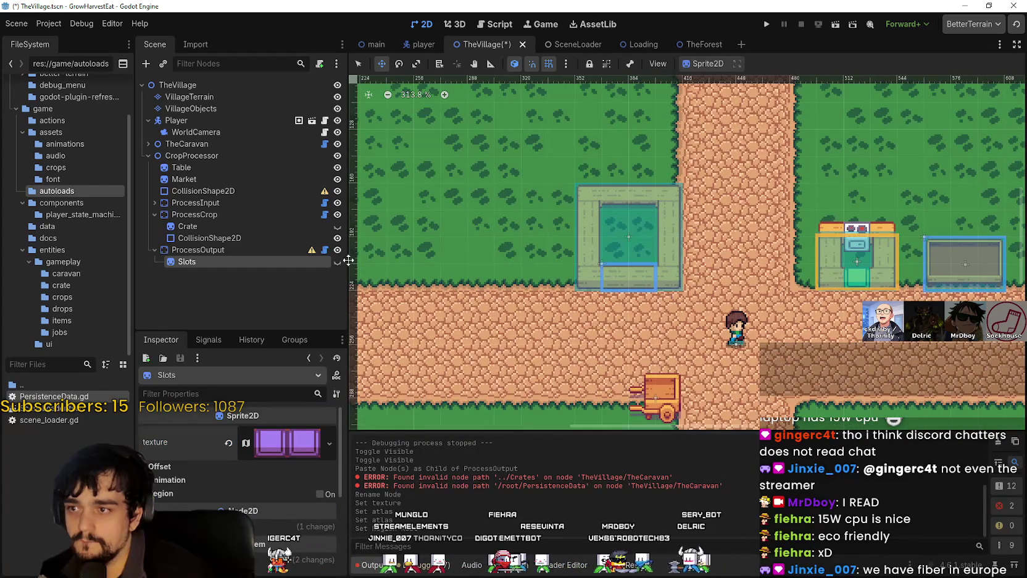
{"action": "left_click", "coordinate": [337, 261]}
{"action": "scroll", "coordinate": [607, 253], "scroll_direction": "up", "scroll_amount": 5}
{"action": "mouse_move", "coordinate": [580, 272]}
{"action": "left_mouse_down"}
{"action": "mouse_move", "coordinate": [580, 301]}
{"action": "mouse_move", "coordinate": [627, 295]}
{"action": "left_mouse_up"}
Nudge Slots down two pixels and save TheVillage scene
{"action": "scroll", "coordinate": [627, 295], "scroll_direction": "up", "scroll_amount": 3}
{"action": "key", "text": "Down"}
{"action": "key", "text": "Down"}
{"action": "key", "text": "Down"}
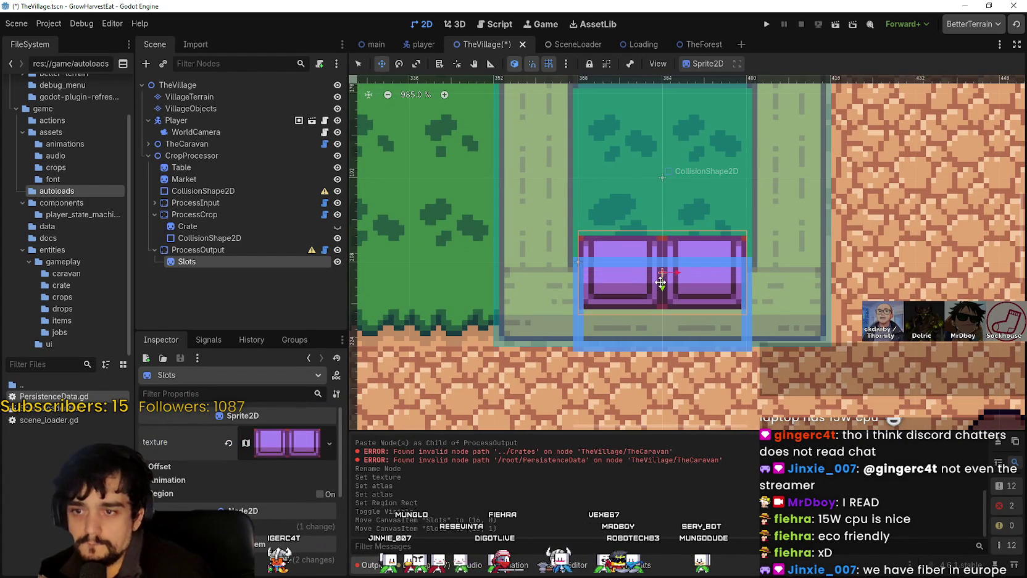
{"action": "key", "text": "Down"}
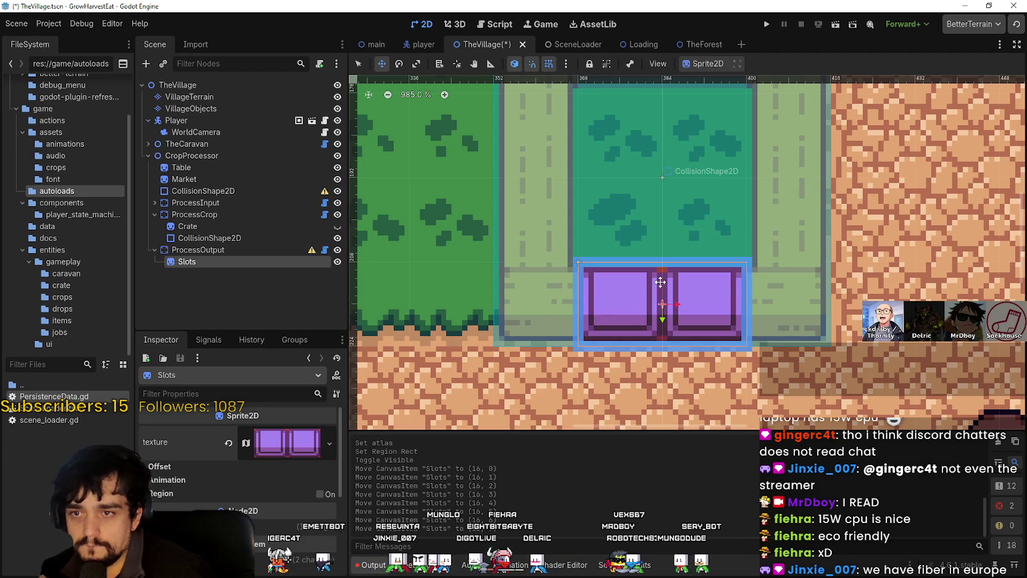
{"action": "scroll", "coordinate": [679, 303], "scroll_direction": "up", "scroll_amount": 3}
{"action": "key", "text": "ctrl+s"}
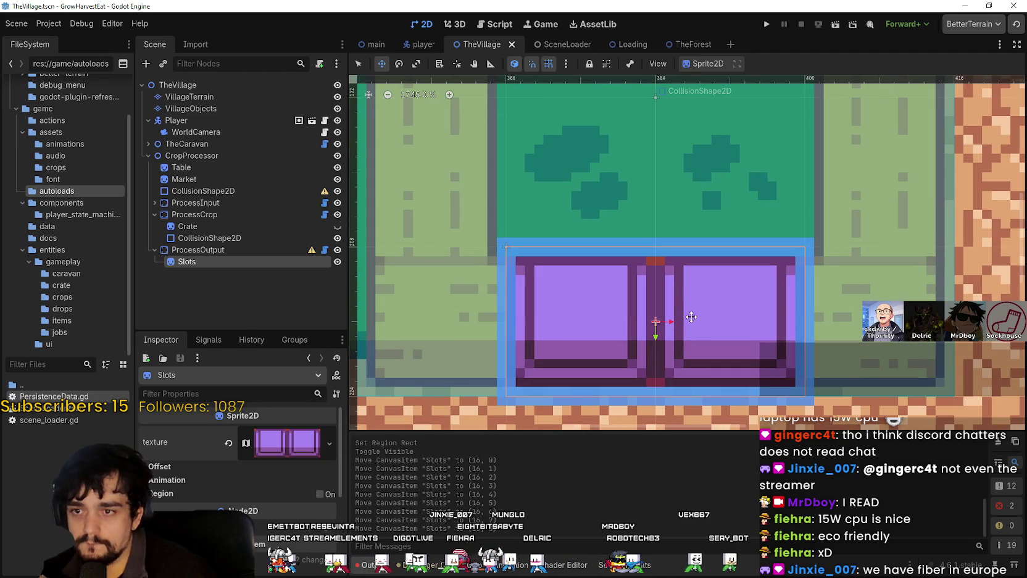
{"action": "scroll", "coordinate": [692, 318], "scroll_direction": "down", "scroll_amount": 5}
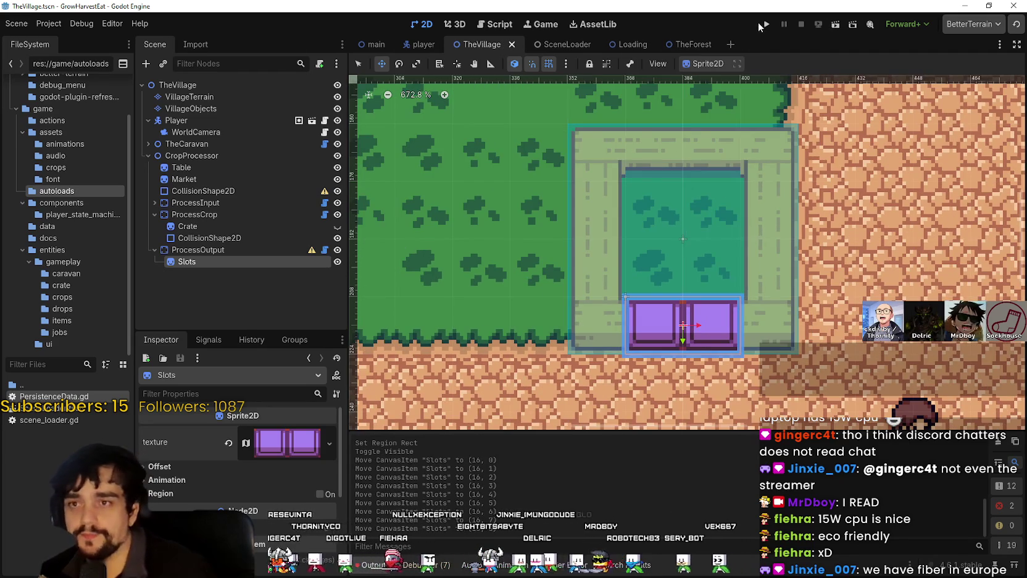
{"action": "left_click", "coordinate": [766, 24]}
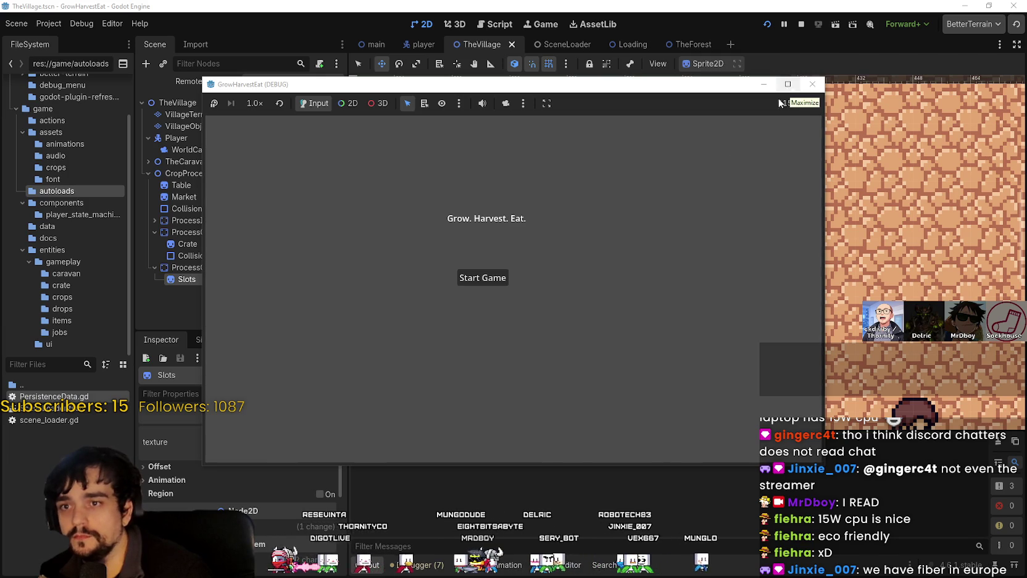
{"action": "left_click", "coordinate": [480, 279]}
{"action": "key", "text": "a"}
{"action": "key", "text": "w"}
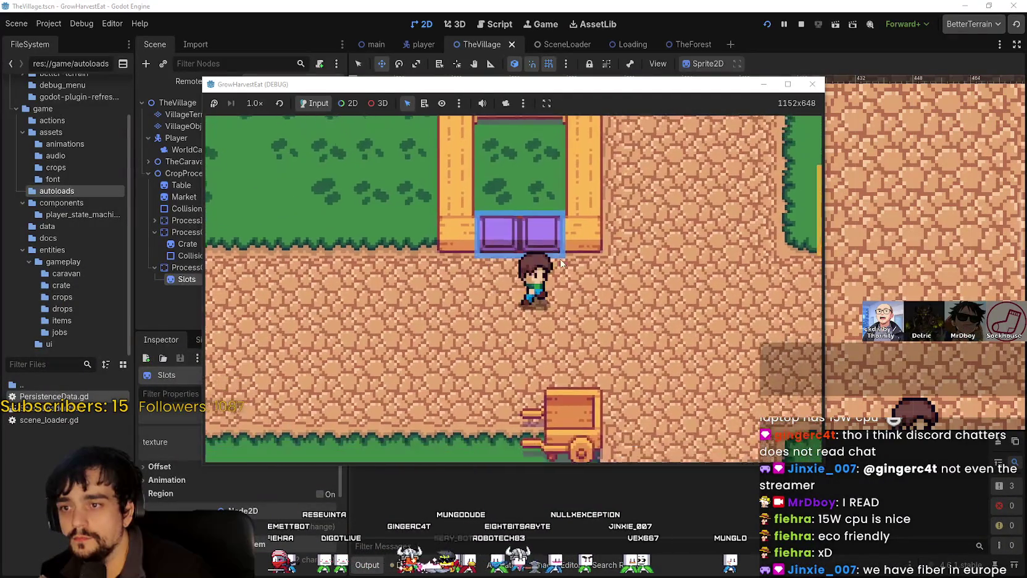
{"action": "key", "text": "d"}
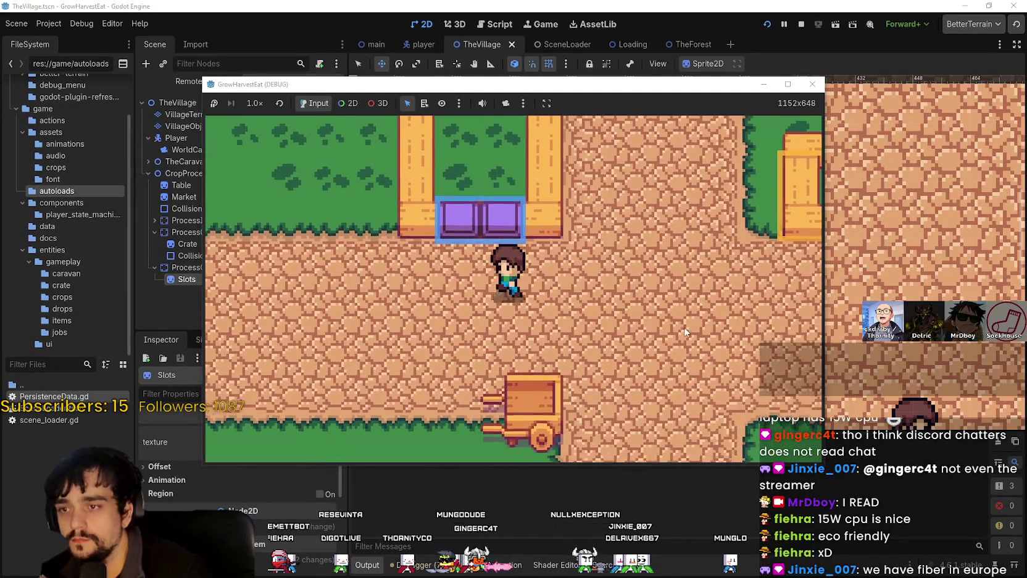
{"action": "key", "text": "w"}
{"action": "key", "text": "s"}
{"action": "key", "text": "d"}
{"action": "key", "text": "w"}
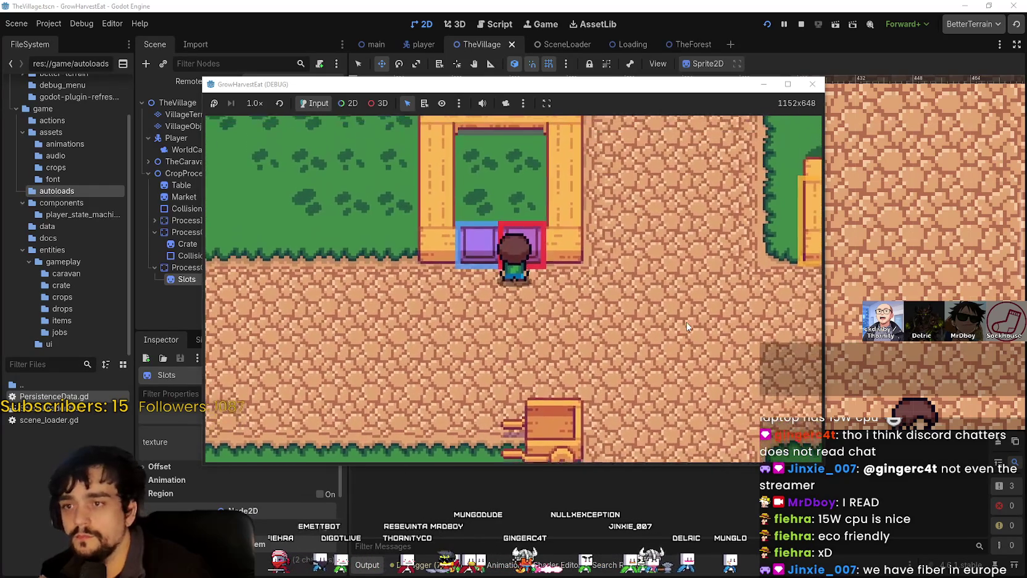
{"action": "key", "text": "s"}
{"action": "key", "text": "d"}
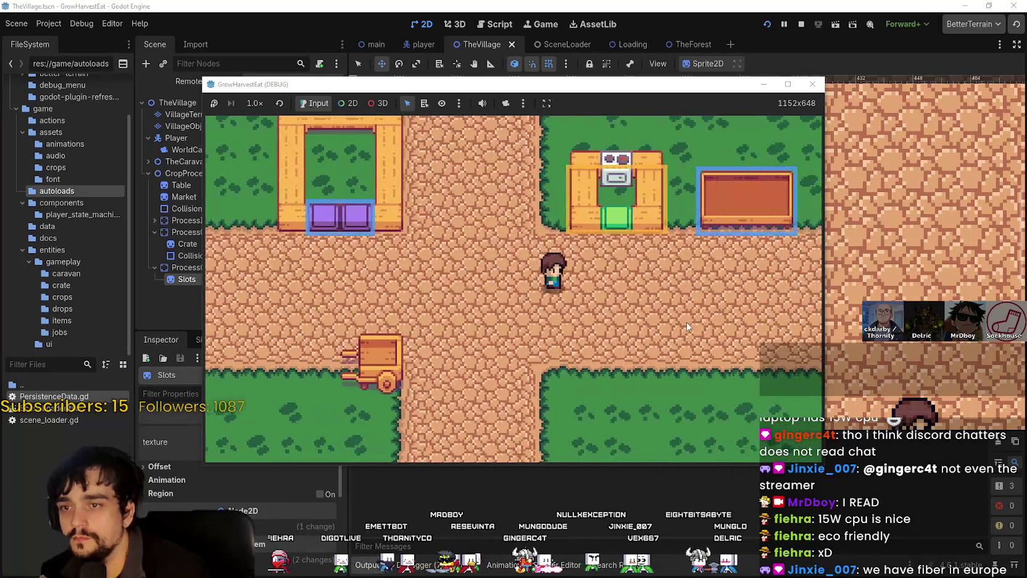
{"action": "key", "text": "d"}
{"action": "key", "text": "w"}
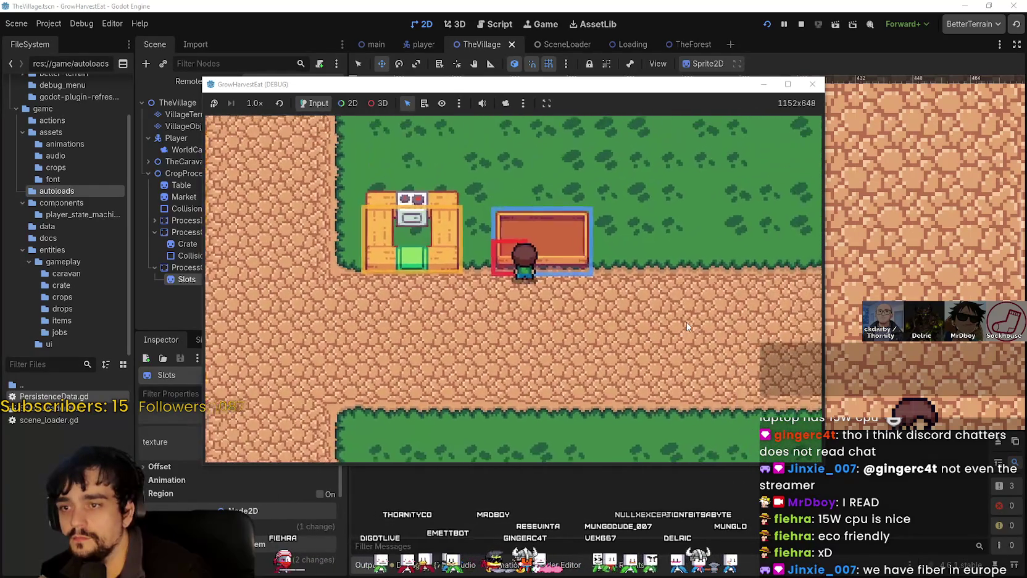
{"action": "key", "text": "s"}
{"action": "key", "text": "a"}
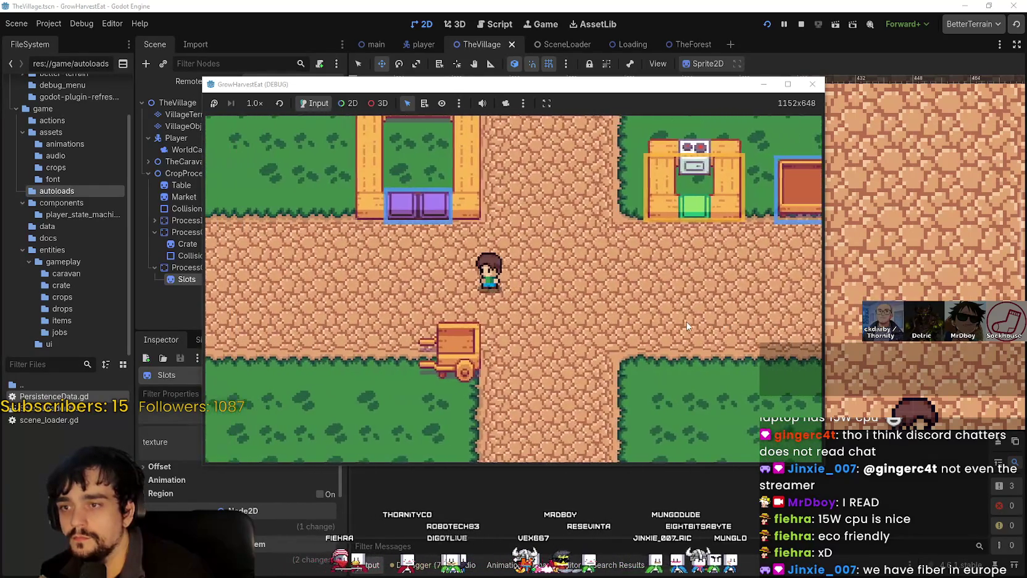
{"action": "key", "text": "w"}
{"action": "key", "text": "d"}
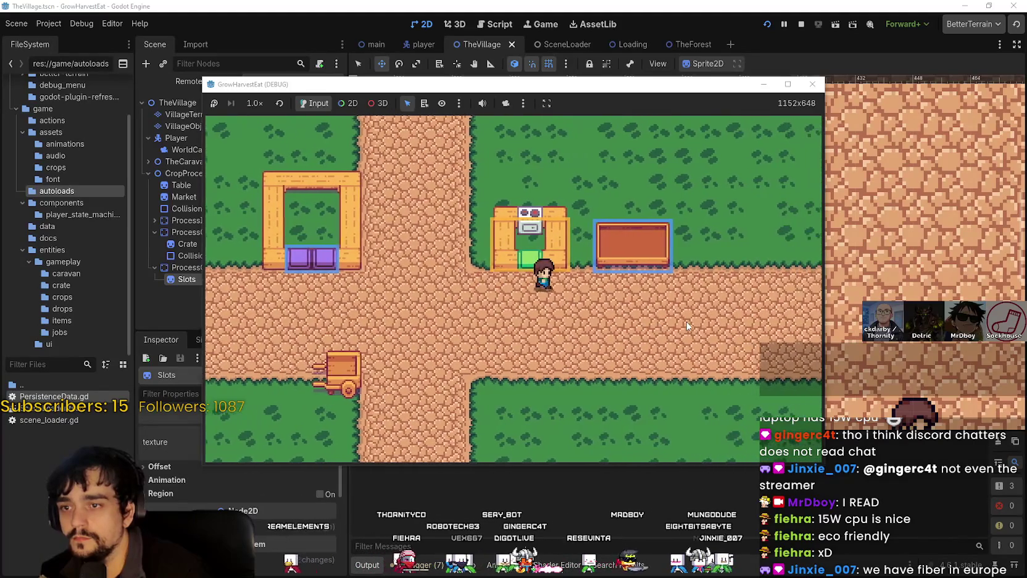
{"action": "key", "text": "d"}
{"action": "key", "text": "s"}
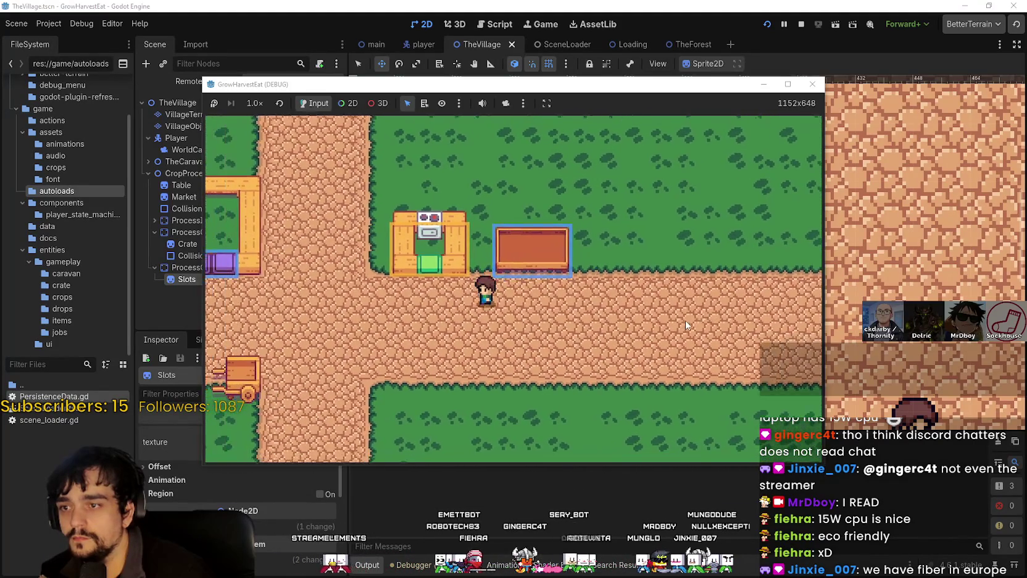
{"action": "key", "text": "a"}
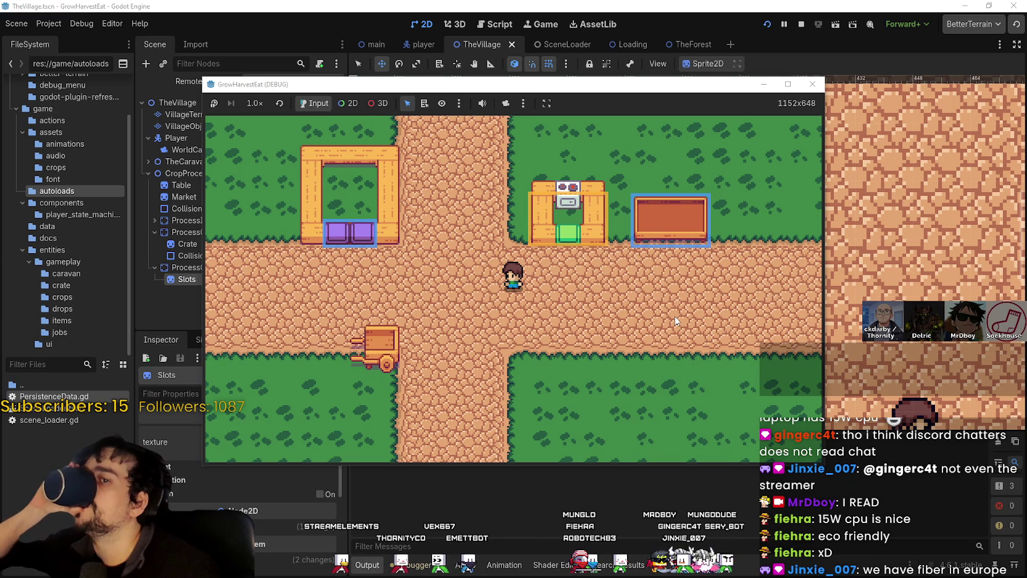
{"action": "scroll", "coordinate": [645, 282], "scroll_direction": "up", "scroll_amount": 2}
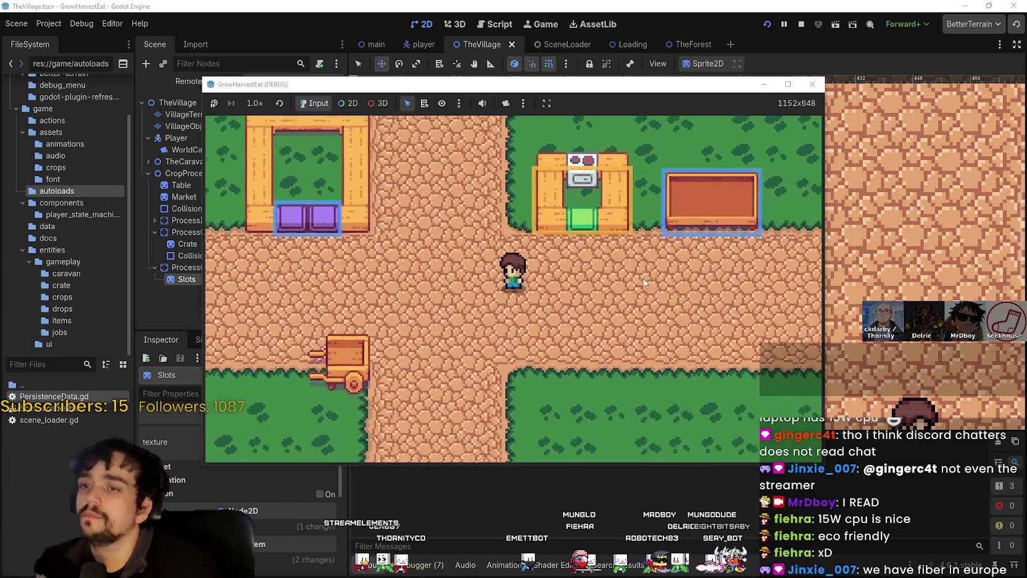
{"action": "scroll", "coordinate": [648, 284], "scroll_direction": "down", "scroll_amount": 1}
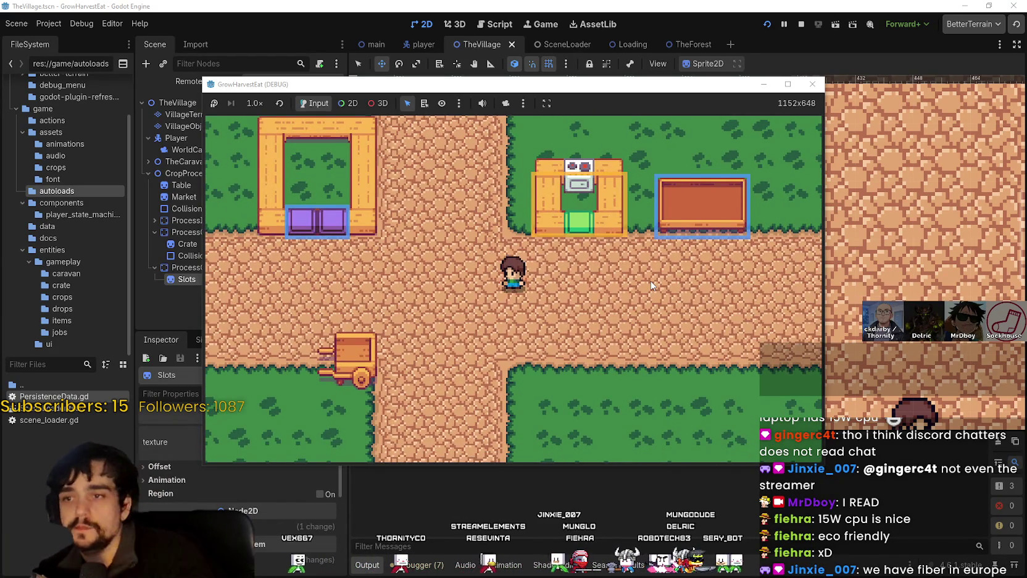
{"action": "key", "text": "d"}
{"action": "key", "text": "a"}
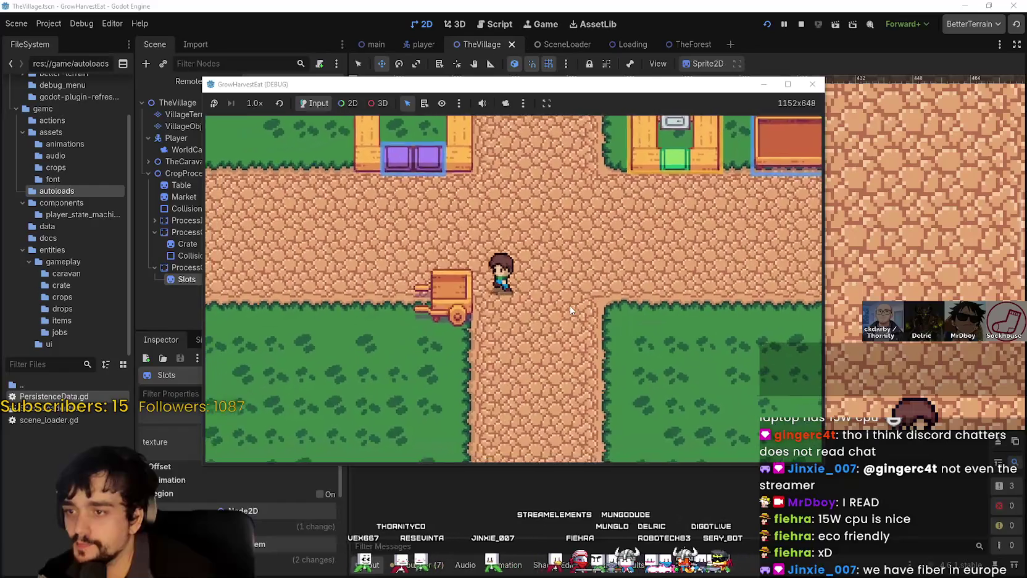
{"action": "key", "text": "d"}
{"action": "key", "text": "s"}
{"action": "key", "text": "d"}
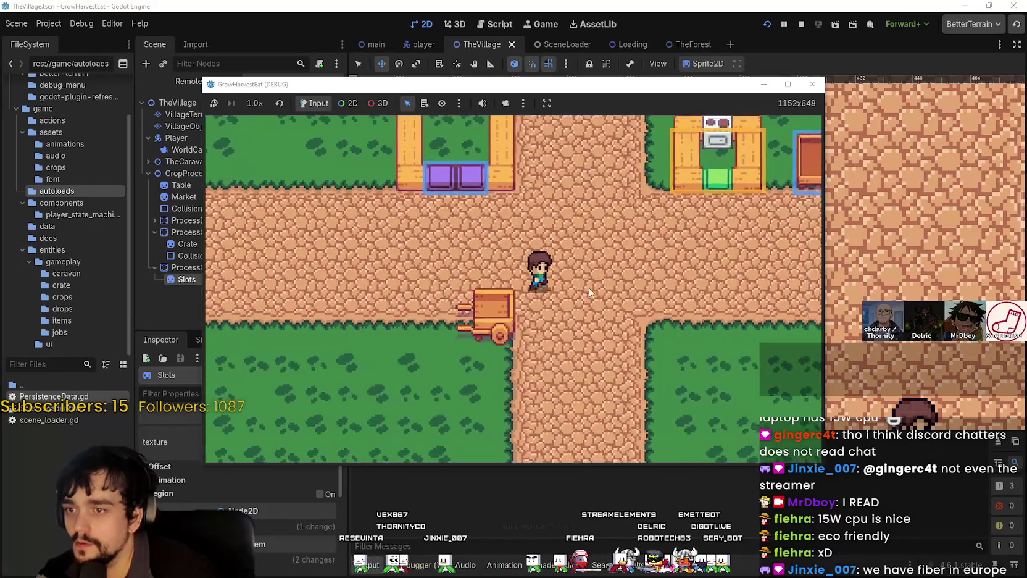
{"action": "key", "text": "w"}
{"action": "key", "text": "d"}
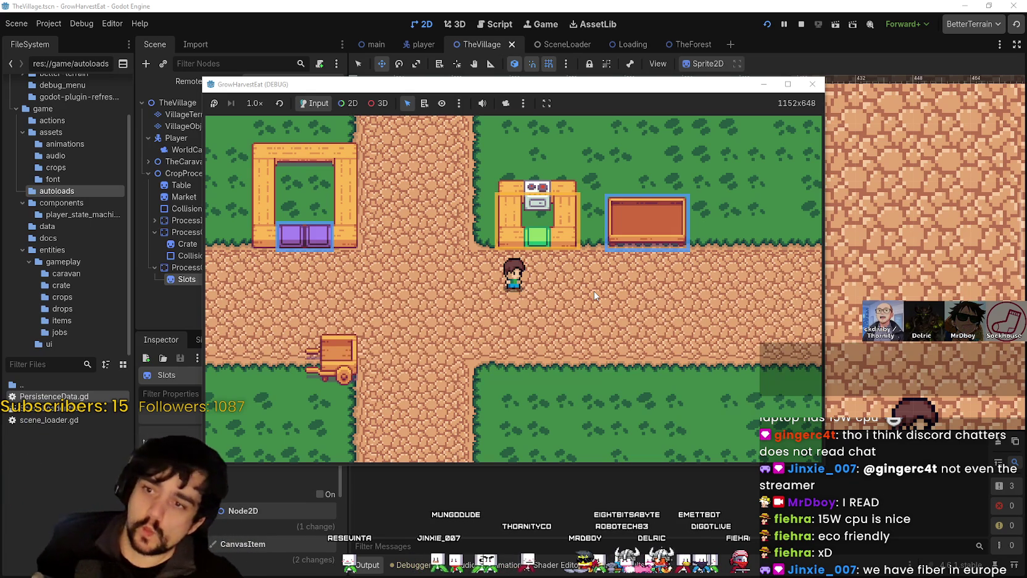
{"action": "scroll", "coordinate": [541, 288], "scroll_direction": "down", "scroll_amount": 3}
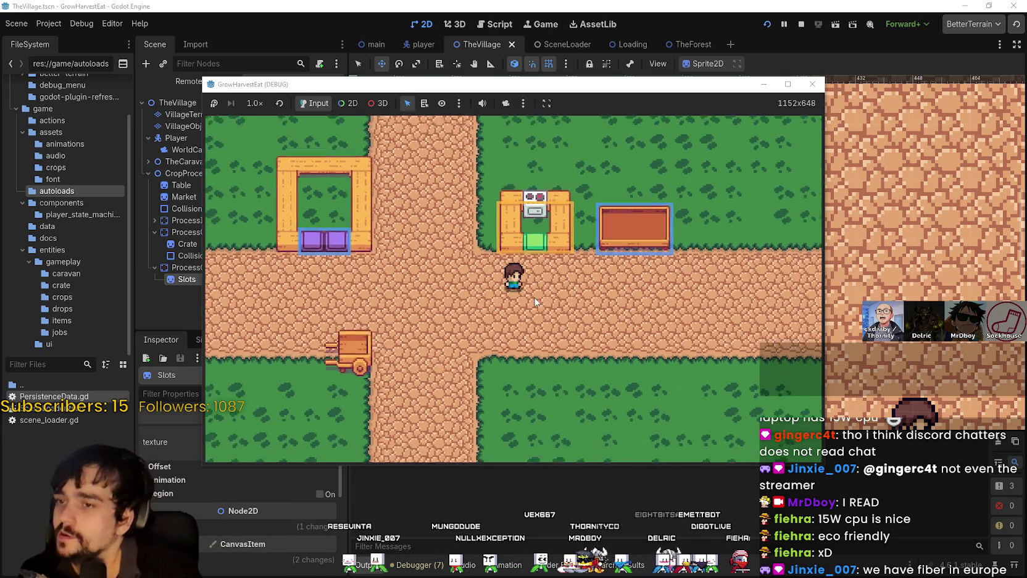
{"action": "key", "text": "a"}
{"action": "scroll", "coordinate": [617, 333], "scroll_direction": "up", "scroll_amount": 3}
{"action": "key", "text": "w"}
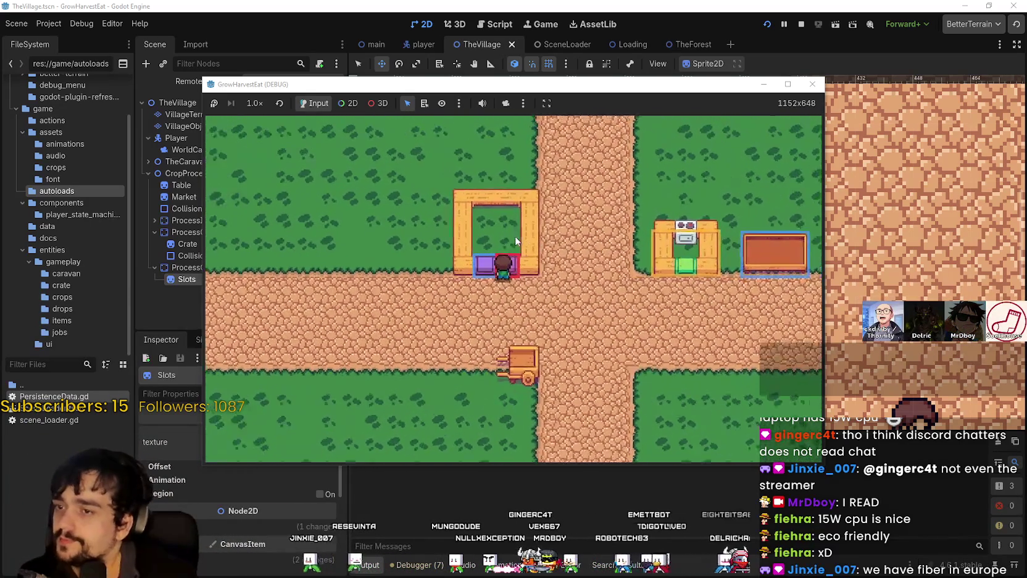
{"action": "key", "text": "s"}
{"action": "key", "text": "d"}
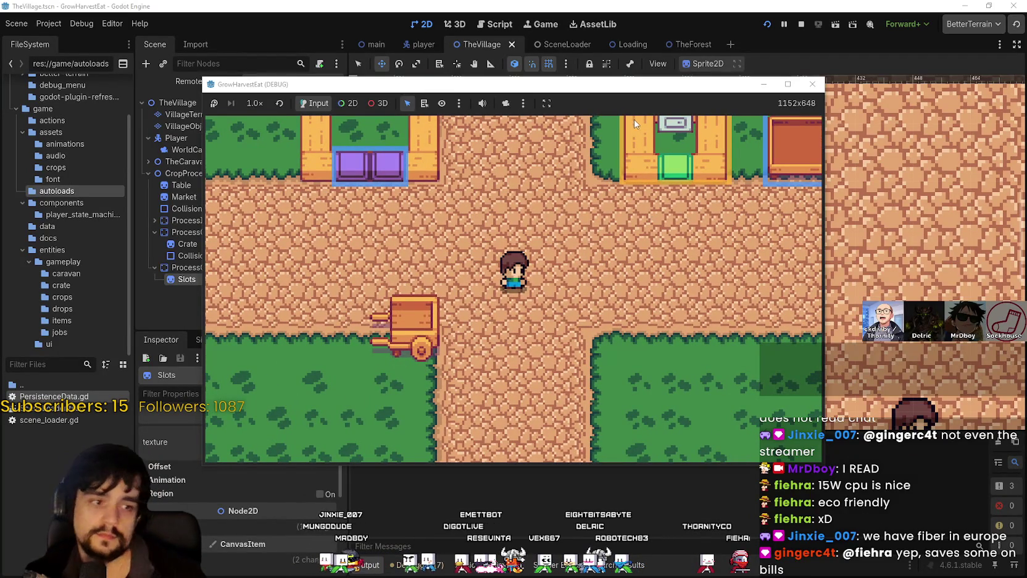
{"action": "scroll", "coordinate": [545, 263], "scroll_direction": "down", "scroll_amount": 3}
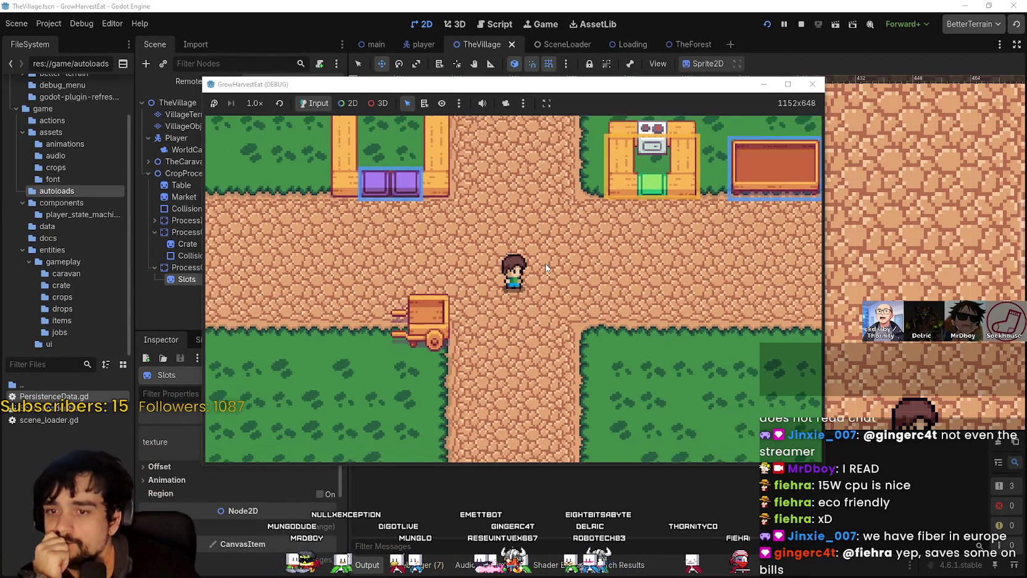
{"action": "left_click", "coordinate": [788, 84]}
{"action": "scroll", "coordinate": [430, 358], "scroll_direction": "down", "scroll_amount": 2}
{"action": "scroll", "coordinate": [487, 327], "scroll_direction": "up", "scroll_amount": 1}
{"action": "scroll", "coordinate": [513, 320], "scroll_direction": "up", "scroll_amount": 3}
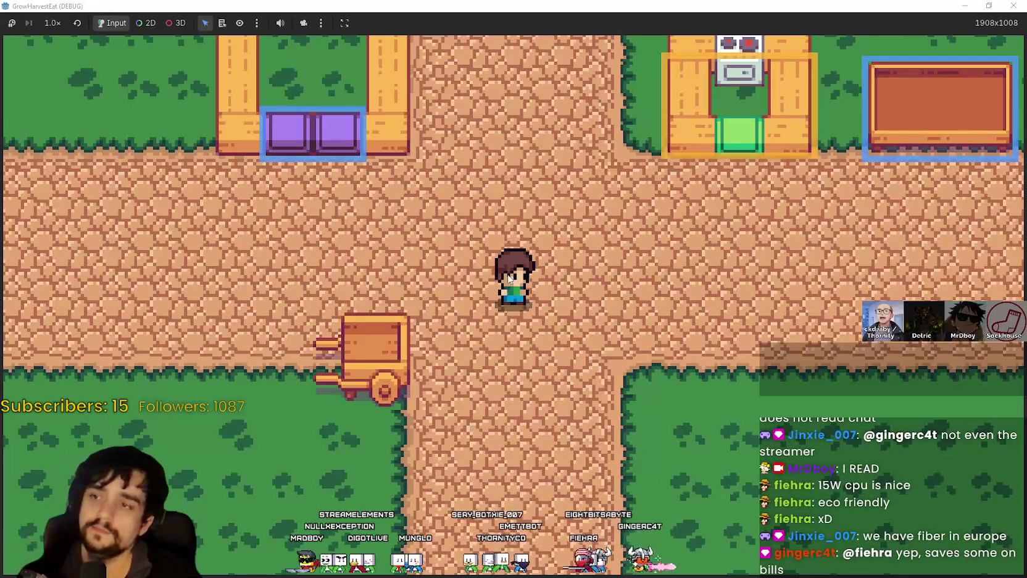
{"action": "key", "text": "w"}
{"action": "key", "text": "d"}
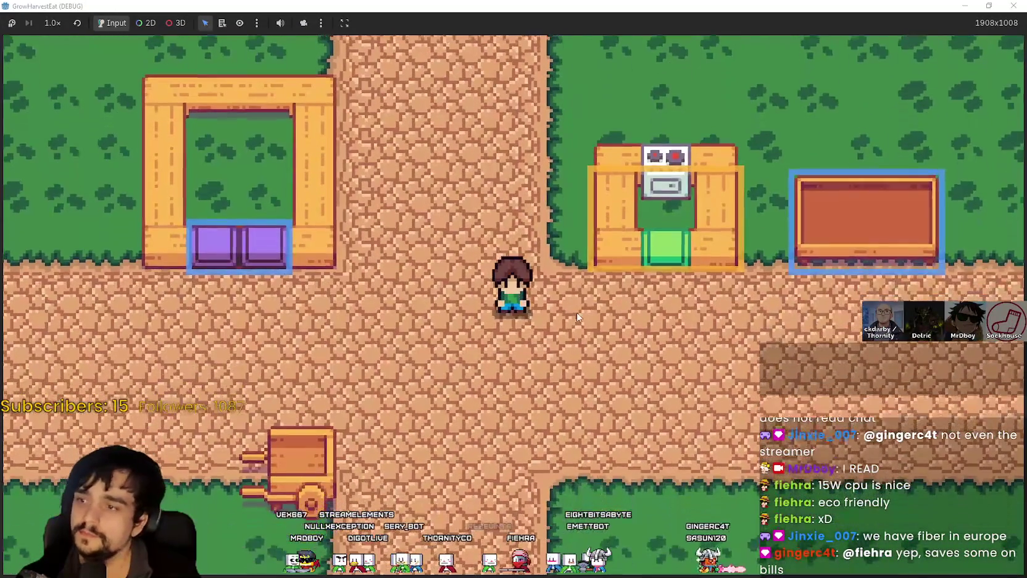
{"action": "key", "text": "w"}
{"action": "key", "text": "s"}
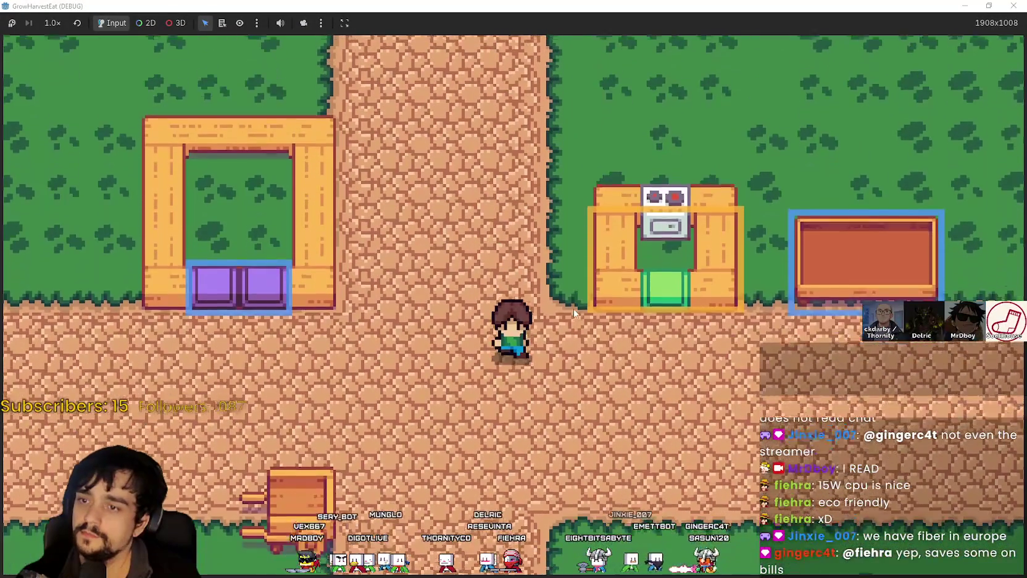
{"action": "key", "text": "w"}
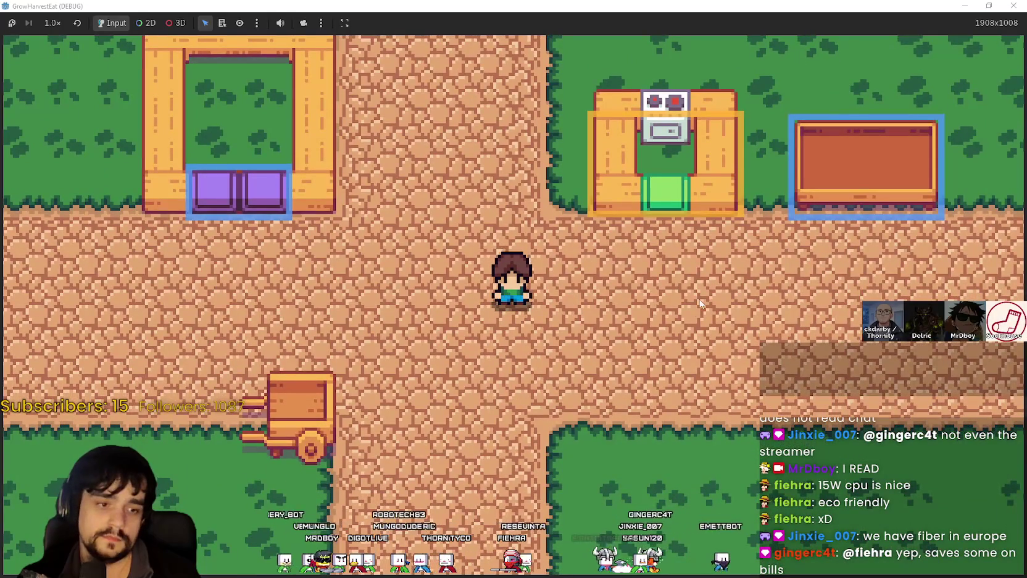
{"action": "scroll", "coordinate": [692, 311], "scroll_direction": "down", "scroll_amount": 1}
{"action": "key", "text": "w"}
{"action": "key", "text": "d"}
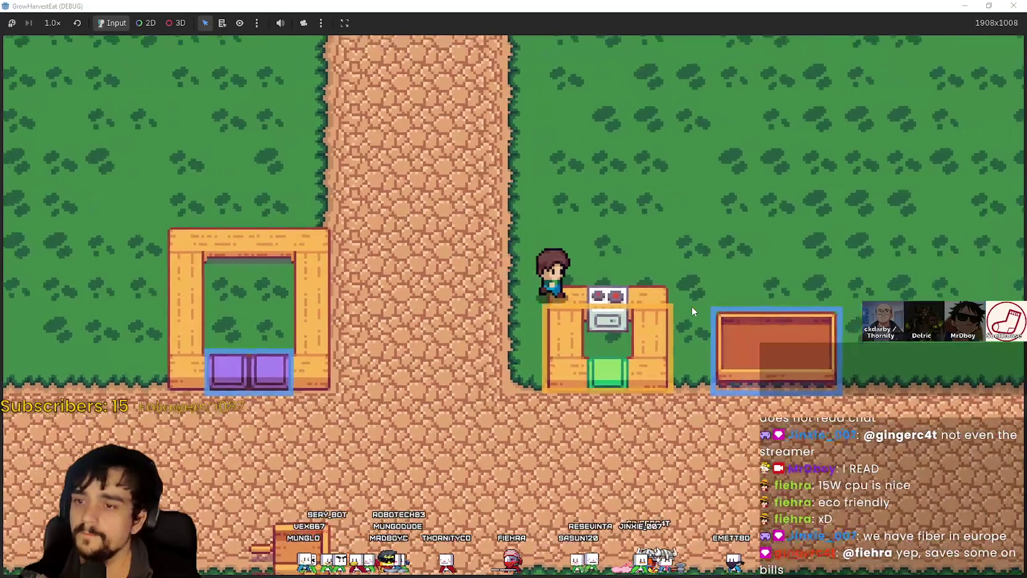
{"action": "key", "text": "s"}
{"action": "key", "text": "super+Down"}
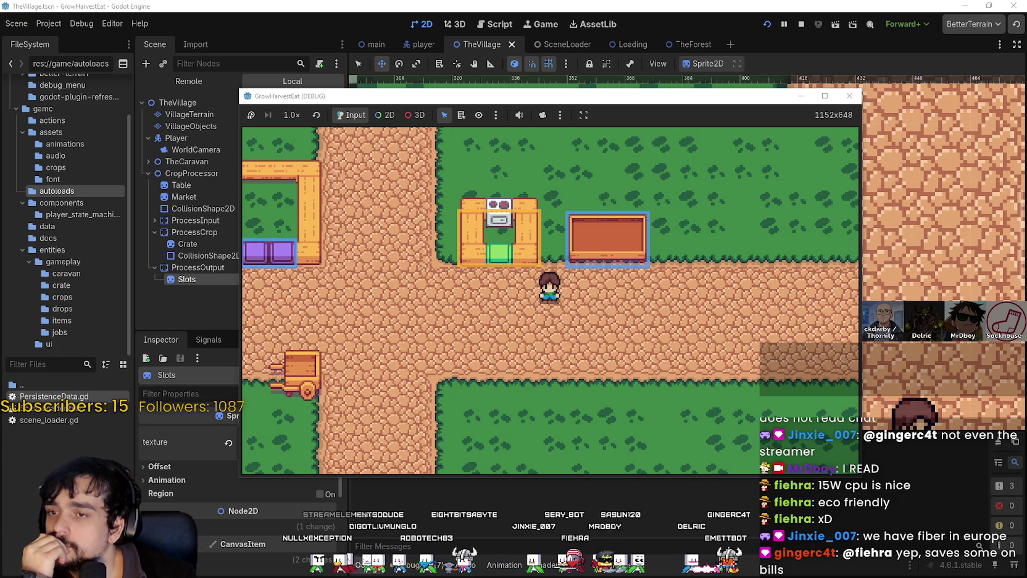
{"action": "scroll", "coordinate": [383, 355], "scroll_direction": "down", "scroll_amount": 3}
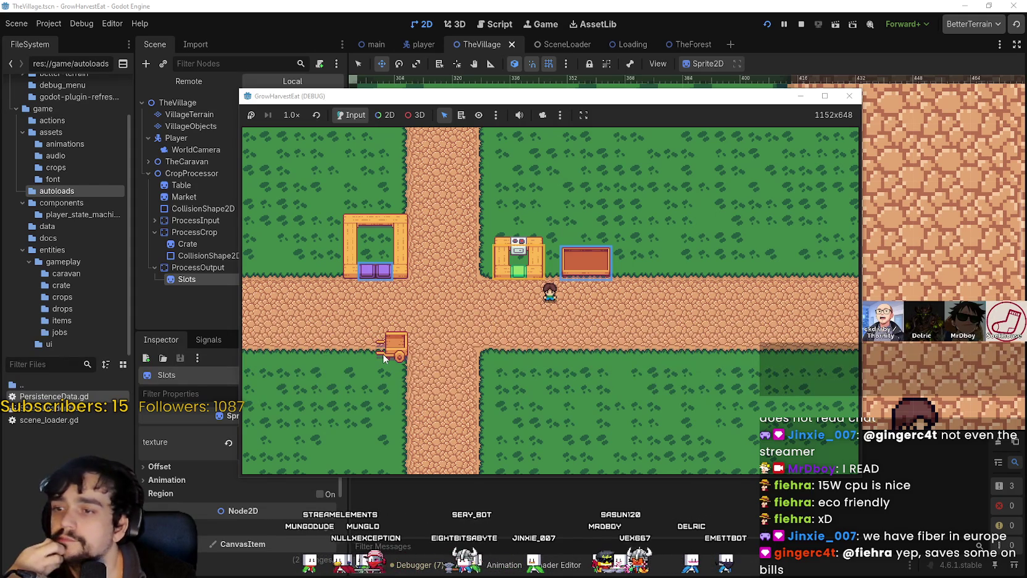
{"action": "scroll", "coordinate": [383, 355], "scroll_direction": "up", "scroll_amount": 2}
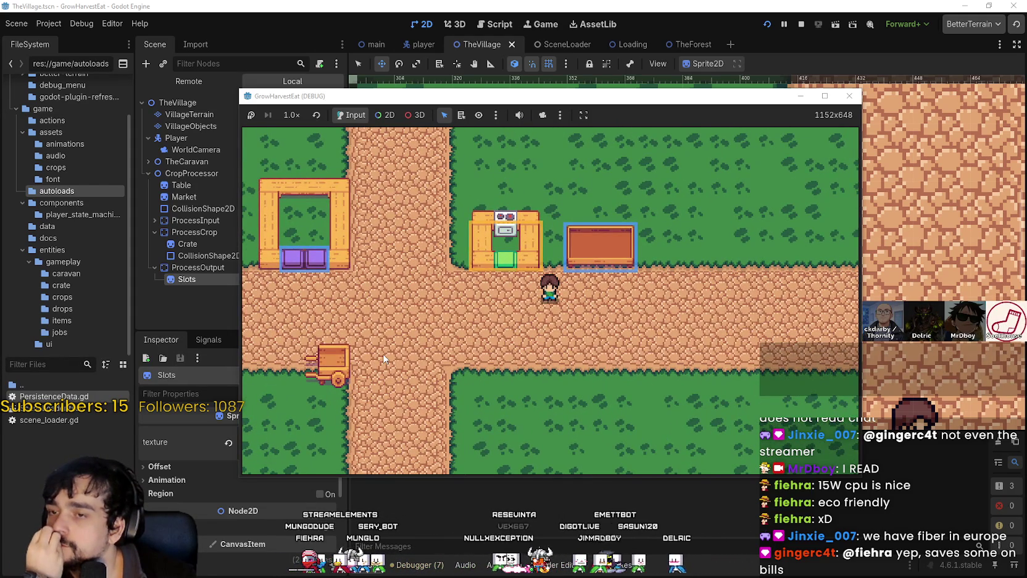
{"action": "scroll", "coordinate": [383, 357], "scroll_direction": "down", "scroll_amount": 2}
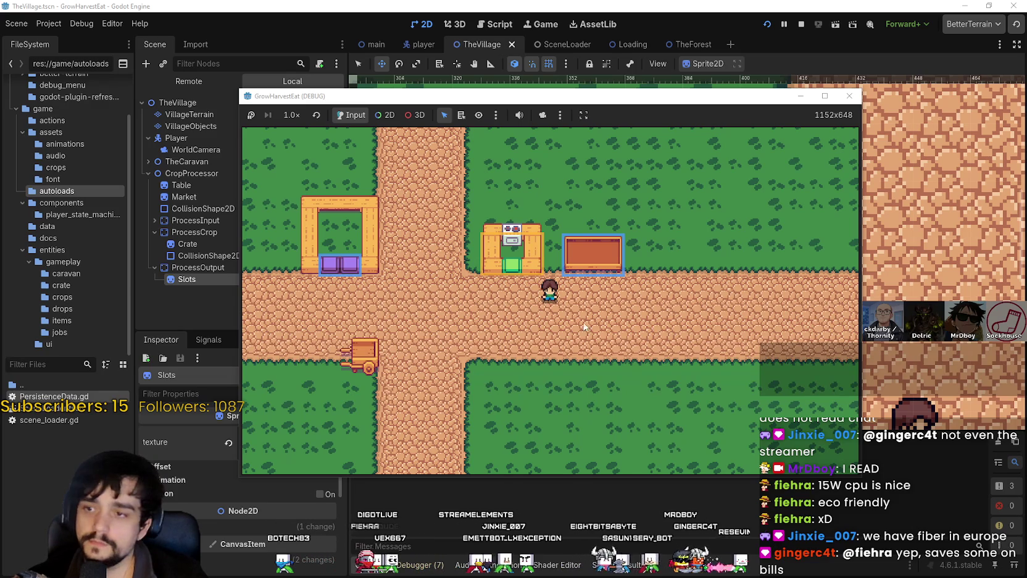
{"action": "scroll", "coordinate": [585, 327], "scroll_direction": "up", "scroll_amount": 1}
{"action": "scroll", "coordinate": [628, 360], "scroll_direction": "down", "scroll_amount": 1}
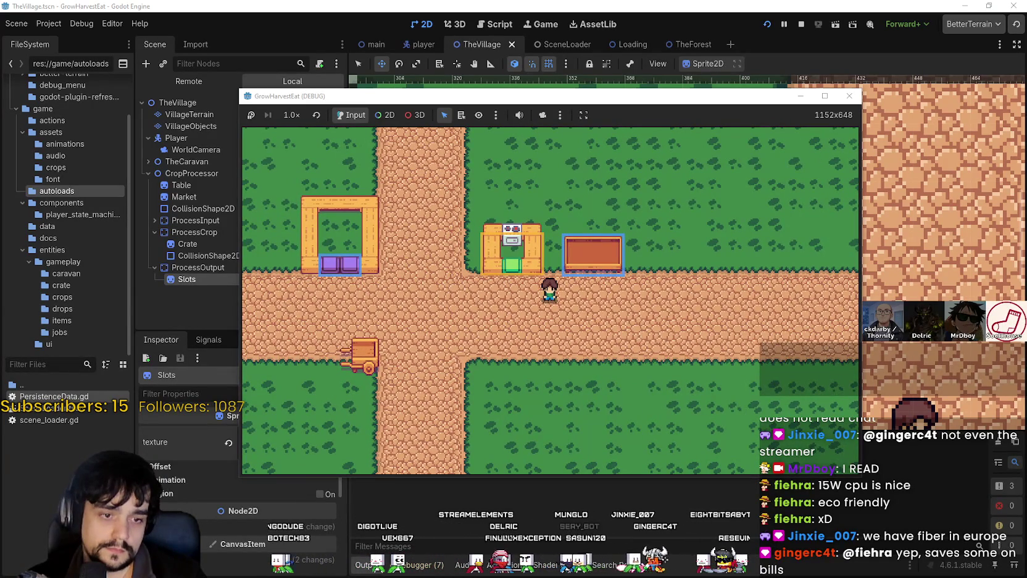
{"action": "key", "text": "alt+Tab"}
Zoom and pan the atlas to bring the counter frames into view
{"action": "scroll", "coordinate": [730, 240], "scroll_direction": "down", "scroll_amount": 3}
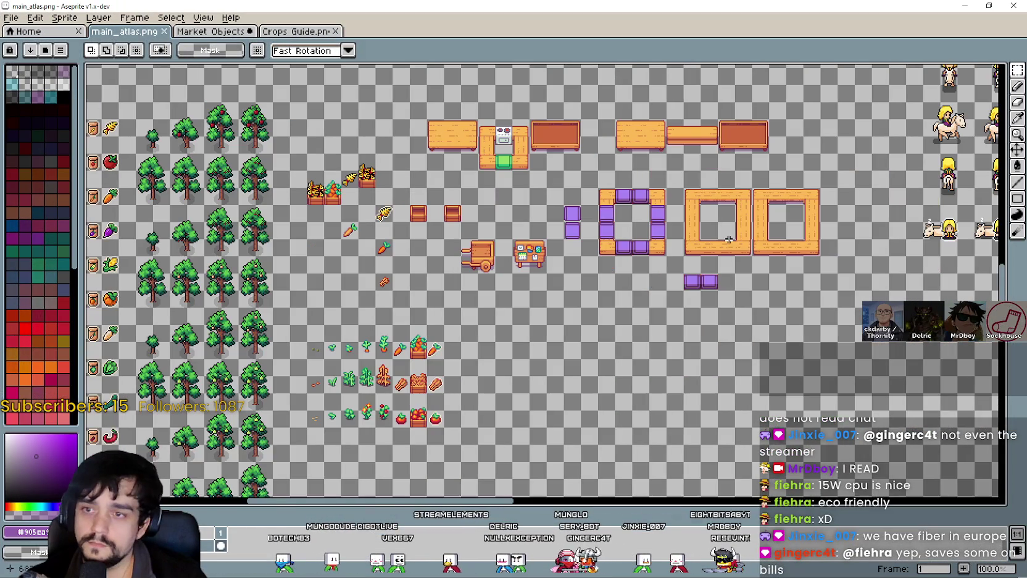
{"action": "left_click_drag", "start_coordinate": [673, 223], "coordinate": [587, 252]}
{"action": "scroll", "coordinate": [587, 252], "scroll_direction": "up", "scroll_amount": 1}
{"action": "mouse_move", "coordinate": [795, 339]}
{"action": "left_mouse_down"}
{"action": "mouse_move", "coordinate": [648, 289]}
{"action": "mouse_move", "coordinate": [724, 166]}
{"action": "mouse_move", "coordinate": [758, 164]}
{"action": "left_mouse_up"}
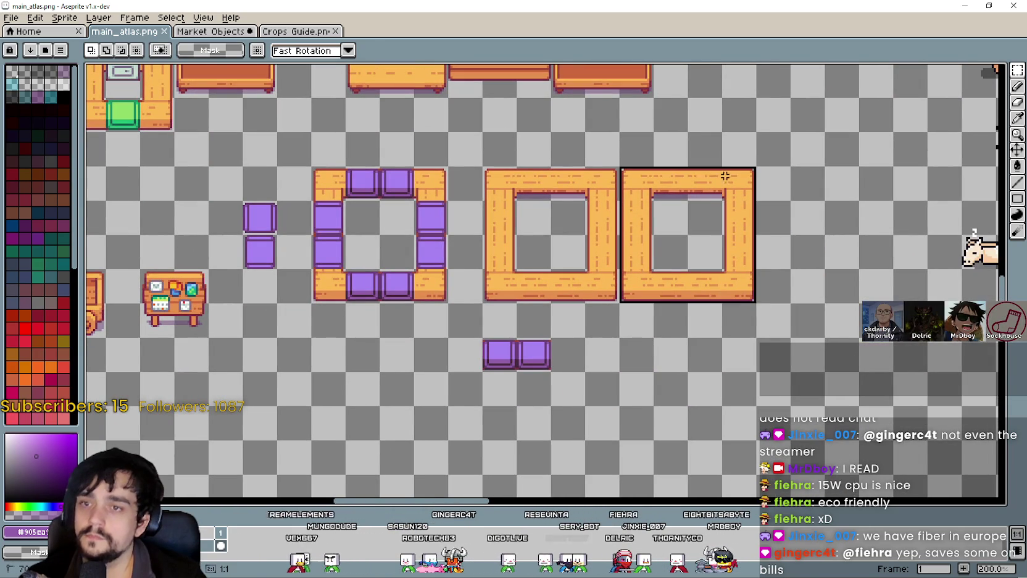
{"action": "scroll", "coordinate": [741, 277], "scroll_direction": "down", "scroll_amount": 1}
{"action": "scroll", "coordinate": [415, 165], "scroll_direction": "up", "scroll_amount": 1}
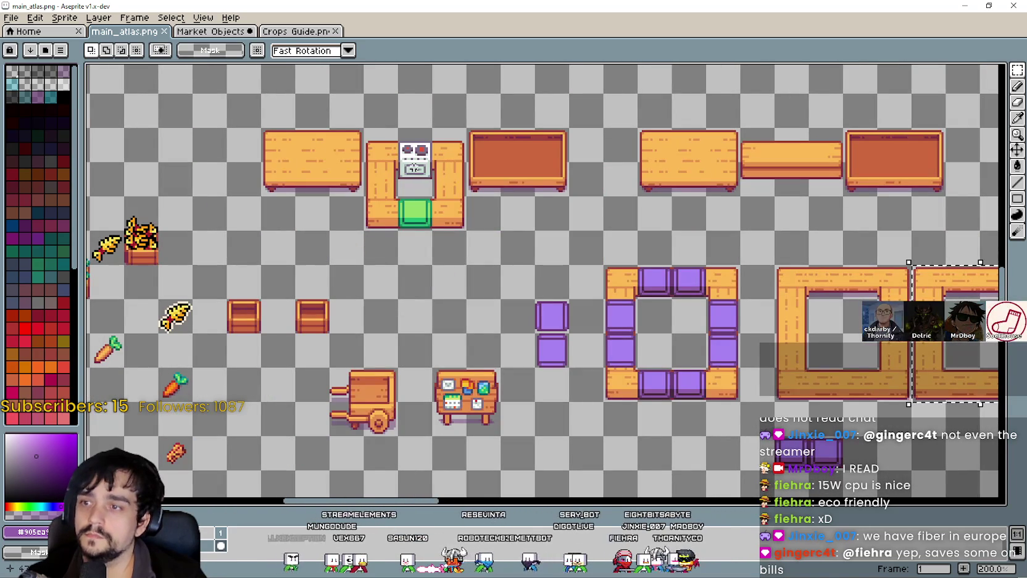
{"action": "scroll", "coordinate": [413, 163], "scroll_direction": "up", "scroll_amount": 3}
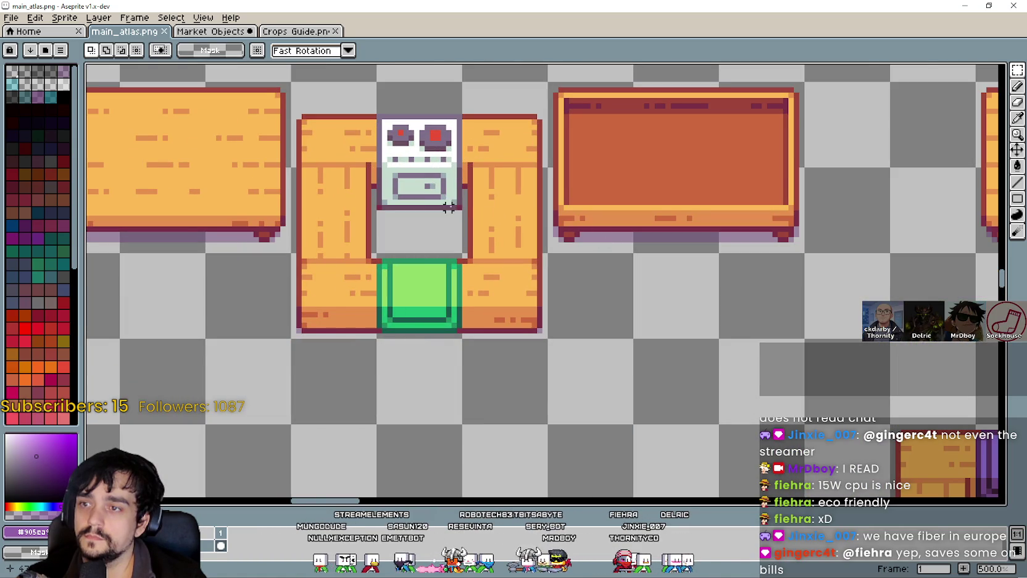
Marquee-select the stove sprite in the top row and drag it toward the right counter frame
{"action": "mouse_move", "coordinate": [451, 192]}
{"action": "left_mouse_down"}
{"action": "mouse_move", "coordinate": [412, 134]}
{"action": "mouse_move", "coordinate": [385, 116]}
{"action": "mouse_move", "coordinate": [465, 211]}
{"action": "left_mouse_up"}
{"action": "scroll", "coordinate": [466, 212], "scroll_direction": "down", "scroll_amount": 2}
{"action": "scroll", "coordinate": [465, 212], "scroll_direction": "right", "scroll_amount": 10}
{"action": "scroll", "coordinate": [465, 211], "scroll_direction": "down", "scroll_amount": 3}
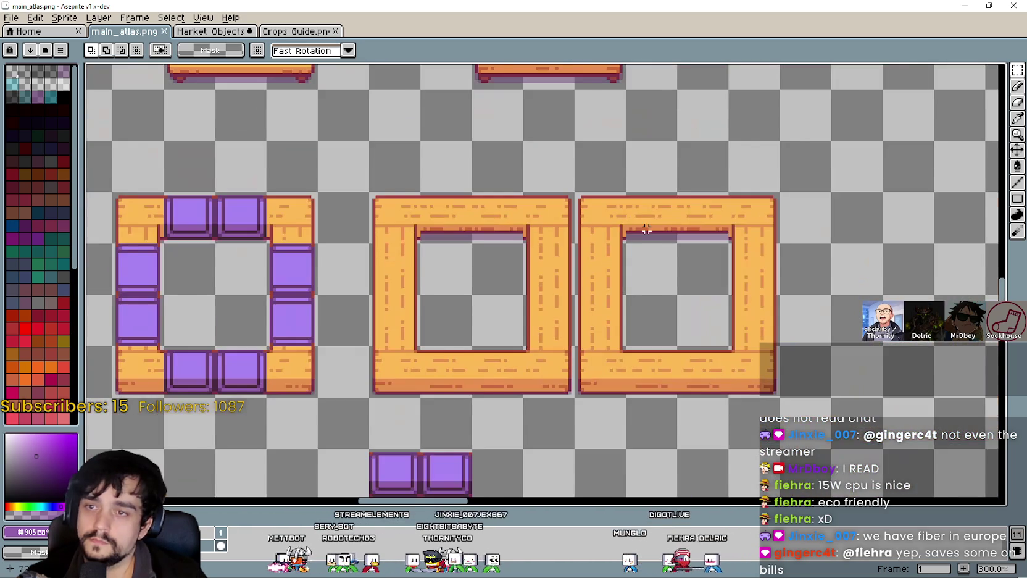
{"action": "scroll", "coordinate": [647, 228], "scroll_direction": "down", "scroll_amount": 1}
{"action": "mouse_move", "coordinate": [599, 206]}
{"action": "left_mouse_down"}
{"action": "mouse_move", "coordinate": [737, 371]}
{"action": "mouse_move", "coordinate": [733, 338]}
{"action": "left_mouse_up"}
{"action": "scroll", "coordinate": [802, 332], "scroll_direction": "down", "scroll_amount": 4}
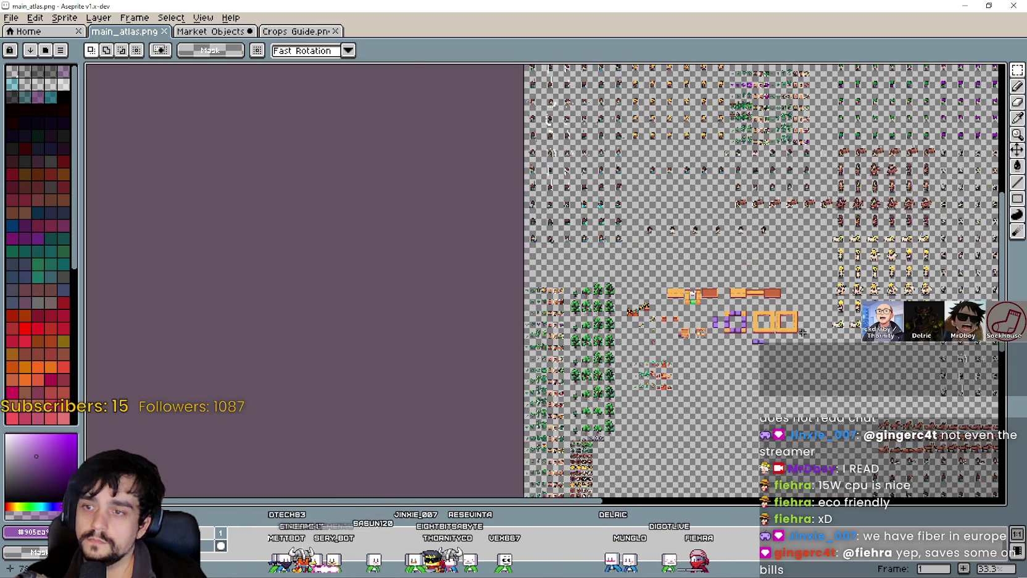
{"action": "scroll", "coordinate": [803, 332], "scroll_direction": "up", "scroll_amount": 6}
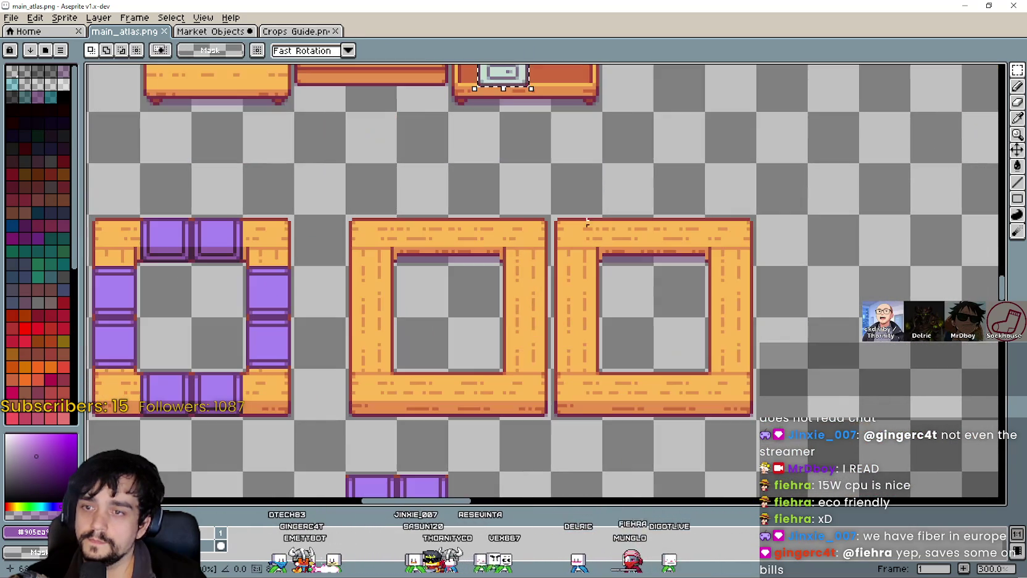
{"action": "left_click_drag", "start_coordinate": [497, 80], "coordinate": [626, 258]}
Nudge the stove a few pixels right along the right counter frame's top
{"action": "scroll", "coordinate": [642, 256], "scroll_direction": "up", "scroll_amount": 2}
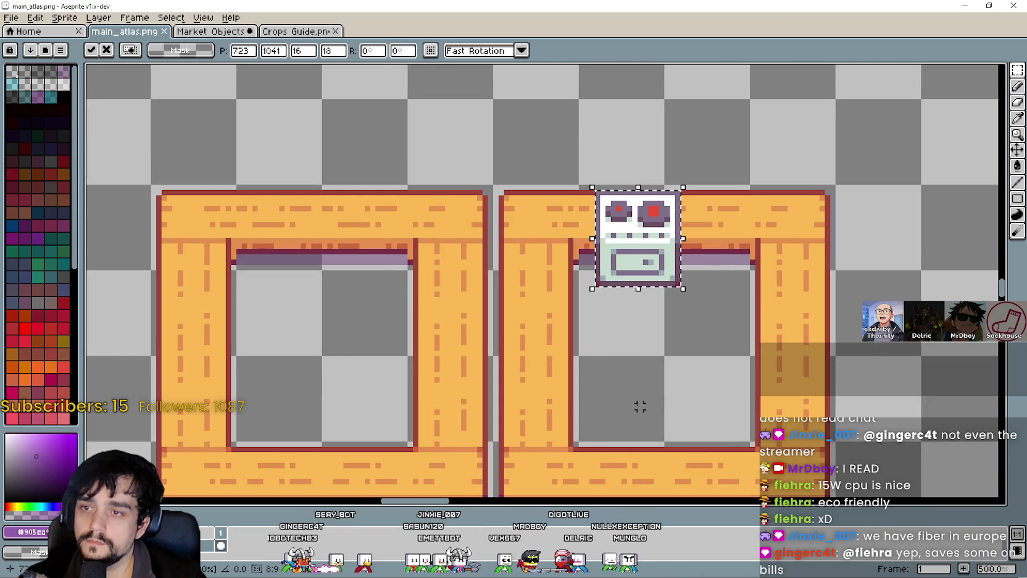
{"action": "left_click_drag", "start_coordinate": [666, 257], "coordinate": [730, 258]}
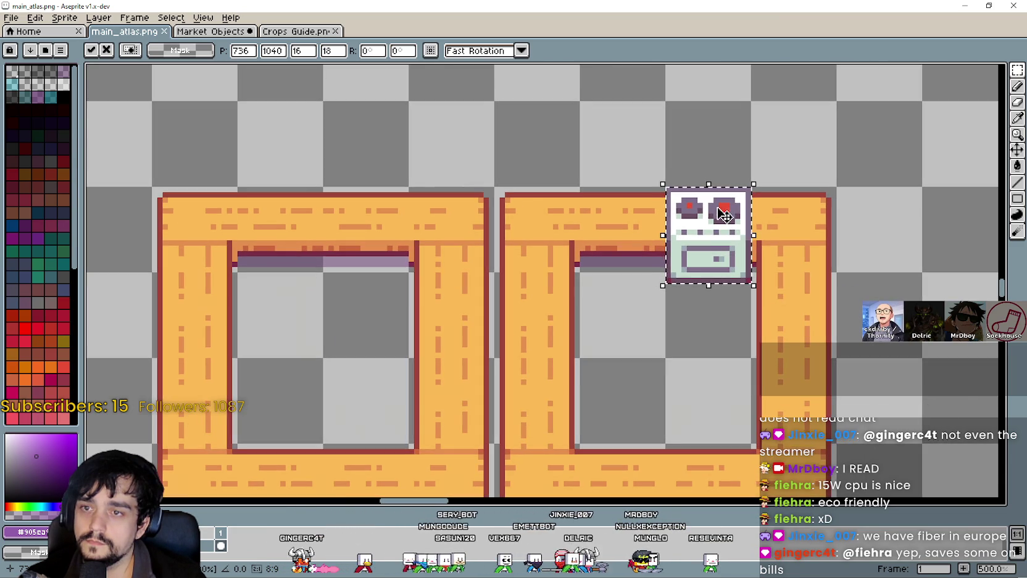
{"action": "scroll", "coordinate": [718, 216], "scroll_direction": "up", "scroll_amount": 2}
{"action": "scroll", "coordinate": [721, 227], "scroll_direction": "down", "scroll_amount": 2}
{"action": "scroll", "coordinate": [721, 226], "scroll_direction": "down", "scroll_amount": 1}
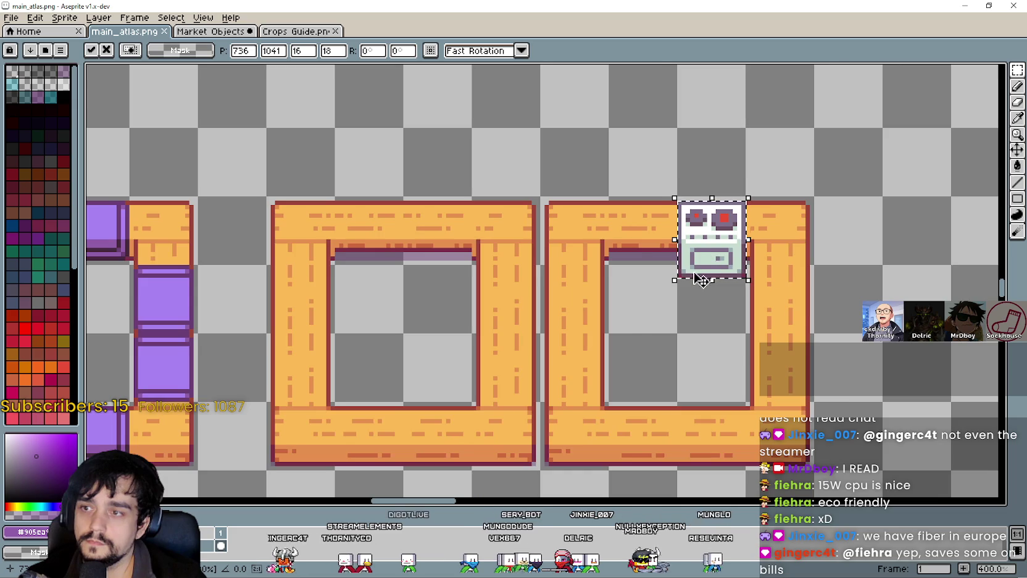
{"action": "scroll", "coordinate": [628, 276], "scroll_direction": "up", "scroll_amount": 1}
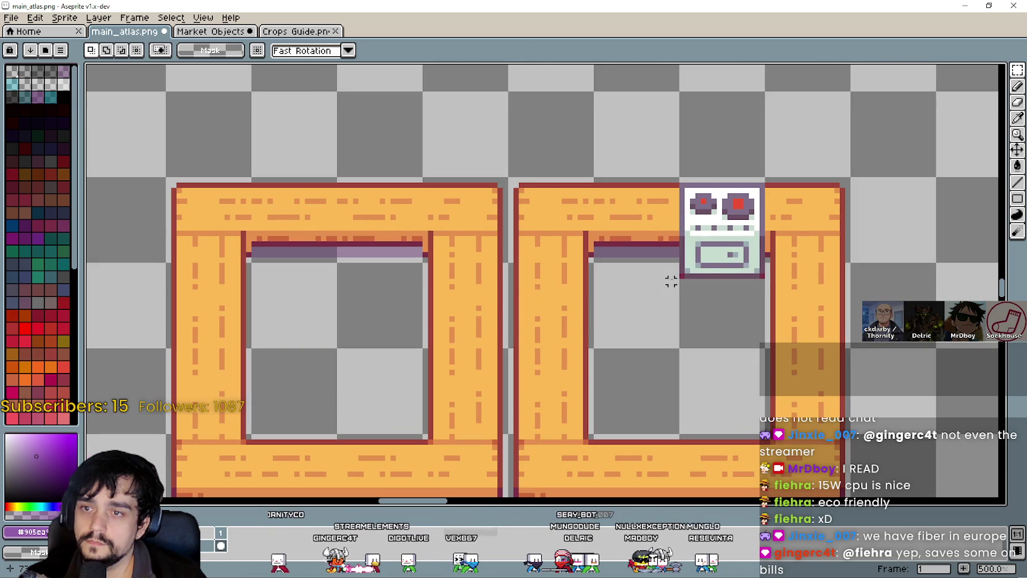
Duplicate the stove and place the copy beside the first
{"action": "key", "text": "ctrl+c"}
{"action": "key", "text": "ctrl+v"}
{"action": "left_click_drag", "start_coordinate": [570, 286], "coordinate": [647, 248]}
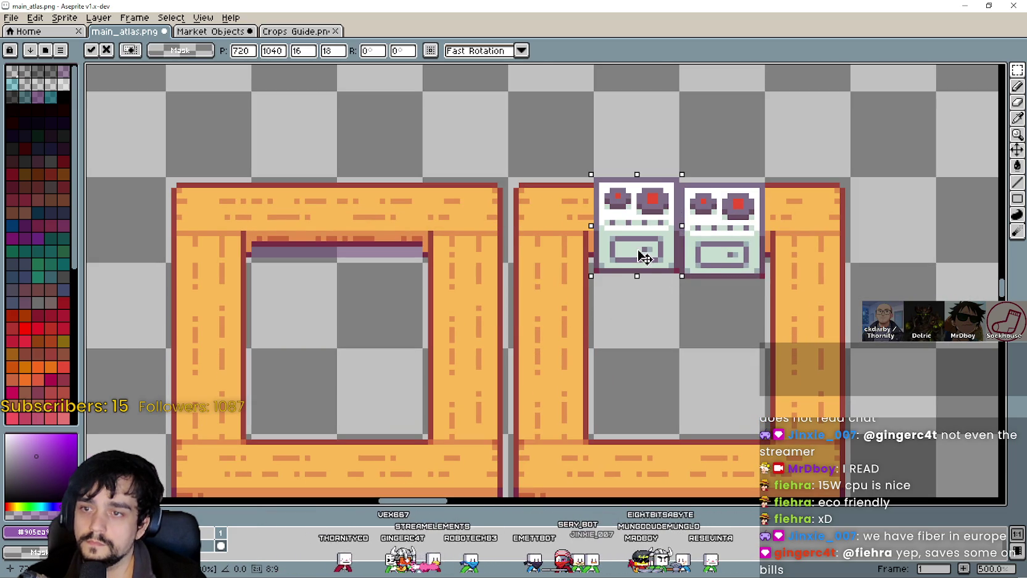
{"action": "scroll", "coordinate": [646, 259], "scroll_direction": "up", "scroll_amount": 2}
{"action": "scroll", "coordinate": [647, 262], "scroll_direction": "down", "scroll_amount": 3}
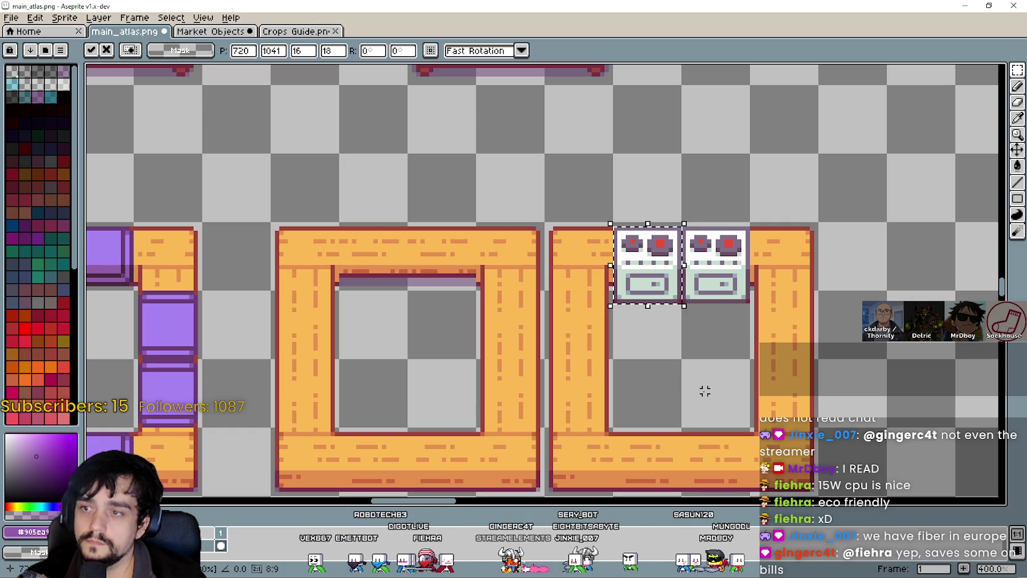
{"action": "left_click", "coordinate": [705, 366]}
{"action": "scroll", "coordinate": [705, 366], "scroll_direction": "up", "scroll_amount": 1}
Paste a third stove, mirror it horizontally, and place it below the frame at 720, 1120
{"action": "key", "text": "ctrl+v"}
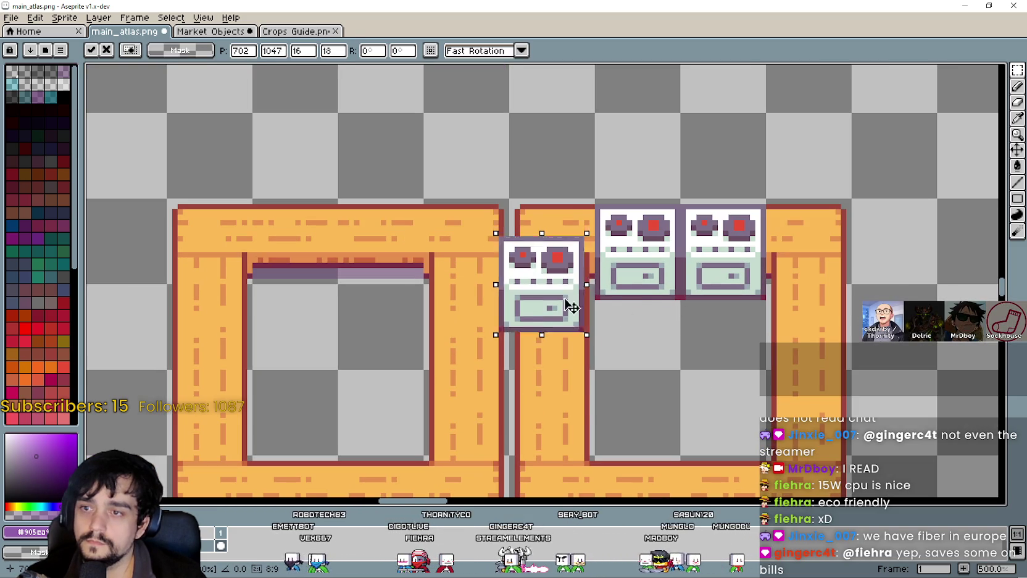
{"action": "left_click_drag", "start_coordinate": [571, 280], "coordinate": [716, 357]}
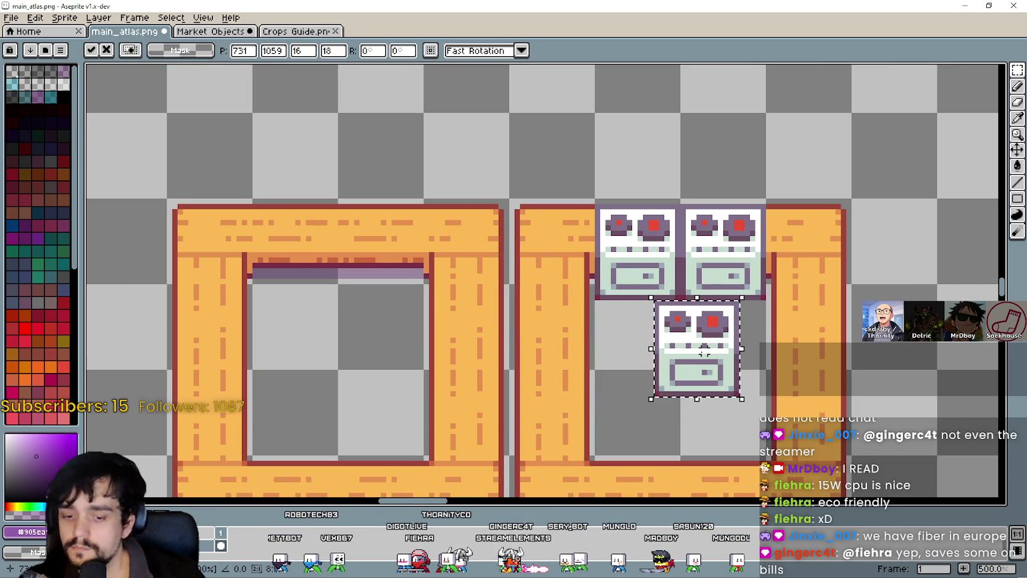
{"action": "key", "text": "shift+v"}
{"action": "mouse_move", "coordinate": [716, 359]}
{"action": "left_mouse_down"}
{"action": "mouse_move", "coordinate": [667, 236]}
{"action": "mouse_move", "coordinate": [605, 327]}
{"action": "mouse_move", "coordinate": [595, 384]}
{"action": "left_mouse_up"}
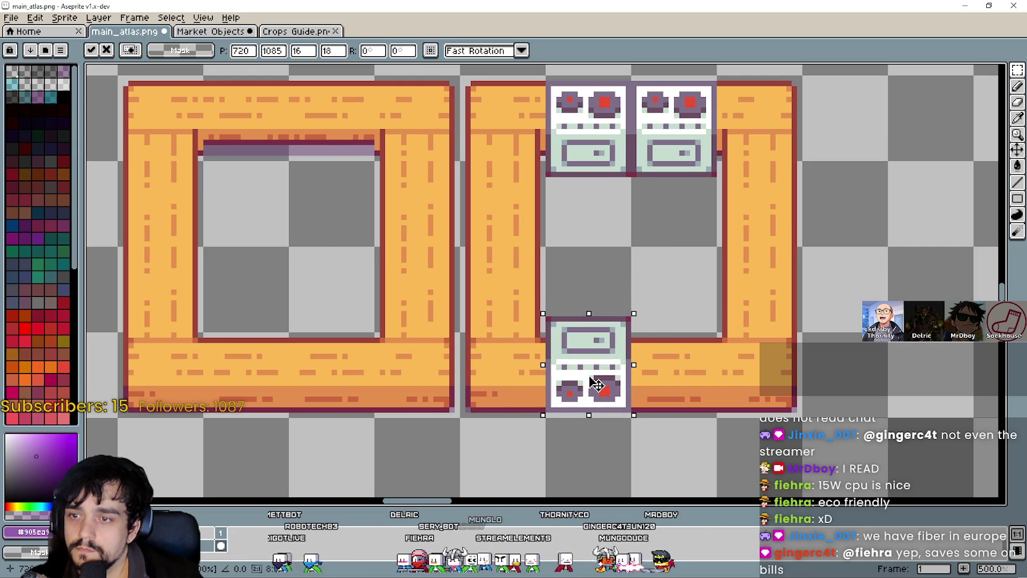
{"action": "key", "text": "shift+h"}
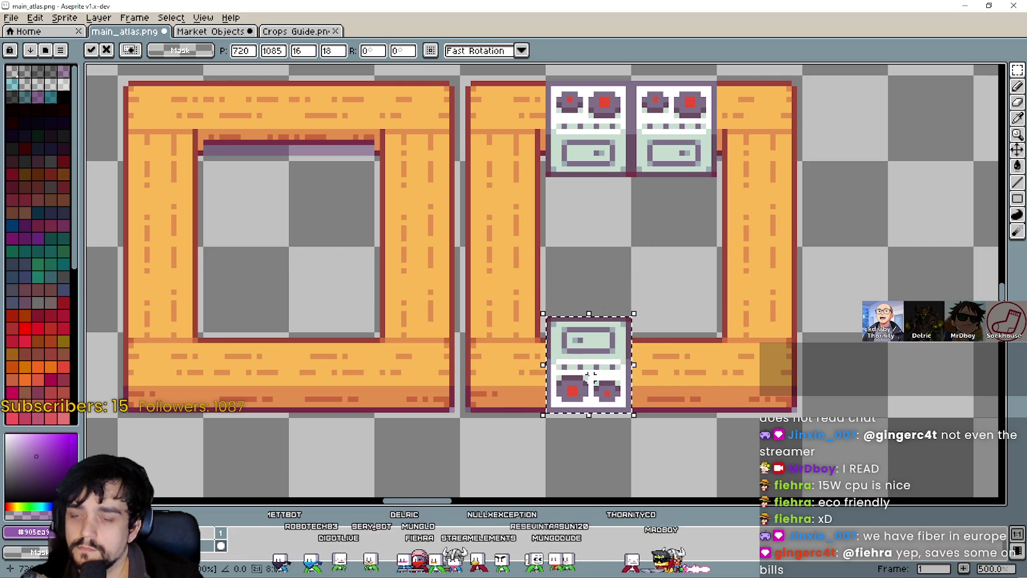
{"action": "key", "text": "shift+h"}
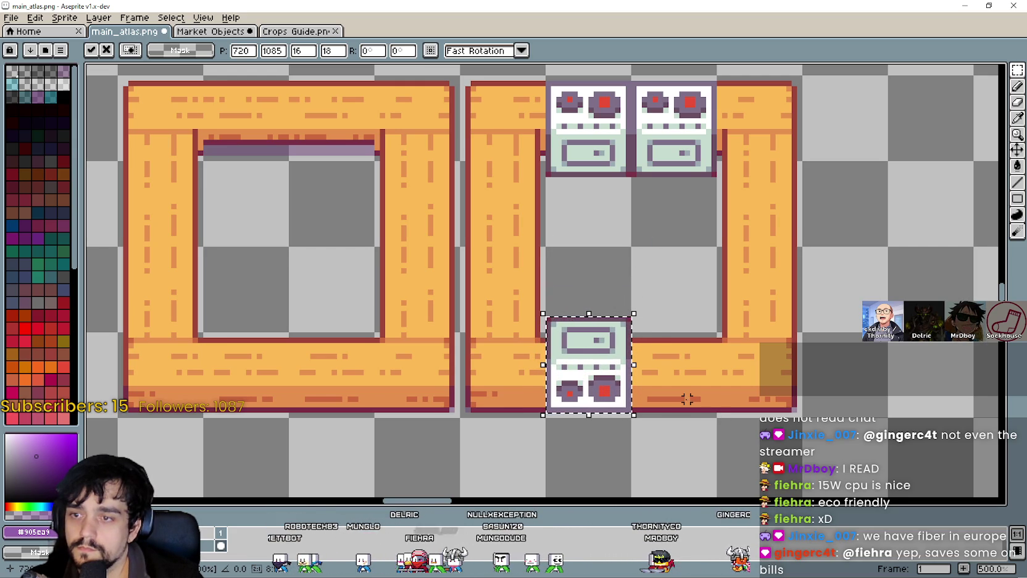
{"action": "key", "text": "shift+v"}
{"action": "scroll", "coordinate": [618, 278], "scroll_direction": "down", "scroll_amount": 2}
{"action": "mouse_move", "coordinate": [597, 260]}
{"action": "left_mouse_down"}
{"action": "mouse_move", "coordinate": [624, 434]}
{"action": "mouse_move", "coordinate": [597, 384]}
{"action": "left_mouse_up"}
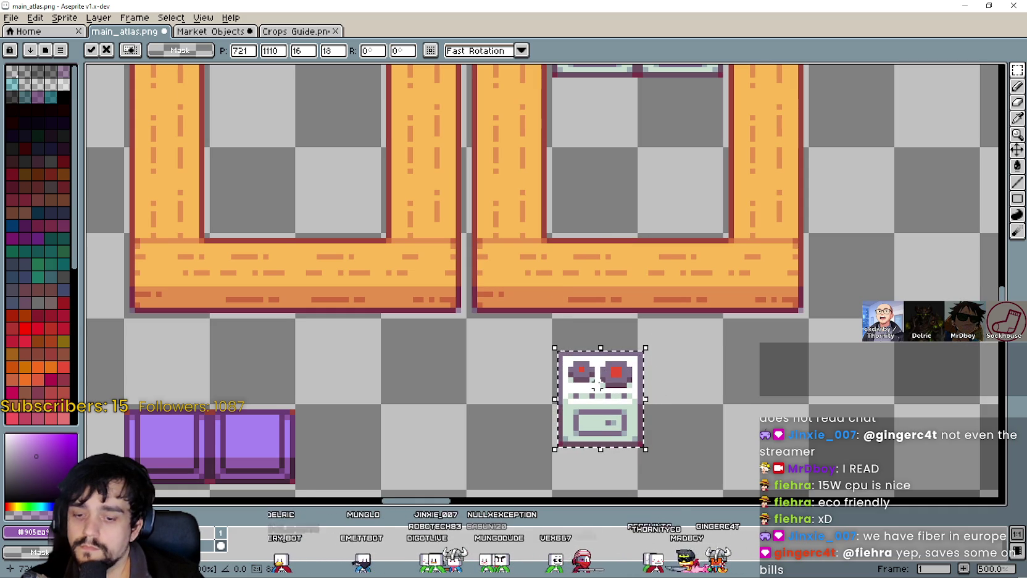
{"action": "key", "text": "shift+h"}
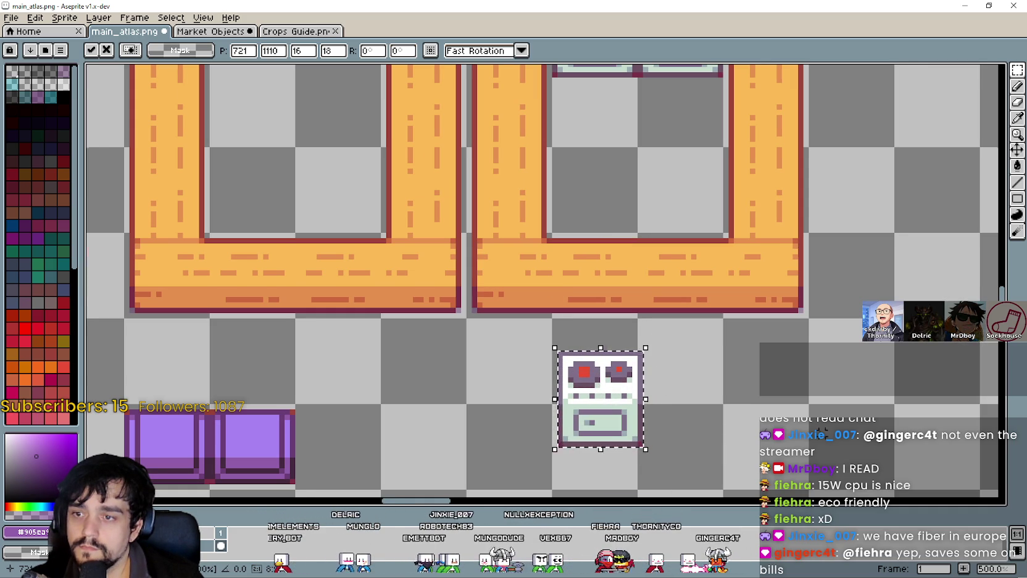
{"action": "scroll", "coordinate": [780, 283], "scroll_direction": "down", "scroll_amount": 3}
{"action": "mouse_move", "coordinate": [557, 293]}
{"action": "left_mouse_down"}
{"action": "mouse_move", "coordinate": [562, 358]}
{"action": "mouse_move", "coordinate": [569, 350]}
{"action": "left_mouse_up"}
Commit the spare stove copy and delete its lower oven section
{"action": "key", "text": "Return"}
{"action": "scroll", "coordinate": [644, 338], "scroll_direction": "down", "scroll_amount": 2}
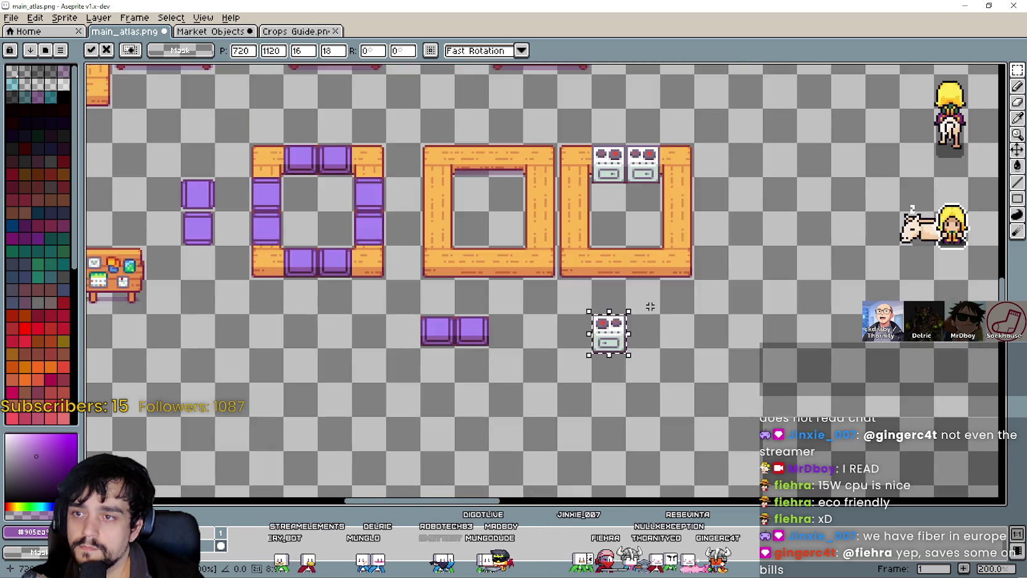
{"action": "scroll", "coordinate": [649, 355], "scroll_direction": "up", "scroll_amount": 1}
{"action": "key", "text": "ctrl+d"}
{"action": "scroll", "coordinate": [569, 354], "scroll_direction": "up", "scroll_amount": 2}
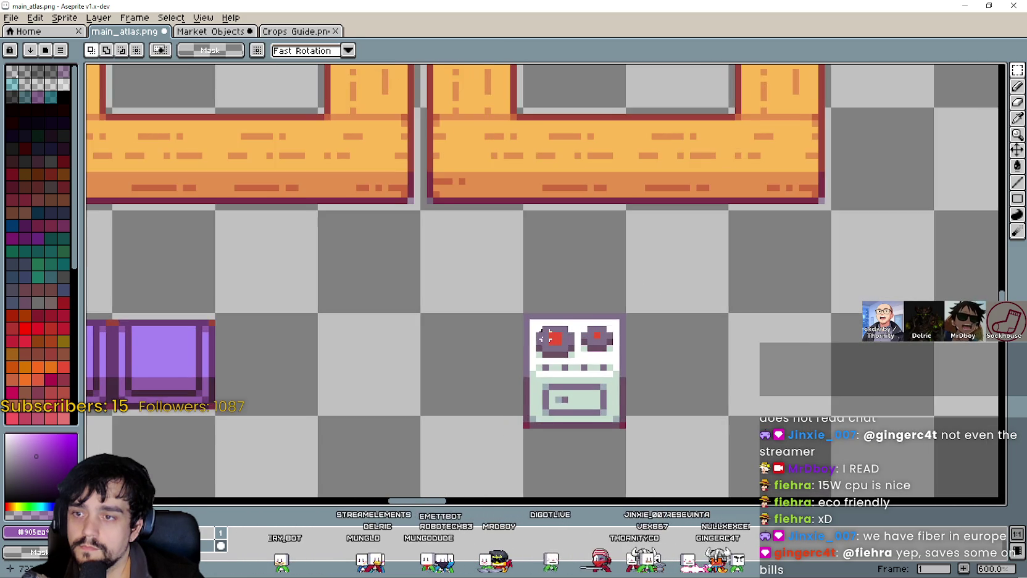
{"action": "left_click_drag", "start_coordinate": [488, 402], "coordinate": [650, 330]}
{"action": "key", "text": "Delete"}
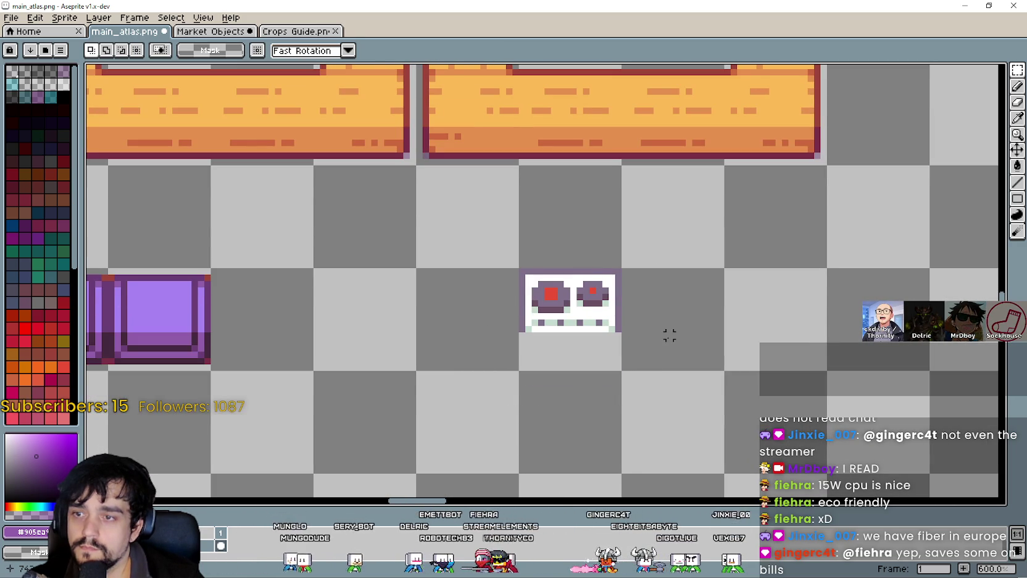
{"action": "scroll", "coordinate": [578, 348], "scroll_direction": "up", "scroll_amount": 3}
{"action": "scroll", "coordinate": [499, 289], "scroll_direction": "down", "scroll_amount": 4}
Select the remaining burner top and move it up onto the frame's bottom bar at 719, 1089
{"action": "mouse_move", "coordinate": [493, 257]}
{"action": "left_mouse_down"}
{"action": "mouse_move", "coordinate": [555, 293]}
{"action": "mouse_move", "coordinate": [615, 352]}
{"action": "left_mouse_up"}
{"action": "scroll", "coordinate": [607, 334], "scroll_direction": "up", "scroll_amount": 4}
{"action": "scroll", "coordinate": [607, 334], "scroll_direction": "down", "scroll_amount": 4}
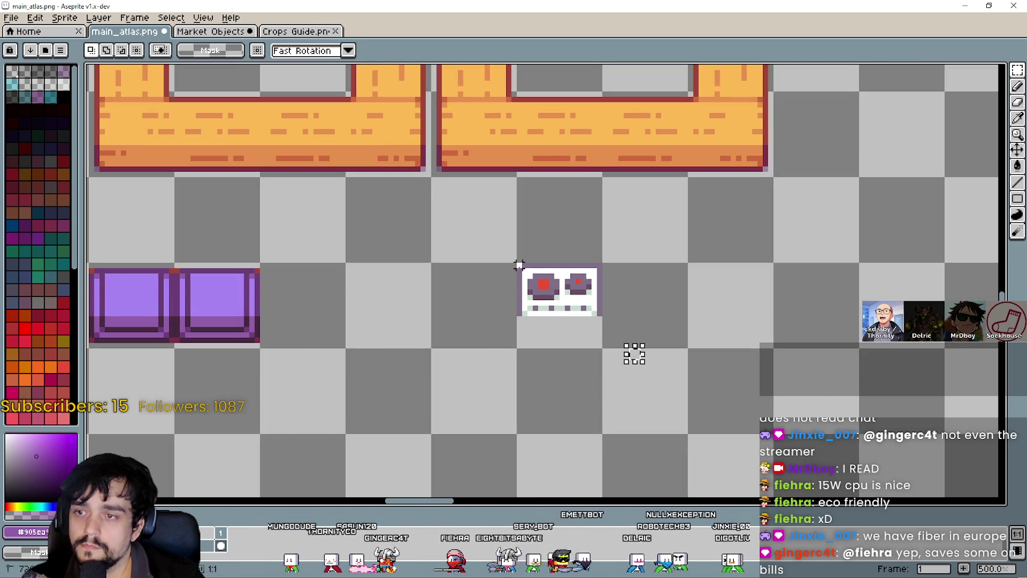
{"action": "left_click_drag", "start_coordinate": [518, 264], "coordinate": [588, 307]}
{"action": "left_click_drag", "start_coordinate": [634, 353], "coordinate": [642, 305]}
{"action": "scroll", "coordinate": [642, 305], "scroll_direction": "up", "scroll_amount": 4}
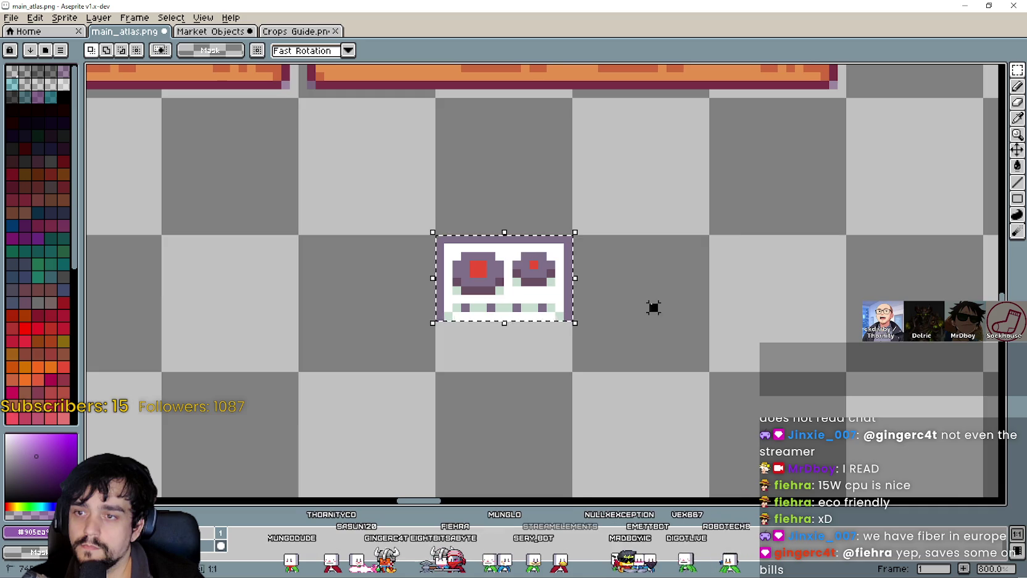
{"action": "scroll", "coordinate": [603, 287], "scroll_direction": "down", "scroll_amount": 3}
{"action": "mouse_move", "coordinate": [486, 243]}
{"action": "left_mouse_down"}
{"action": "mouse_move", "coordinate": [585, 304]}
{"action": "mouse_move", "coordinate": [553, 305]}
{"action": "mouse_move", "coordinate": [554, 234]}
{"action": "left_mouse_up"}
{"action": "scroll", "coordinate": [558, 320], "scroll_direction": "down", "scroll_amount": 4}
{"action": "scroll", "coordinate": [557, 319], "scroll_direction": "up", "scroll_amount": 1}
{"action": "scroll", "coordinate": [556, 245], "scroll_direction": "up", "scroll_amount": 3}
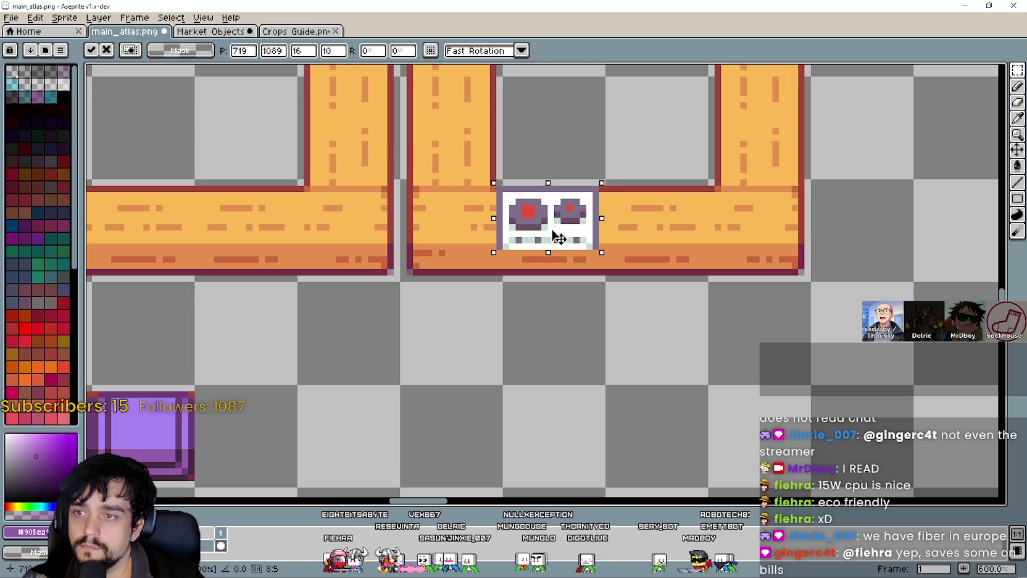
Nudge the burner piece one pixel right into the right frame's bottom bar
{"action": "left_click_drag", "start_coordinate": [555, 231], "coordinate": [558, 230]}
{"action": "scroll", "coordinate": [558, 235], "scroll_direction": "down", "scroll_amount": 4}
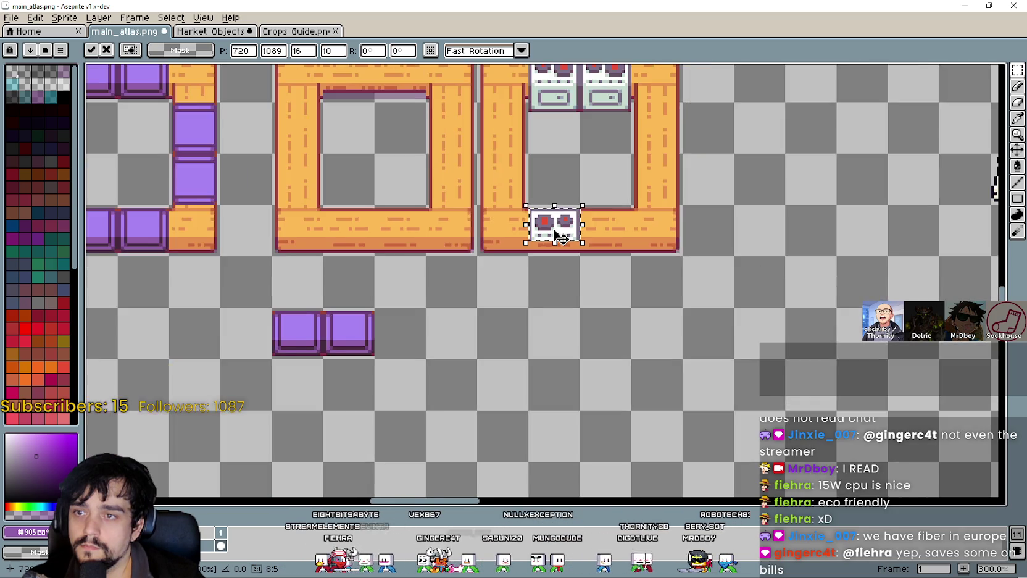
{"action": "scroll", "coordinate": [569, 290], "scroll_direction": "up", "scroll_amount": 3}
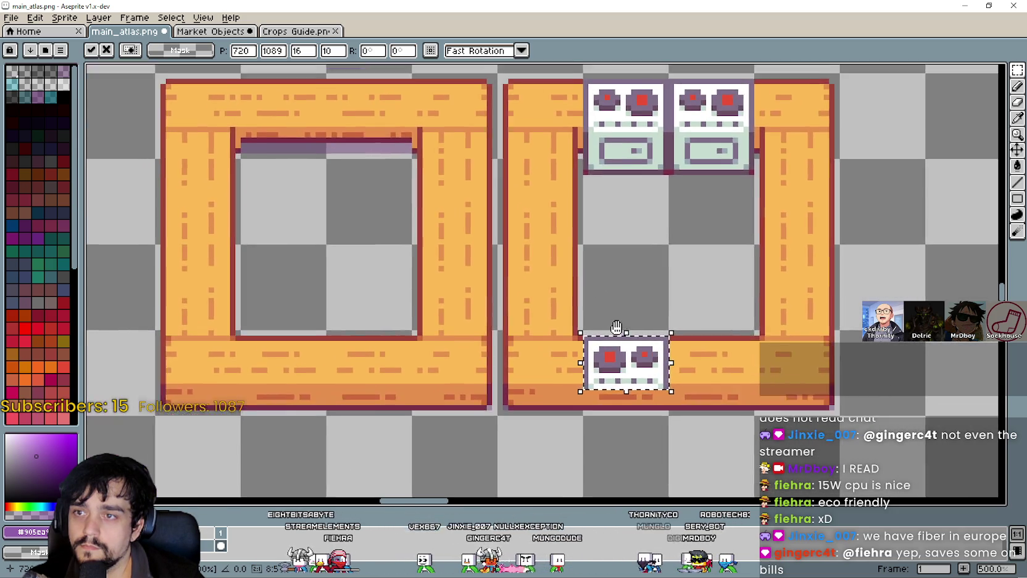
{"action": "left_click_drag", "start_coordinate": [616, 327], "coordinate": [660, 373]}
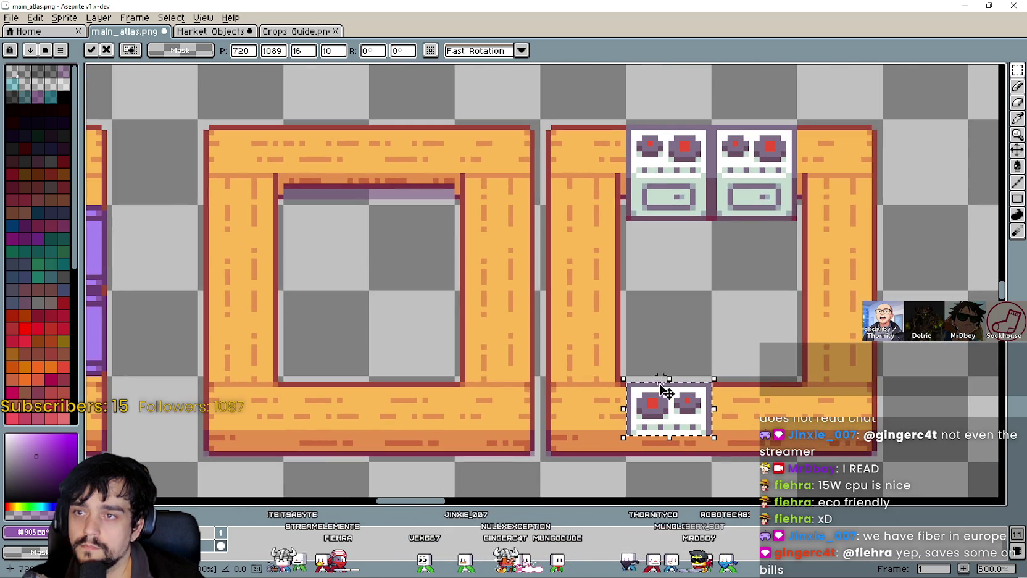
{"action": "left_click_drag", "start_coordinate": [716, 413], "coordinate": [670, 391]}
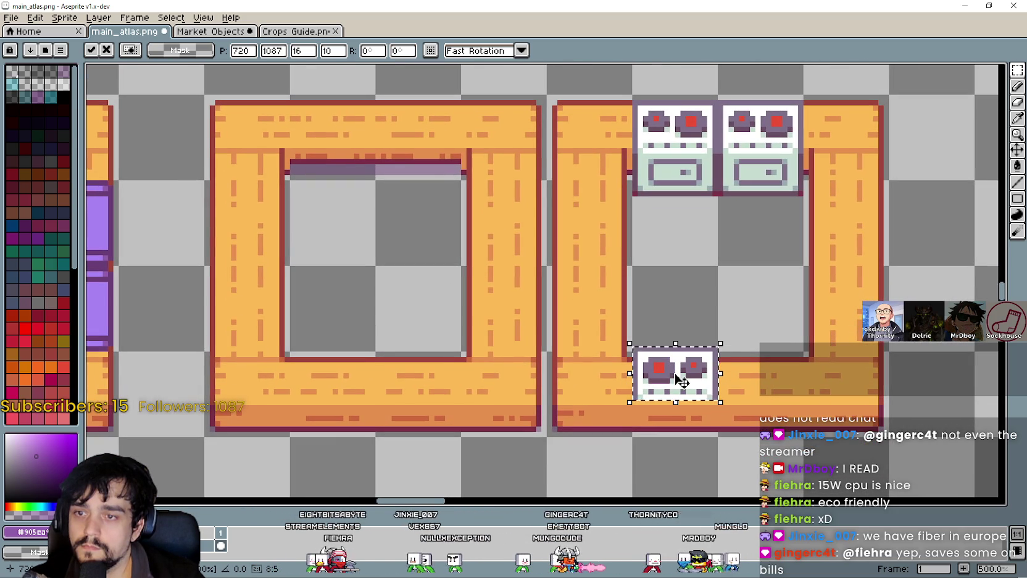
{"action": "scroll", "coordinate": [806, 407], "scroll_direction": "up", "scroll_amount": 2}
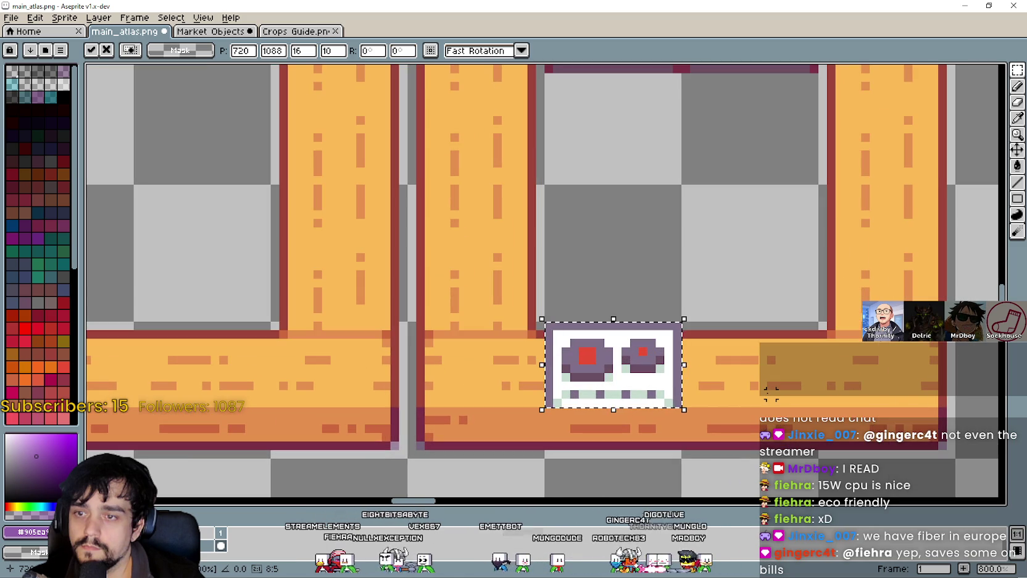
{"action": "scroll", "coordinate": [771, 394], "scroll_direction": "down", "scroll_amount": 2}
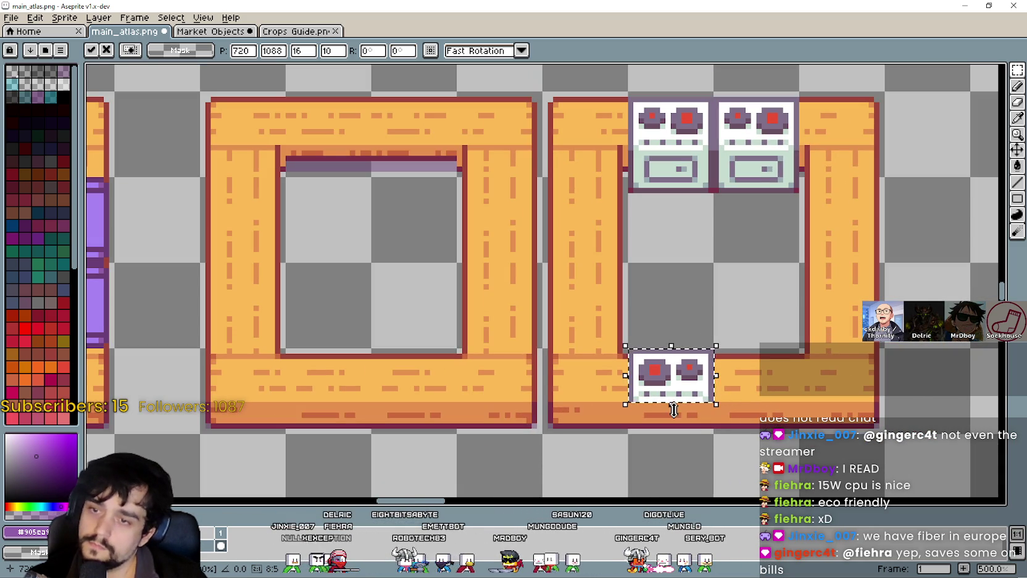
{"action": "scroll", "coordinate": [711, 447], "scroll_direction": "up", "scroll_amount": 2}
Flip the burner piece vertically and commit it at 720, 1088
{"action": "key", "text": "shift+v"}
{"action": "scroll", "coordinate": [710, 448], "scroll_direction": "down", "scroll_amount": 2}
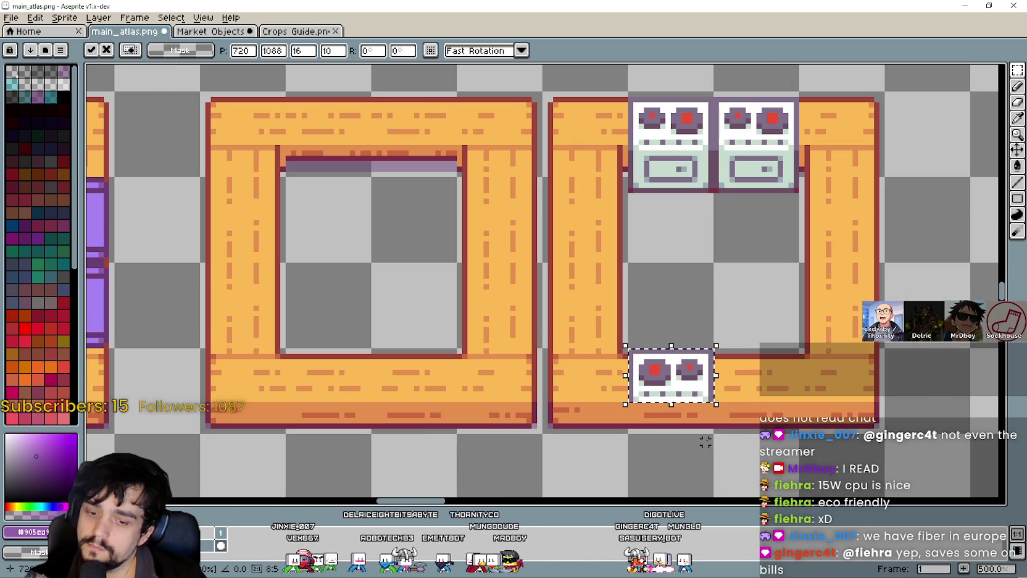
{"action": "scroll", "coordinate": [705, 442], "scroll_direction": "up", "scroll_amount": 2}
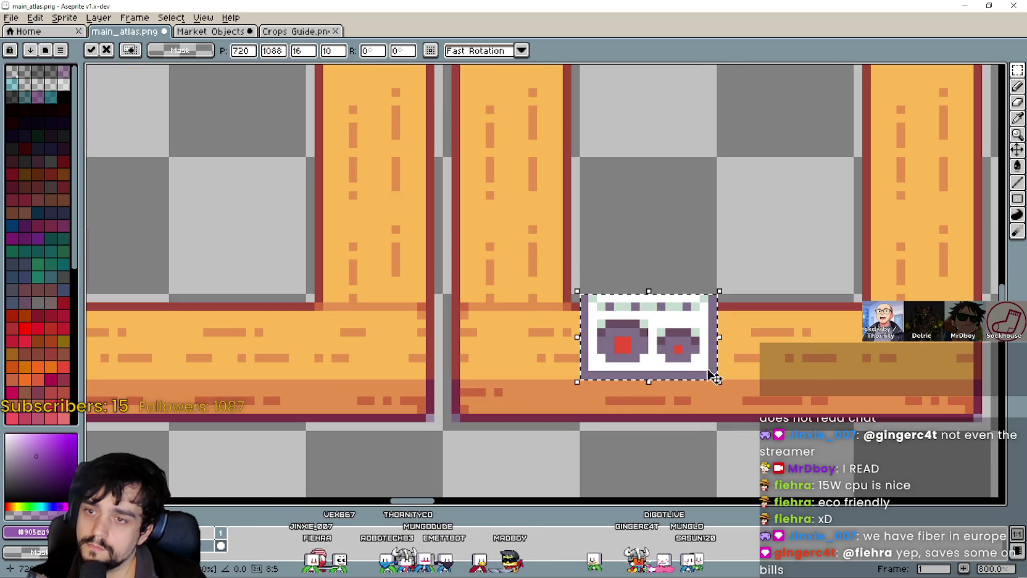
{"action": "scroll", "coordinate": [714, 378], "scroll_direction": "down", "scroll_amount": 2}
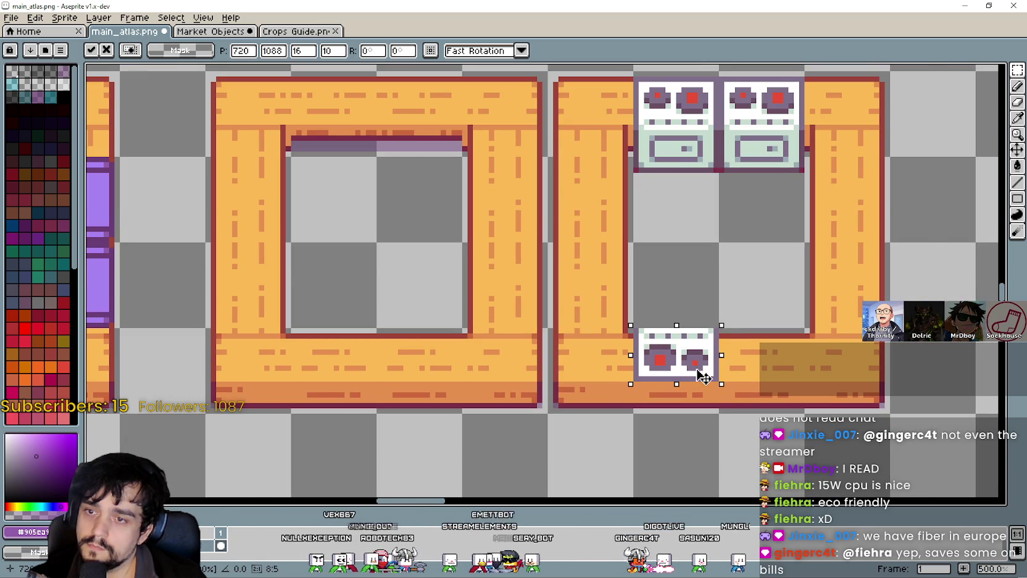
{"action": "scroll", "coordinate": [707, 377], "scroll_direction": "down", "scroll_amount": 1}
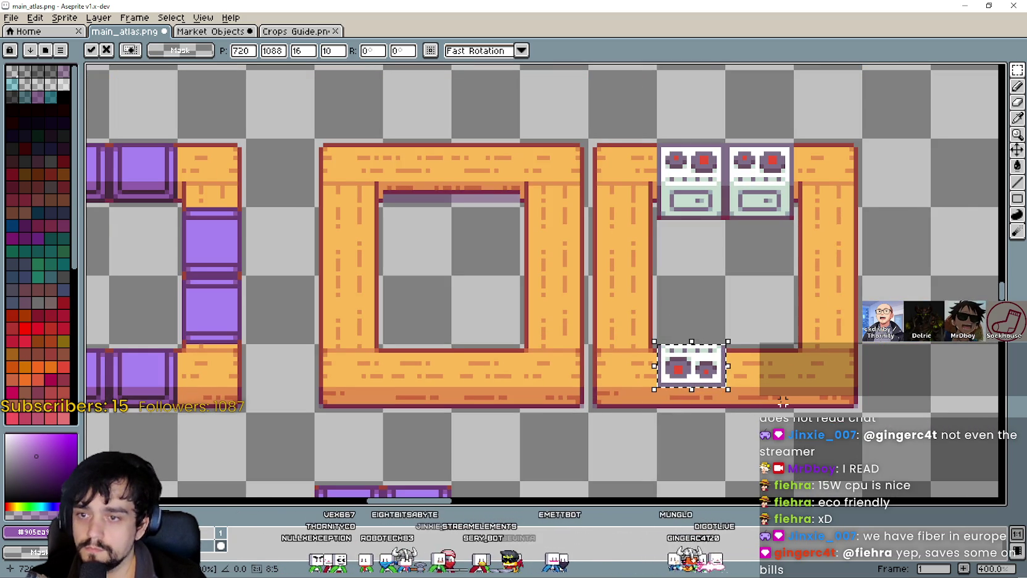
{"action": "scroll", "coordinate": [779, 396], "scroll_direction": "up", "scroll_amount": 1}
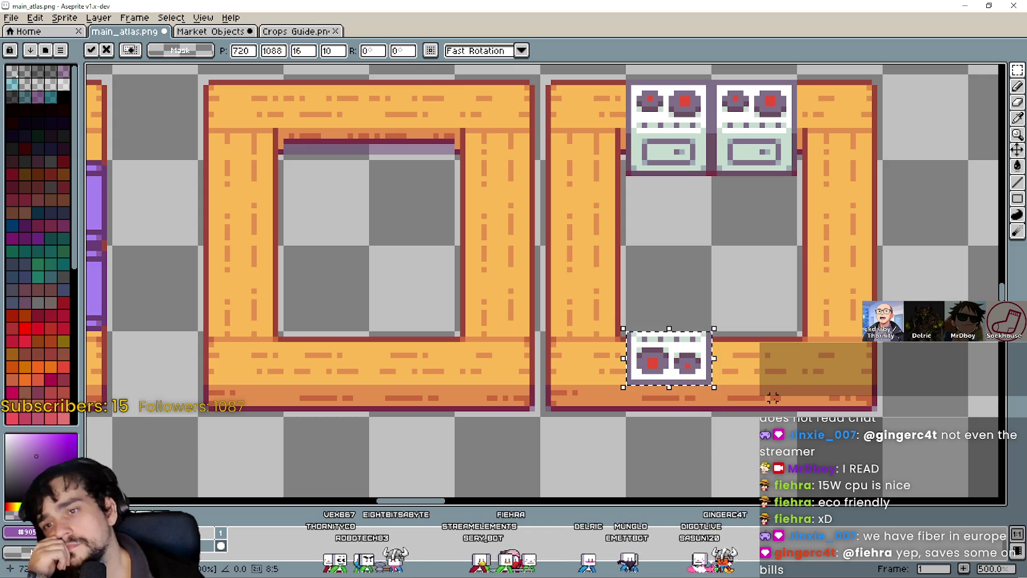
{"action": "scroll", "coordinate": [773, 397], "scroll_direction": "down", "scroll_amount": 1}
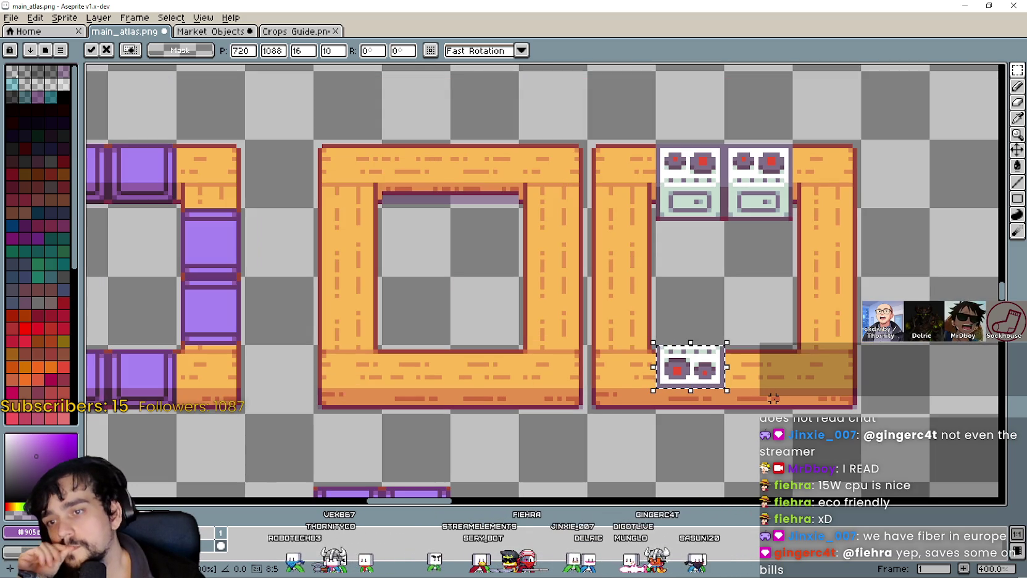
{"action": "left_click", "coordinate": [773, 397]}
{"action": "scroll", "coordinate": [778, 370], "scroll_direction": "up", "scroll_amount": 2}
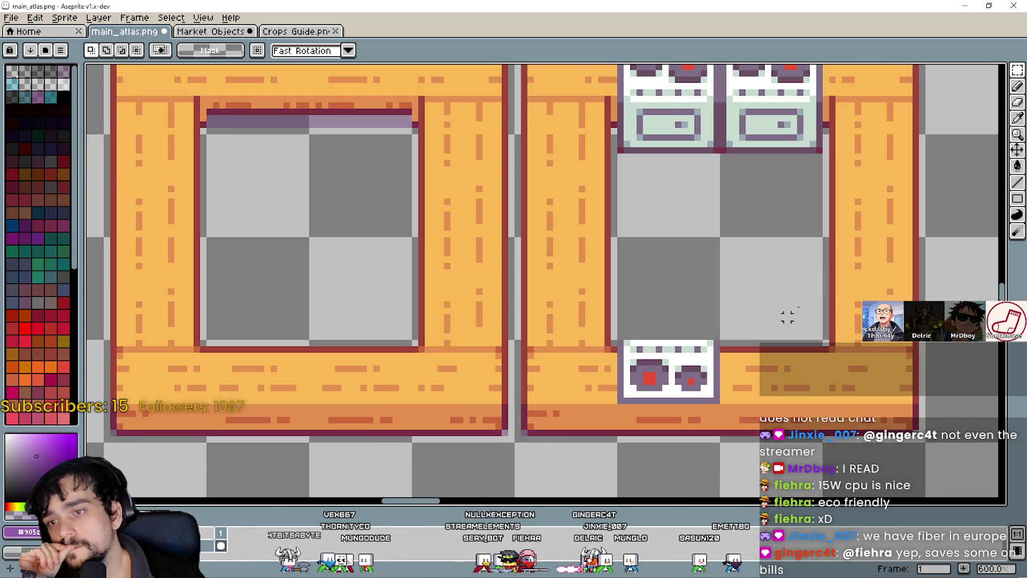
Pick the purple outline colour and draw a straight edge along the stove-top's top
{"action": "key", "text": "i"}
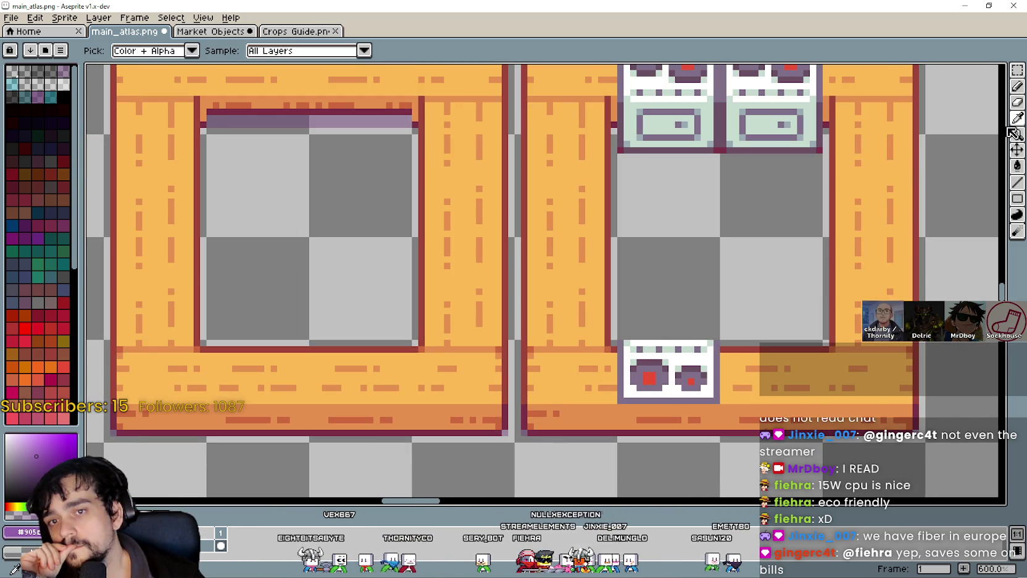
{"action": "scroll", "coordinate": [750, 354], "scroll_direction": "up", "scroll_amount": 4}
{"action": "left_click", "coordinate": [784, 400]}
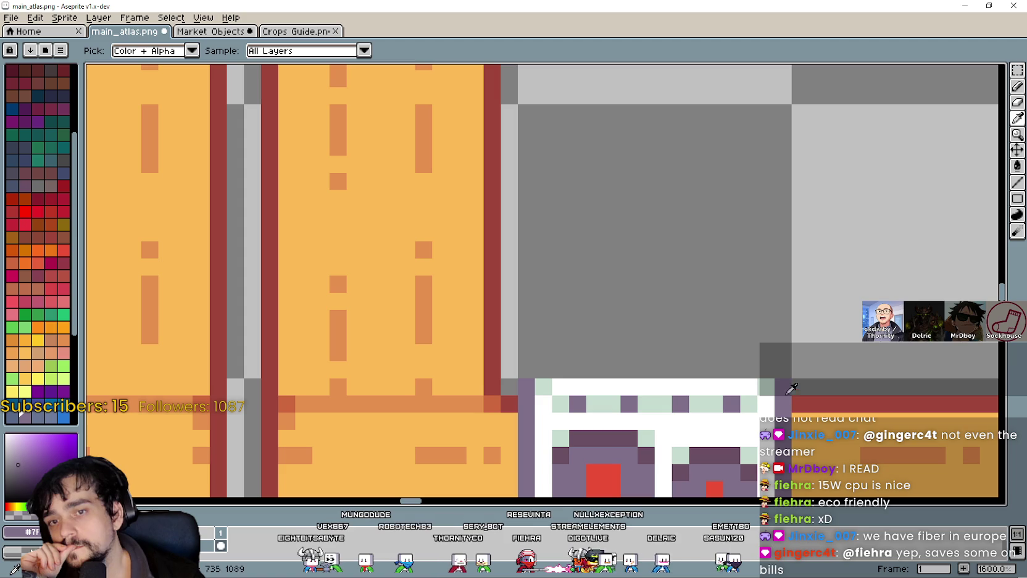
{"action": "left_click", "coordinate": [1016, 184]}
{"action": "left_click_drag", "start_coordinate": [768, 385], "coordinate": [587, 386]}
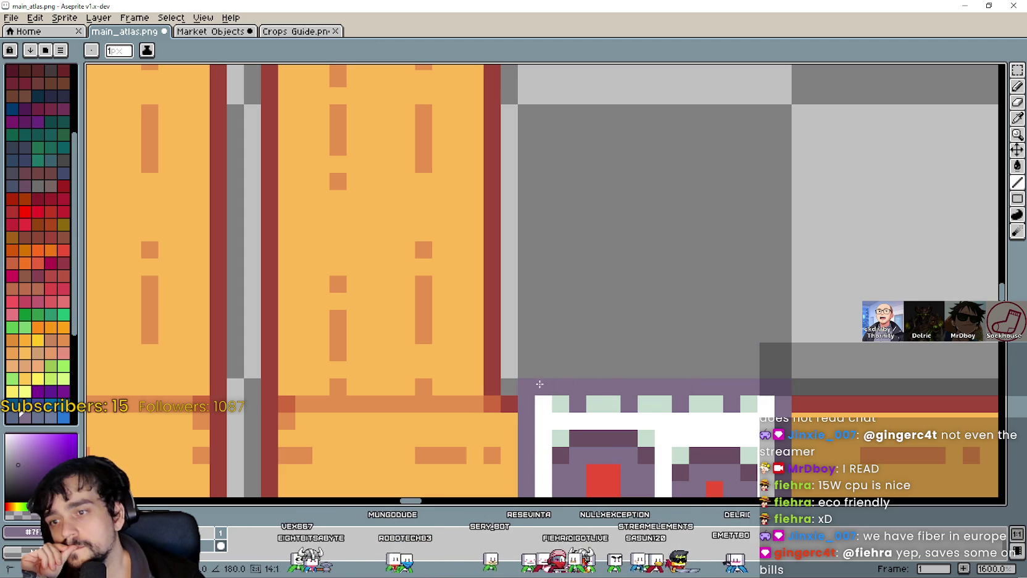
{"action": "scroll", "coordinate": [540, 384], "scroll_direction": "down", "scroll_amount": 4}
Copy the stove-top tile and place it beside the first in the bottom bar
{"action": "mouse_move", "coordinate": [634, 445]}
{"action": "left_mouse_down"}
{"action": "mouse_move", "coordinate": [649, 389]}
{"action": "mouse_move", "coordinate": [637, 279]}
{"action": "mouse_move", "coordinate": [645, 318]}
{"action": "left_mouse_up"}
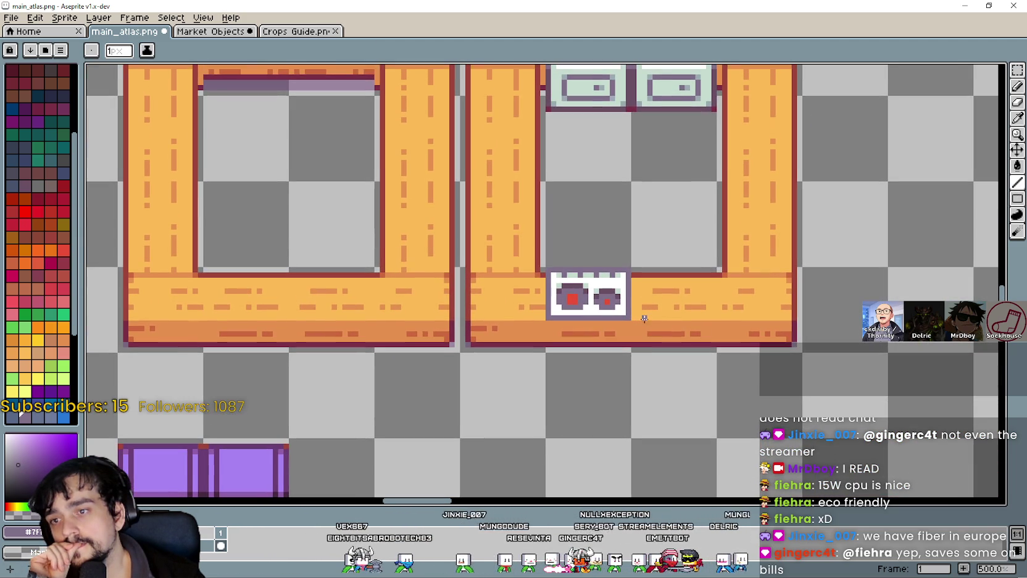
{"action": "left_click", "coordinate": [1019, 79]}
{"action": "mouse_move", "coordinate": [569, 350]}
{"action": "left_mouse_down"}
{"action": "mouse_move", "coordinate": [633, 383]}
{"action": "mouse_move", "coordinate": [688, 340]}
{"action": "left_mouse_up"}
{"action": "left_click", "coordinate": [596, 390]}
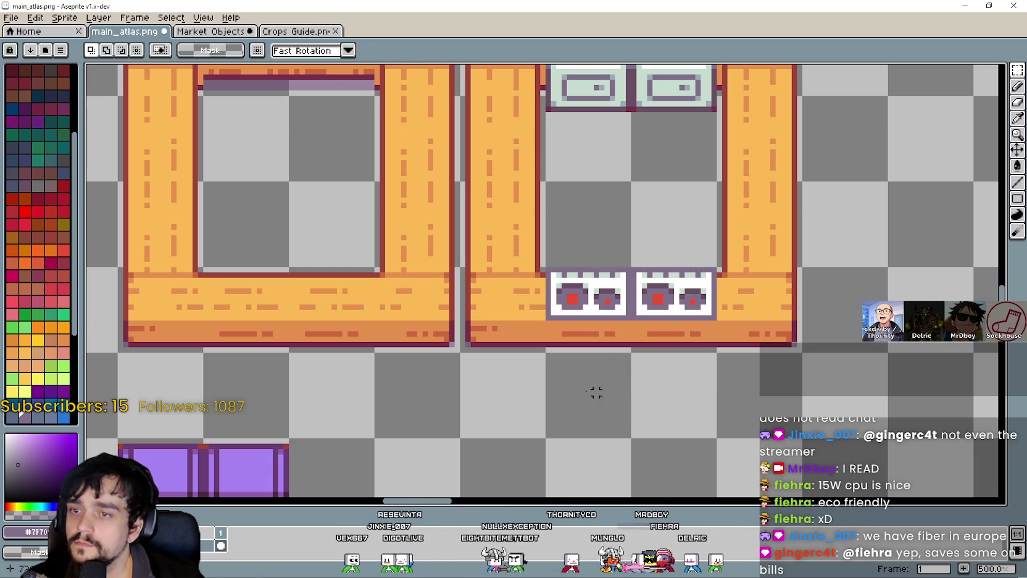
{"action": "scroll", "coordinate": [583, 388], "scroll_direction": "down", "scroll_amount": 2}
{"action": "scroll", "coordinate": [583, 388], "scroll_direction": "up", "scroll_amount": 1}
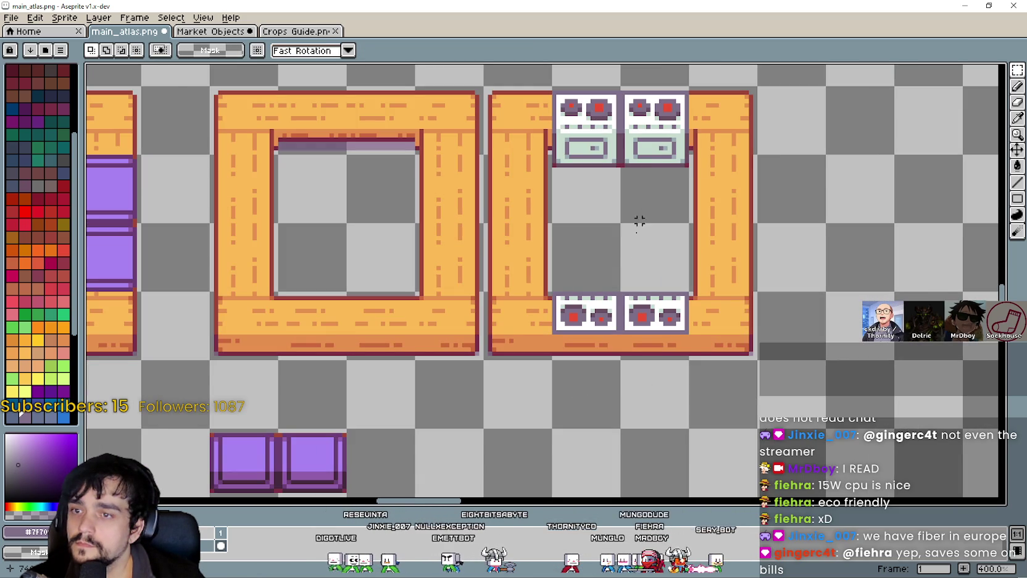
Select the top-left stove tile, paste a trial copy below the frames, then discard it
{"action": "scroll", "coordinate": [639, 221], "scroll_direction": "down", "scroll_amount": 2}
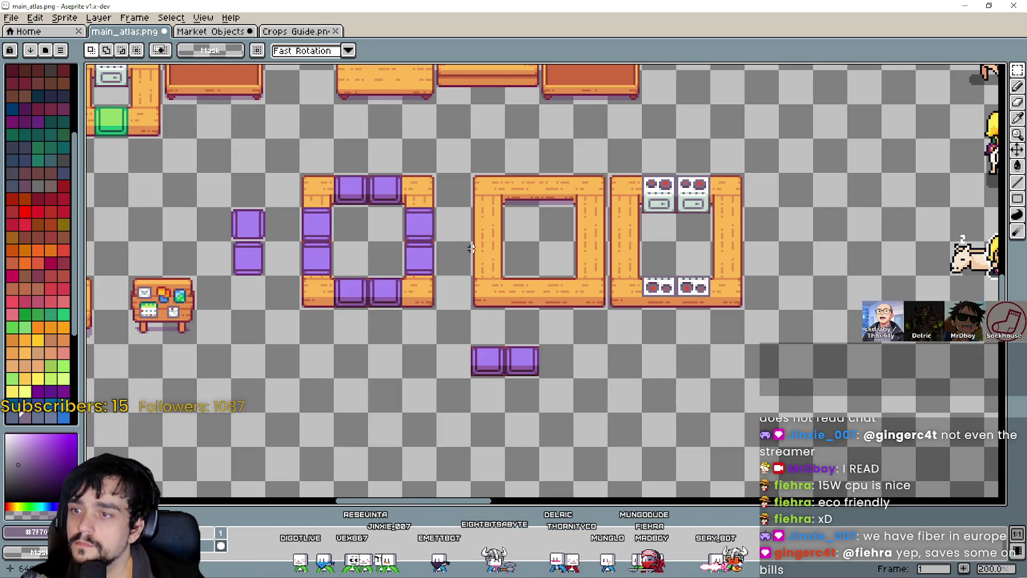
{"action": "scroll", "coordinate": [521, 216], "scroll_direction": "down", "scroll_amount": 2}
{"action": "scroll", "coordinate": [642, 229], "scroll_direction": "left", "scroll_amount": 2}
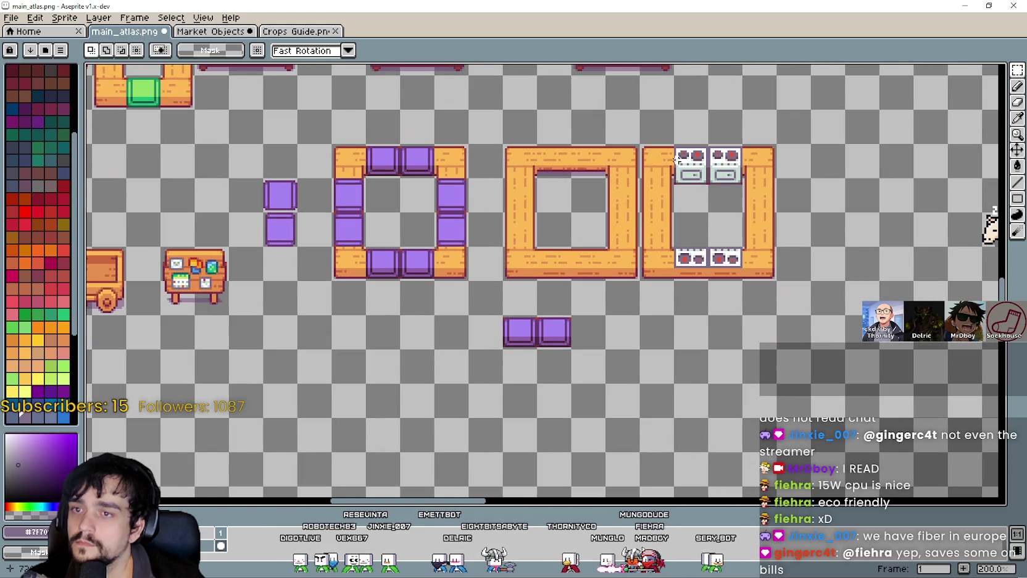
{"action": "left_click_drag", "start_coordinate": [674, 147], "coordinate": [710, 182]}
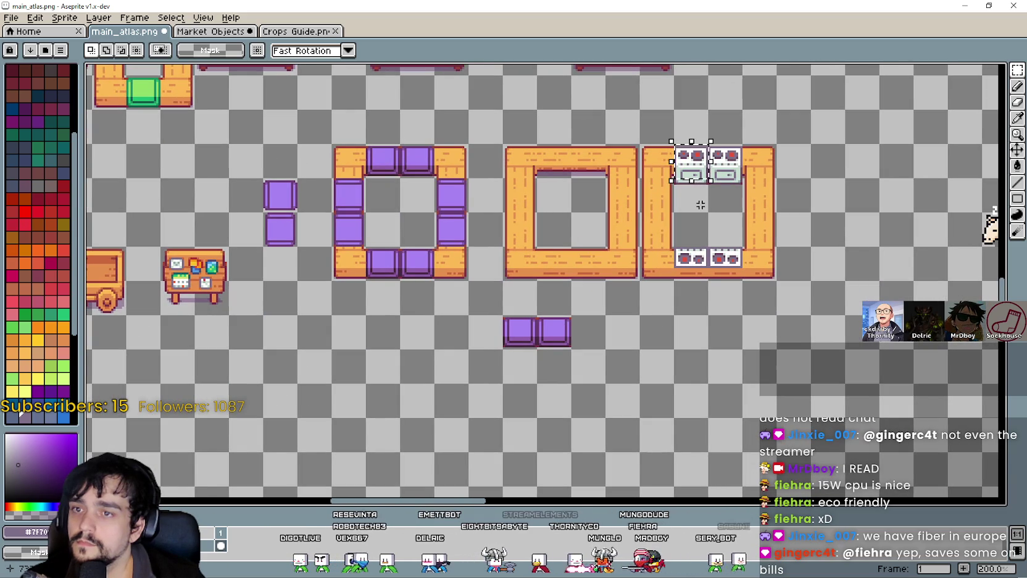
{"action": "scroll", "coordinate": [699, 202], "scroll_direction": "up", "scroll_amount": 1}
{"action": "scroll", "coordinate": [701, 199], "scroll_direction": "up", "scroll_amount": 1}
{"action": "scroll", "coordinate": [672, 283], "scroll_direction": "down", "scroll_amount": 3}
{"action": "scroll", "coordinate": [672, 282], "scroll_direction": "right", "scroll_amount": 1}
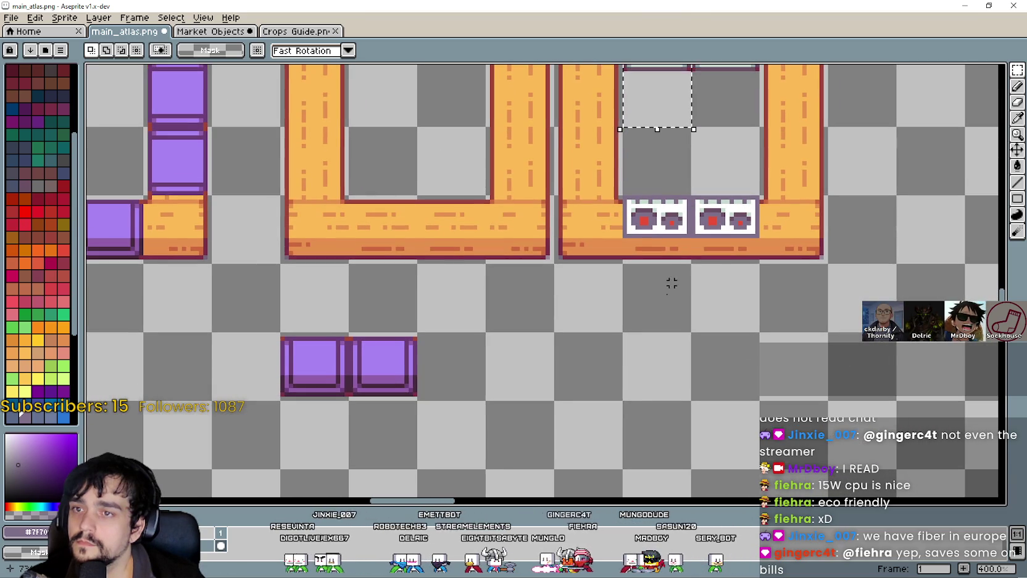
{"action": "key", "text": "ctrl+v"}
{"action": "mouse_move", "coordinate": [661, 349]}
{"action": "left_mouse_down"}
{"action": "mouse_move", "coordinate": [615, 387]}
{"action": "mouse_move", "coordinate": [599, 386]}
{"action": "mouse_move", "coordinate": [697, 381]}
{"action": "left_mouse_up"}
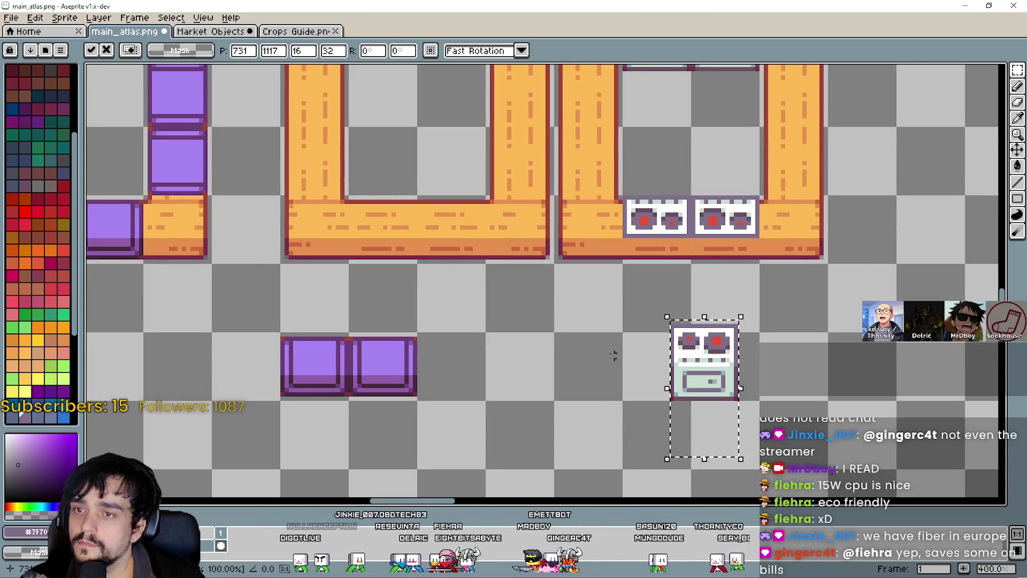
{"action": "key", "text": "Escape"}
Paste a copy of the stove-top cell below the frames and flip it vertically
{"action": "left_click", "coordinate": [638, 238]}
{"action": "key", "text": "ctrl+d"}
{"action": "key", "text": "ctrl+v"}
{"action": "left_click_drag", "start_coordinate": [653, 229], "coordinate": [659, 374]}
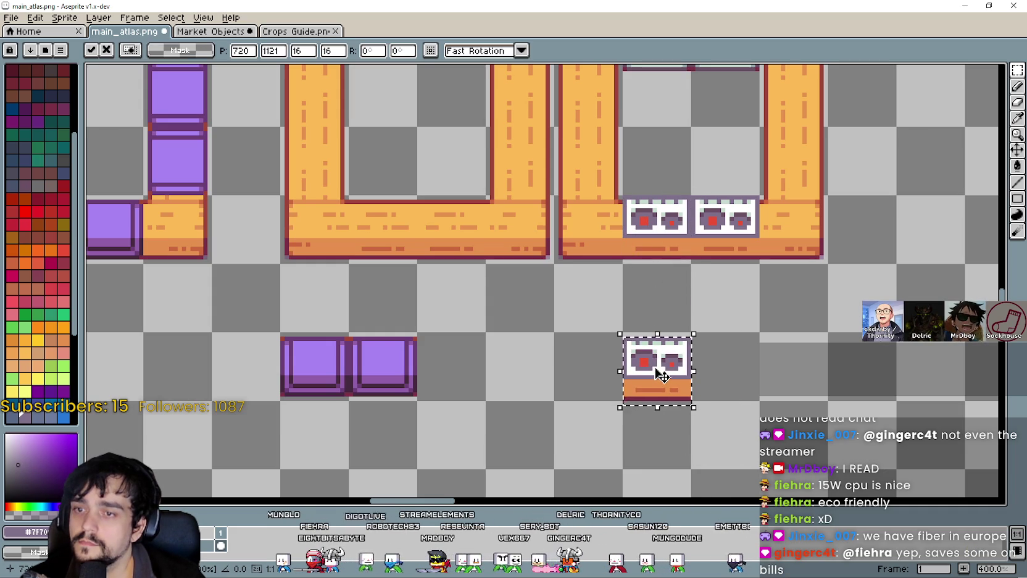
{"action": "key", "text": "Up"}
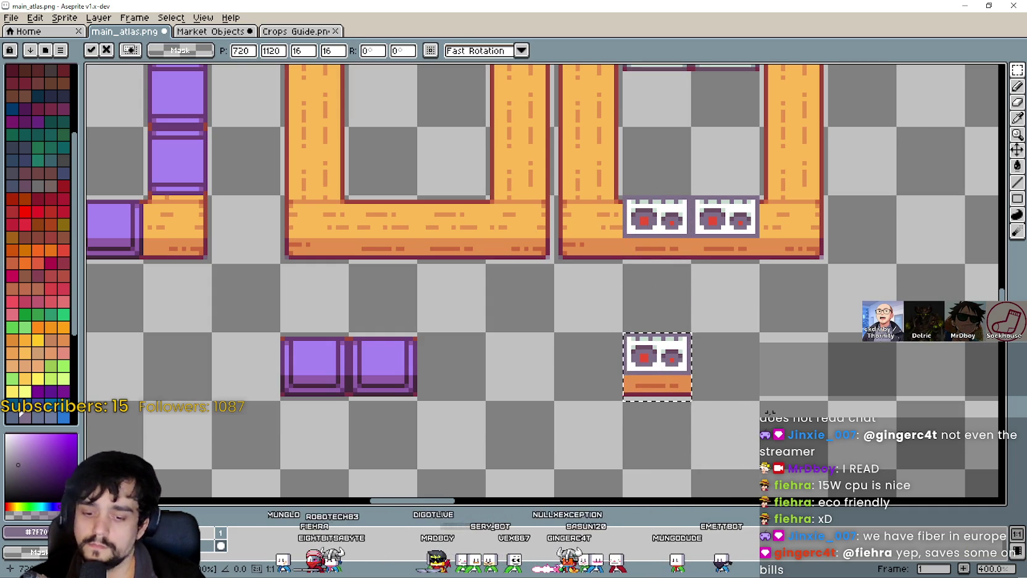
{"action": "key", "text": "shift+v"}
{"action": "left_click_drag", "start_coordinate": [683, 400], "coordinate": [596, 349]}
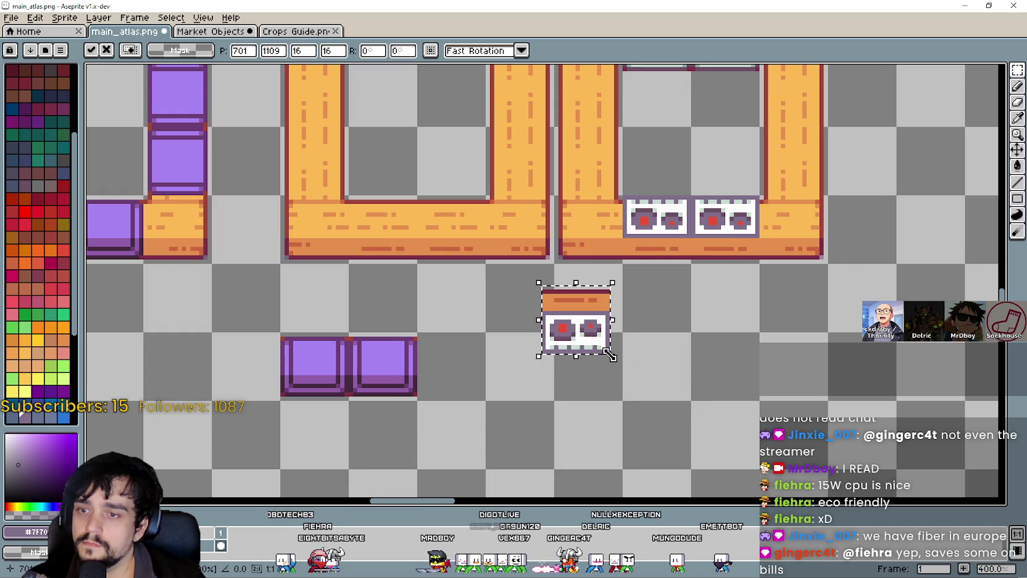
{"action": "scroll", "coordinate": [608, 353], "scroll_direction": "down", "scroll_amount": 1}
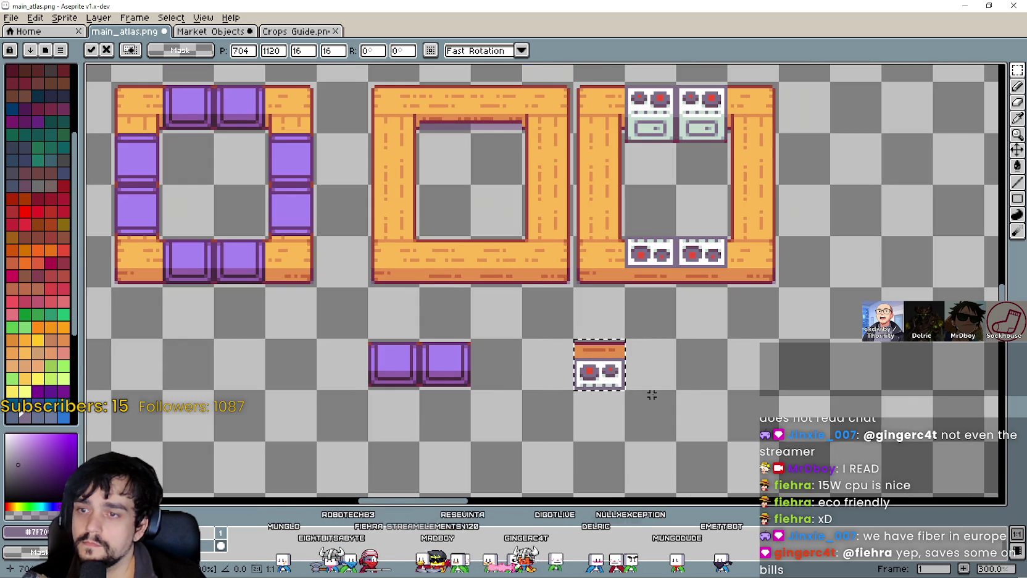
{"action": "scroll", "coordinate": [651, 395], "scroll_direction": "up", "scroll_amount": 3}
{"action": "key", "text": "Return"}
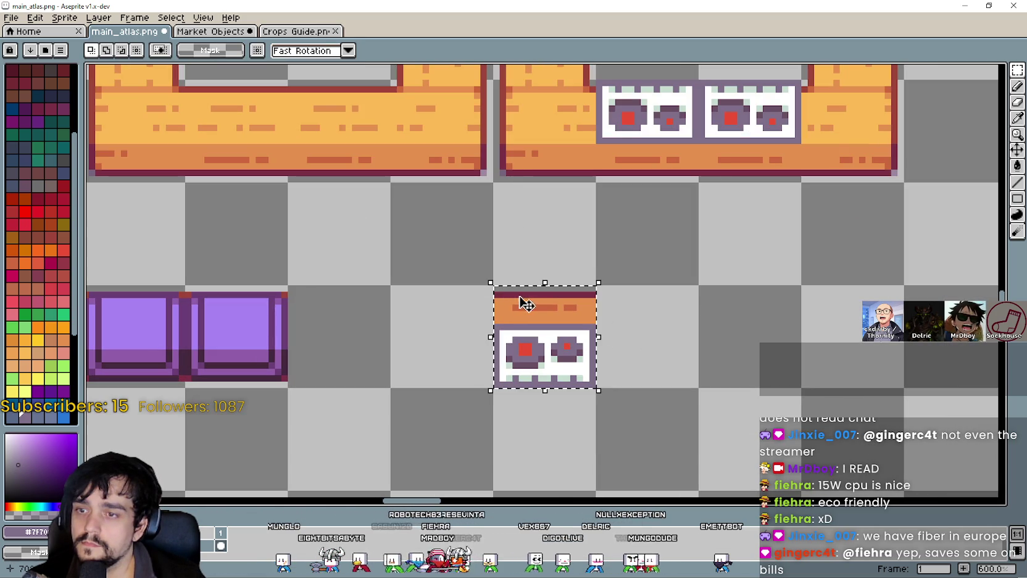
Clear the copy's orange counter strip and select the remaining stove-top piece
{"action": "left_click_drag", "start_coordinate": [604, 324], "coordinate": [606, 330]}
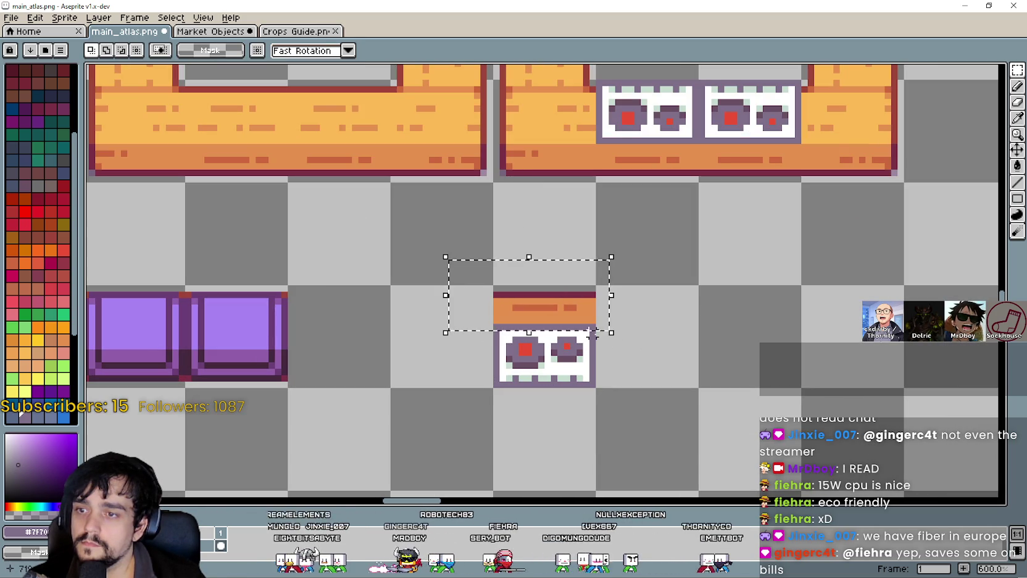
{"action": "mouse_move", "coordinate": [641, 267]}
{"action": "left_mouse_down"}
{"action": "mouse_move", "coordinate": [568, 275]}
{"action": "mouse_move", "coordinate": [427, 321]}
{"action": "left_mouse_up"}
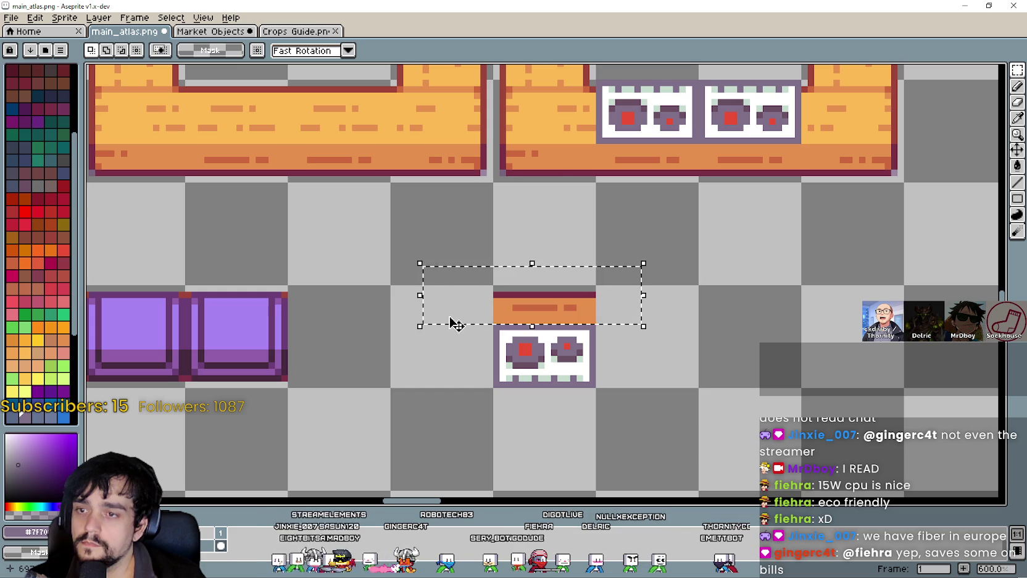
{"action": "left_click_drag", "start_coordinate": [534, 364], "coordinate": [600, 360]}
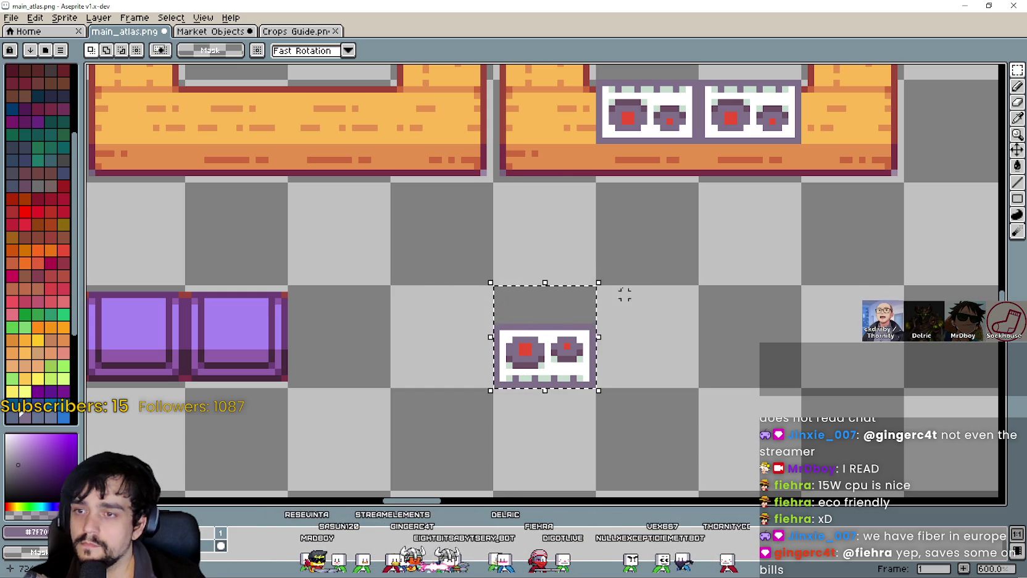
{"action": "left_click", "coordinate": [534, 348]}
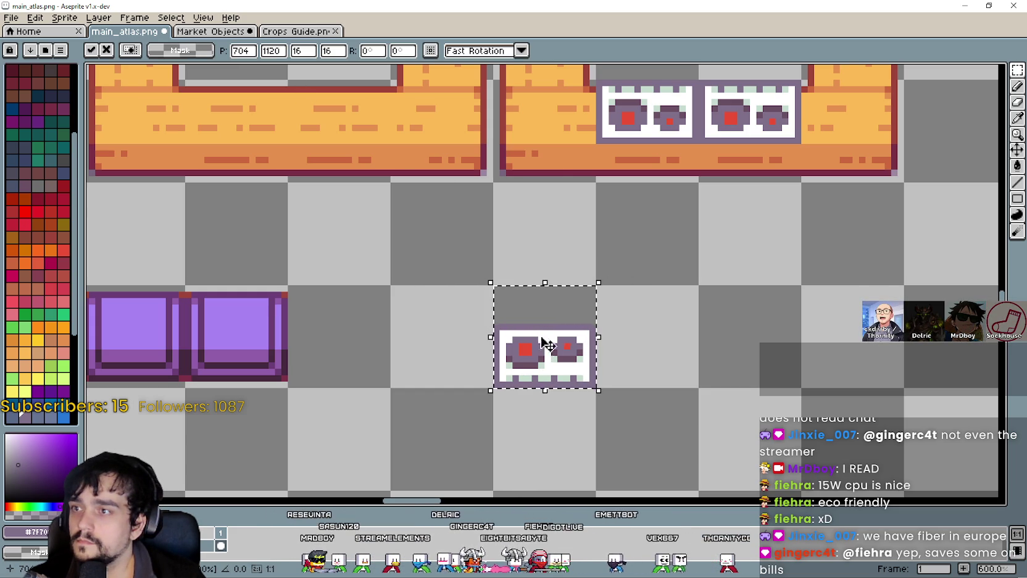
Rotate the stove-top piece 90° and move it onto the right wooden ring's left bar
{"action": "left_click", "coordinate": [374, 51]}
{"action": "type", "text": "35"}
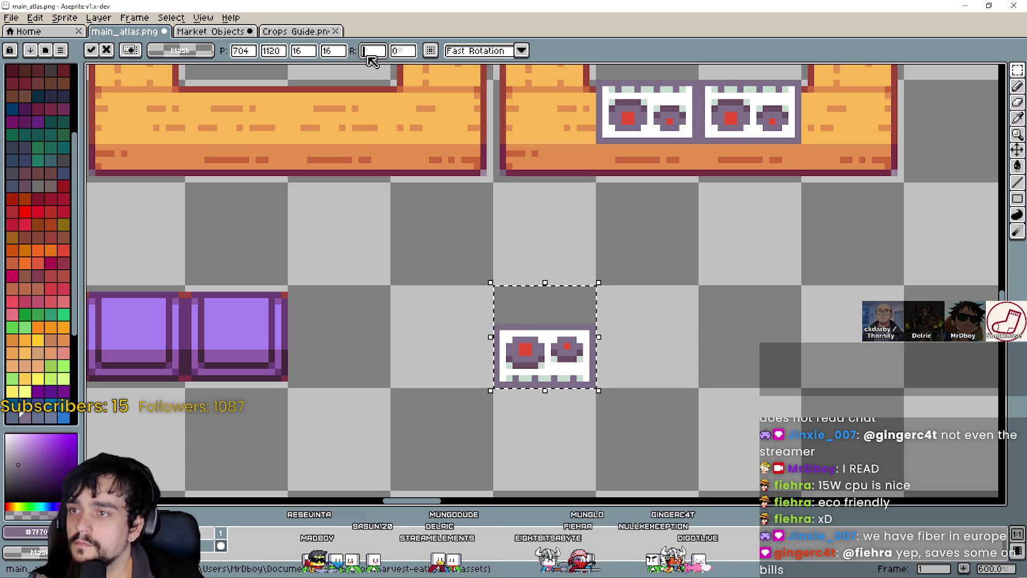
{"action": "type", "text": "70"}
{"action": "key", "text": "BackSpace"}
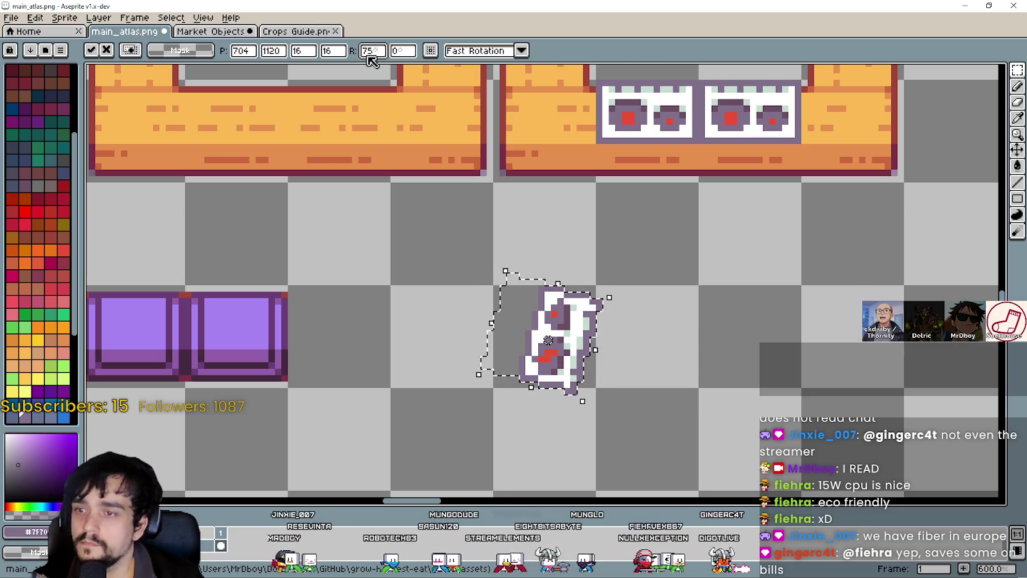
{"action": "key", "text": "BackSpace"}
{"action": "type", "text": "90"}
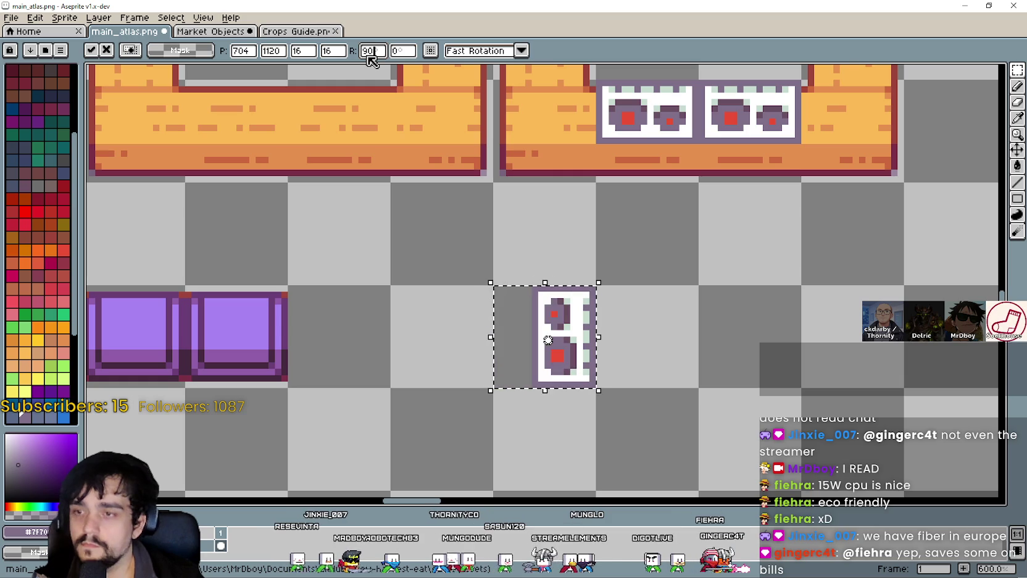
{"action": "left_click", "coordinate": [676, 378]}
{"action": "scroll", "coordinate": [677, 229], "scroll_direction": "up", "scroll_amount": 3}
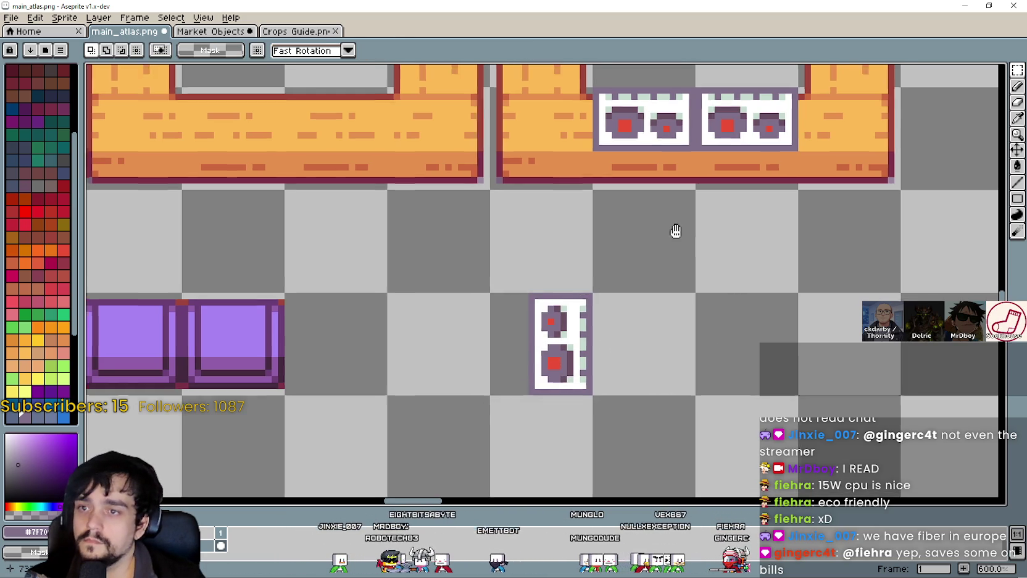
{"action": "left_click_drag", "start_coordinate": [578, 432], "coordinate": [618, 202]}
{"action": "scroll", "coordinate": [605, 263], "scroll_direction": "down", "scroll_amount": 1}
{"action": "scroll", "coordinate": [628, 183], "scroll_direction": "up", "scroll_amount": 1}
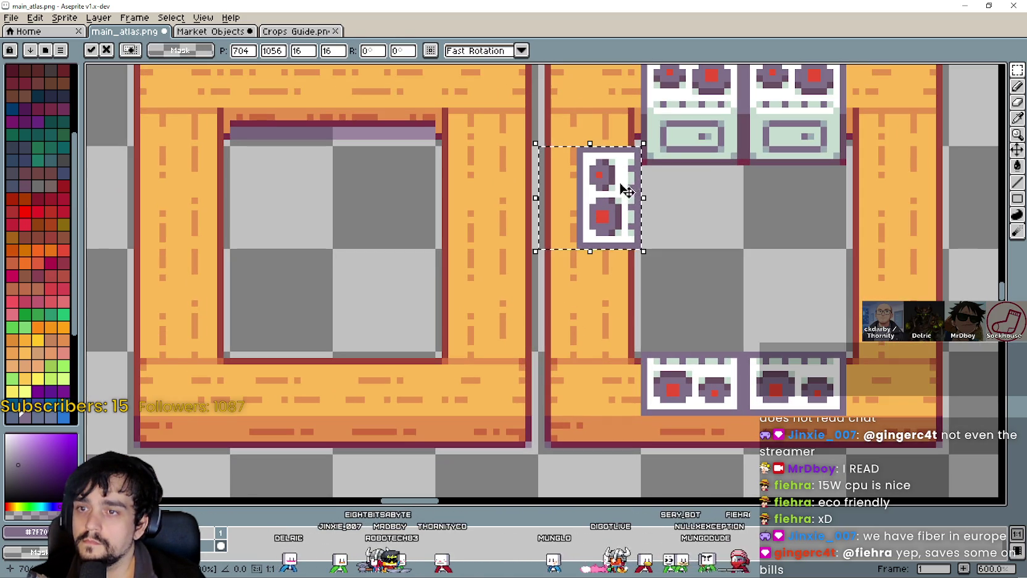
{"action": "scroll", "coordinate": [617, 210], "scroll_direction": "up", "scroll_amount": 1}
{"action": "left_click_drag", "start_coordinate": [619, 211], "coordinate": [610, 214]}
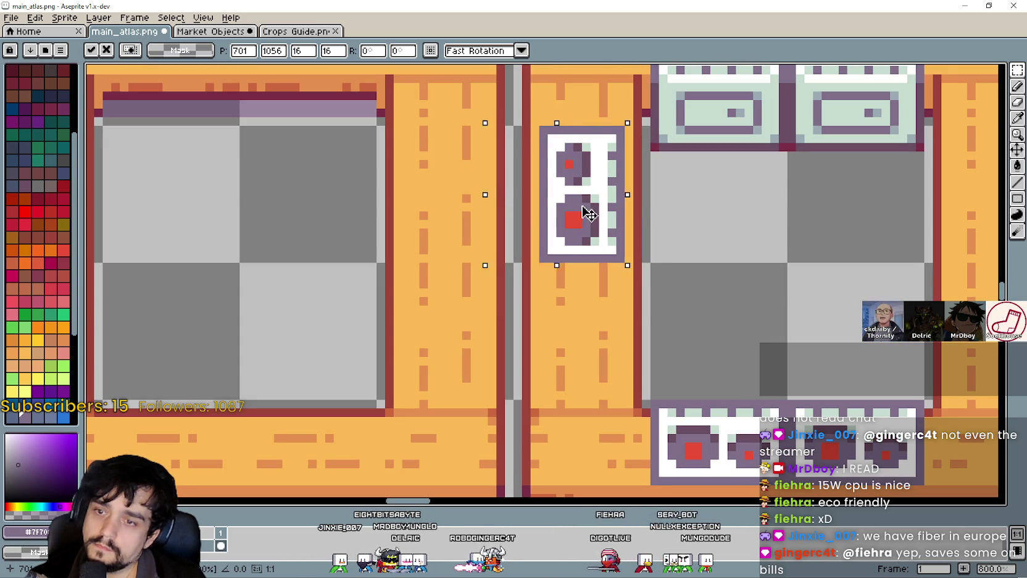
{"action": "mouse_move", "coordinate": [608, 211]}
{"action": "left_mouse_down"}
{"action": "mouse_move", "coordinate": [568, 206]}
{"action": "mouse_move", "coordinate": [581, 218]}
{"action": "mouse_move", "coordinate": [607, 216]}
{"action": "left_mouse_up"}
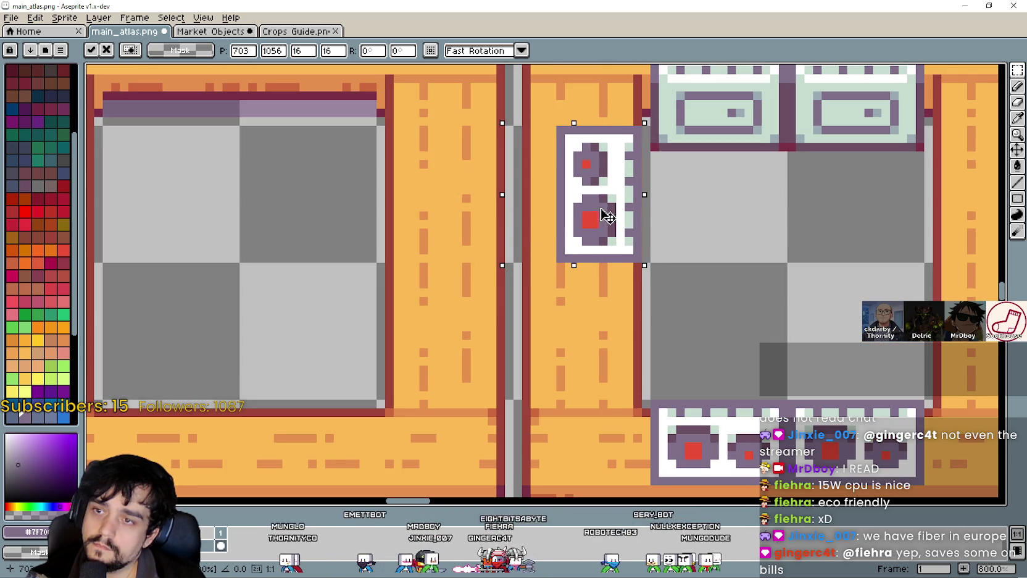
{"action": "scroll", "coordinate": [610, 214], "scroll_direction": "down", "scroll_amount": 3}
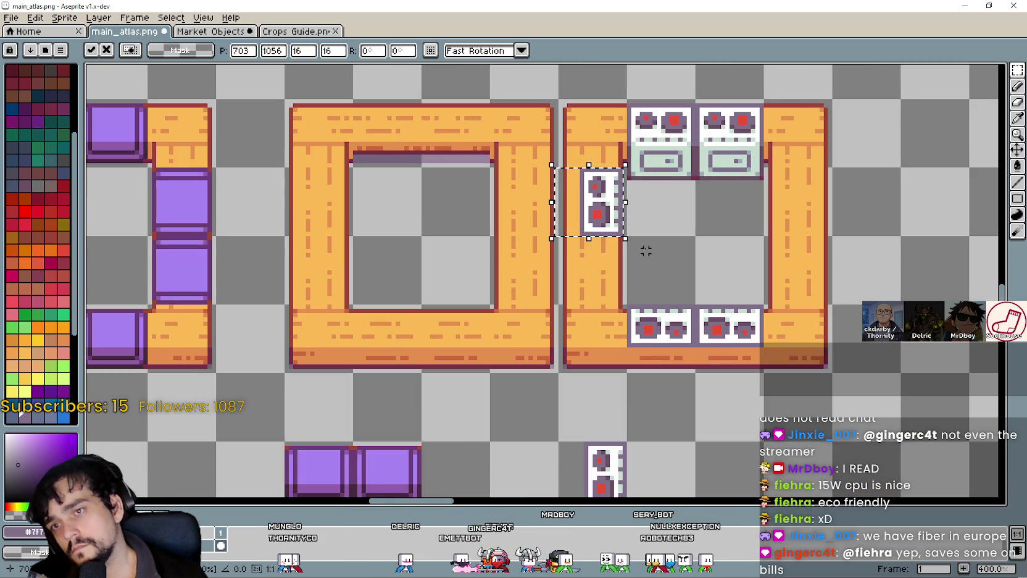
{"action": "scroll", "coordinate": [646, 250], "scroll_direction": "down", "scroll_amount": 2}
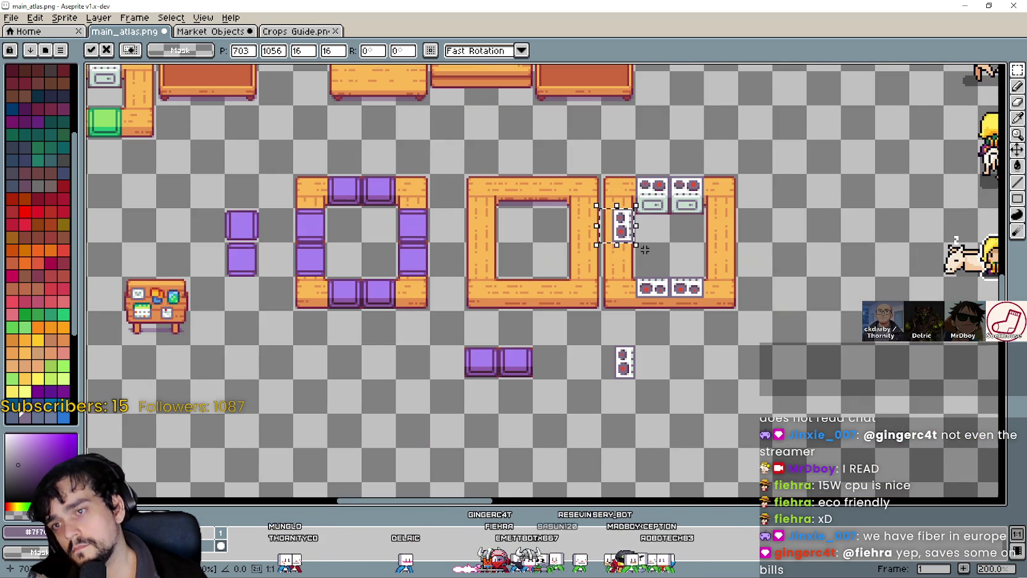
{"action": "scroll", "coordinate": [645, 249], "scroll_direction": "up", "scroll_amount": 1}
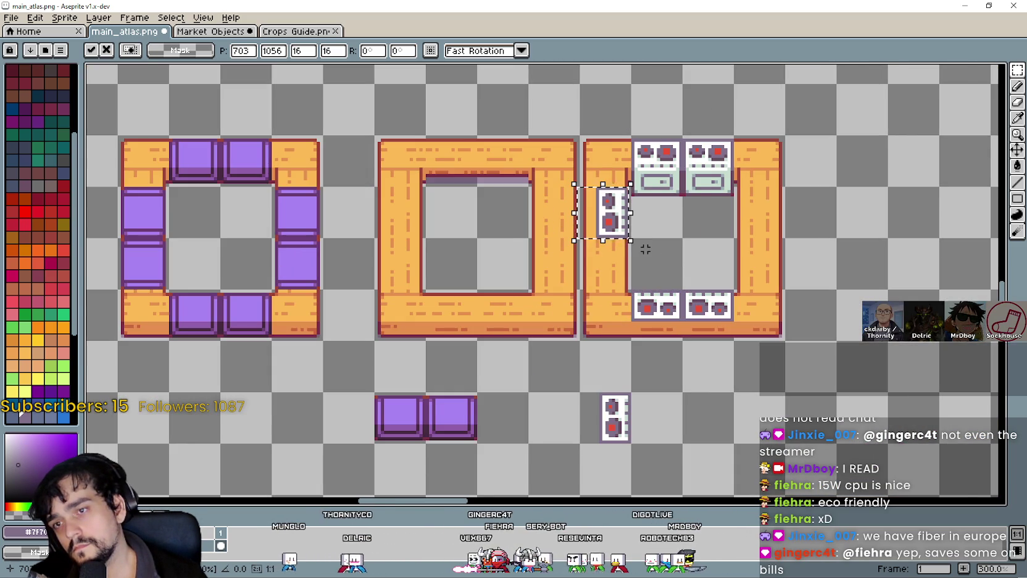
{"action": "scroll", "coordinate": [646, 249], "scroll_direction": "up", "scroll_amount": 1}
{"action": "scroll", "coordinate": [646, 249], "scroll_direction": "down", "scroll_amount": 1}
{"action": "left_click_drag", "start_coordinate": [629, 229], "coordinate": [603, 217]}
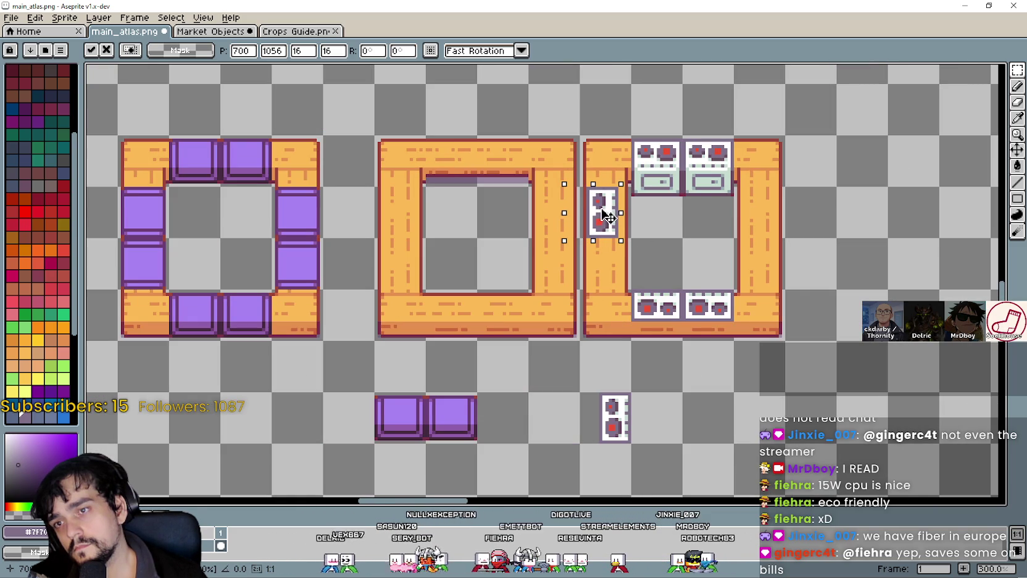
{"action": "key", "text": "Delete"}
{"action": "scroll", "coordinate": [655, 246], "scroll_direction": "down", "scroll_amount": 3}
{"action": "scroll", "coordinate": [637, 245], "scroll_direction": "up", "scroll_amount": 2}
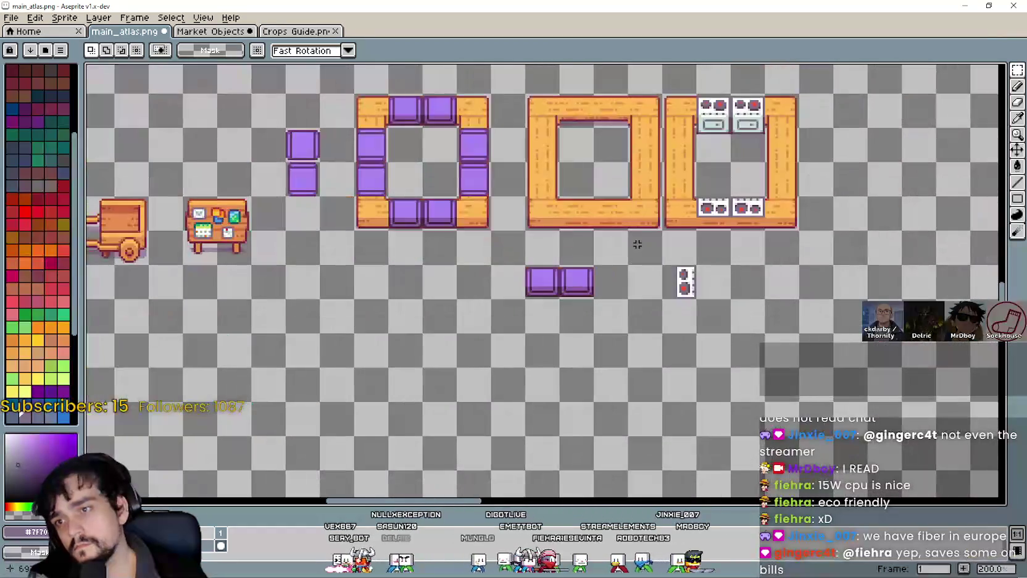
{"action": "scroll", "coordinate": [748, 227], "scroll_direction": "down", "scroll_amount": 2}
{"action": "scroll", "coordinate": [671, 360], "scroll_direction": "up", "scroll_amount": 3}
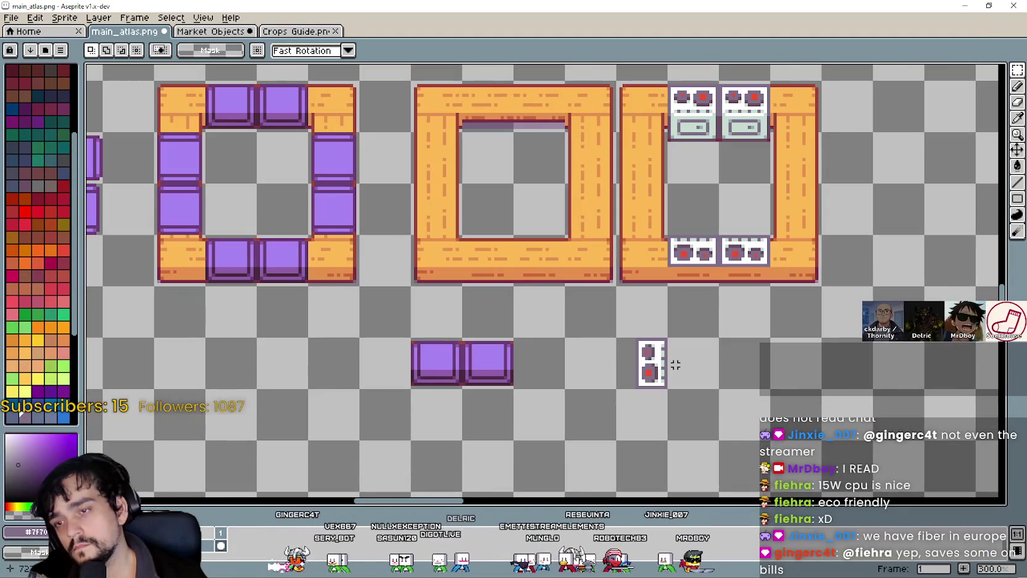
{"action": "left_click_drag", "start_coordinate": [635, 388], "coordinate": [669, 390]}
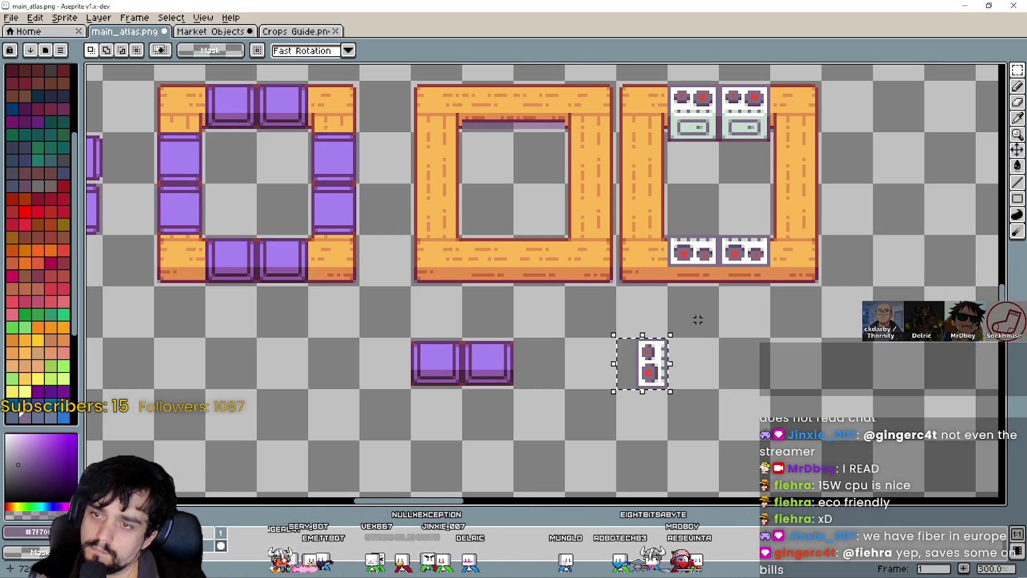
{"action": "left_click", "coordinate": [688, 172]}
{"action": "key", "text": "ctrl+v"}
{"action": "scroll", "coordinate": [657, 328], "scroll_direction": "up", "scroll_amount": 1}
{"action": "mouse_move", "coordinate": [637, 371]}
{"action": "left_mouse_down"}
{"action": "mouse_move", "coordinate": [638, 153]}
{"action": "mouse_move", "coordinate": [632, 170]}
{"action": "mouse_move", "coordinate": [646, 186]}
{"action": "mouse_move", "coordinate": [627, 186]}
{"action": "mouse_move", "coordinate": [646, 187]}
{"action": "left_mouse_up"}
{"action": "scroll", "coordinate": [632, 169], "scroll_direction": "up", "scroll_amount": 2}
{"action": "key", "text": "Right"}
{"action": "scroll", "coordinate": [648, 185], "scroll_direction": "down", "scroll_amount": 1}
{"action": "mouse_move", "coordinate": [726, 154]}
{"action": "left_mouse_down"}
{"action": "mouse_move", "coordinate": [635, 245]}
{"action": "mouse_move", "coordinate": [481, 273]}
{"action": "left_mouse_up"}
{"action": "scroll", "coordinate": [516, 247], "scroll_direction": "down", "scroll_amount": 2}
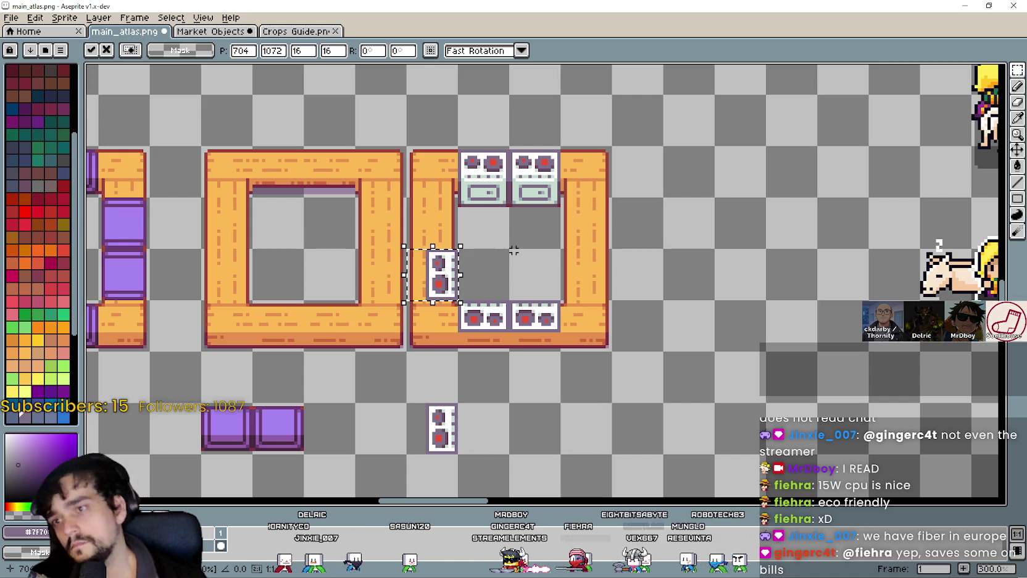
{"action": "scroll", "coordinate": [516, 250], "scroll_direction": "up", "scroll_amount": 1}
{"action": "left_click_drag", "start_coordinate": [524, 245], "coordinate": [659, 202]}
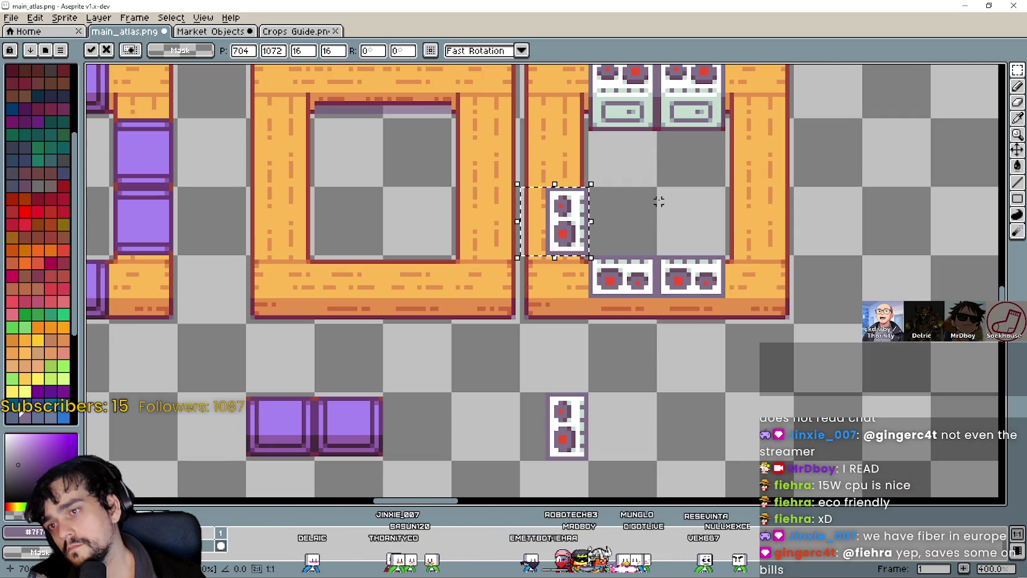
{"action": "scroll", "coordinate": [660, 202], "scroll_direction": "down", "scroll_amount": 1}
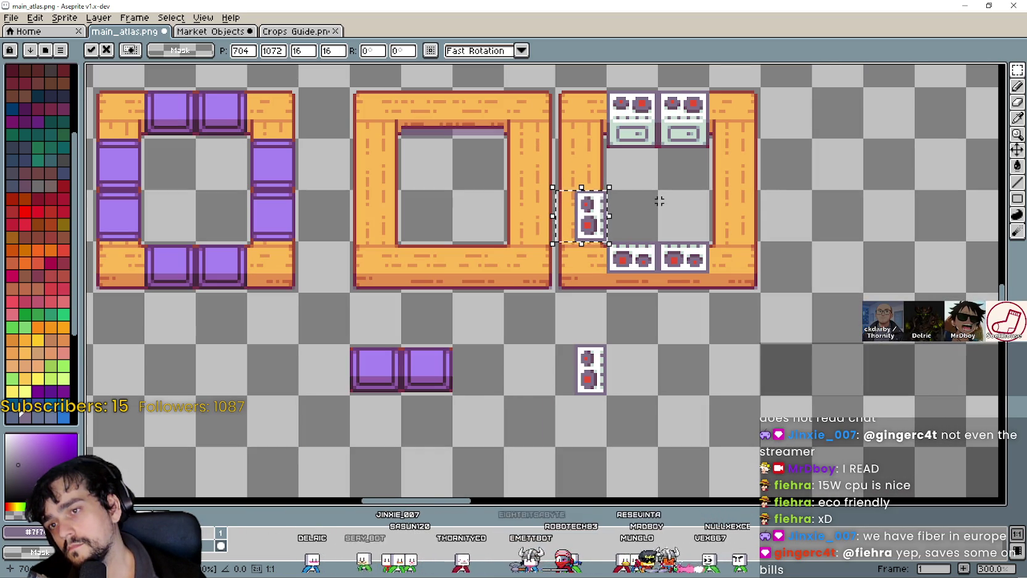
{"action": "key", "text": "Escape"}
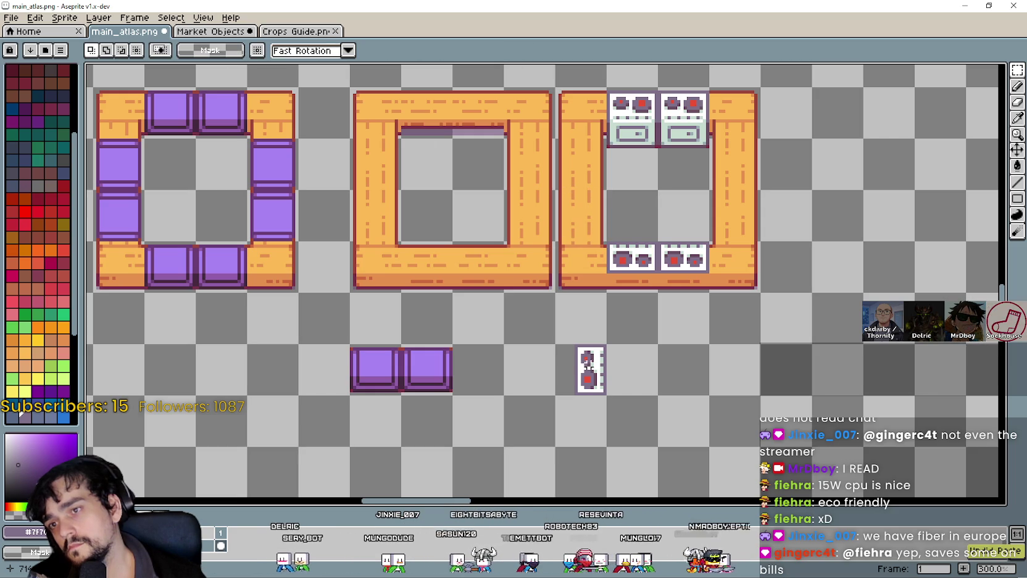
{"action": "mouse_move", "coordinate": [590, 370]}
{"action": "left_mouse_down"}
{"action": "mouse_move", "coordinate": [601, 283]}
{"action": "mouse_move", "coordinate": [586, 228]}
{"action": "mouse_move", "coordinate": [573, 228]}
{"action": "mouse_move", "coordinate": [601, 231]}
{"action": "left_mouse_up"}
{"action": "scroll", "coordinate": [573, 229], "scroll_direction": "up", "scroll_amount": 2}
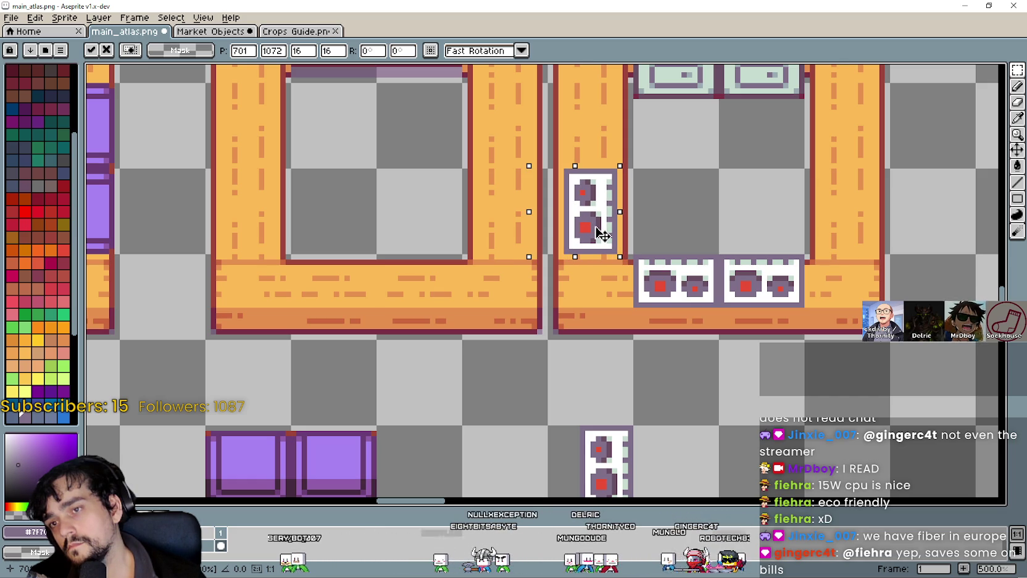
{"action": "key", "text": "Return"}
{"action": "scroll", "coordinate": [601, 233], "scroll_direction": "down", "scroll_amount": 3}
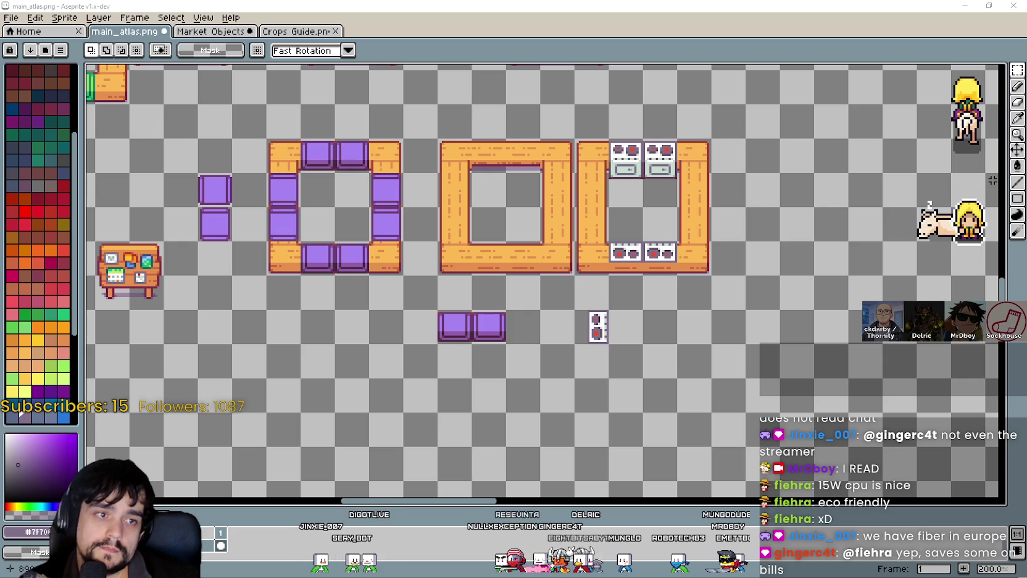
{"action": "scroll", "coordinate": [841, 268], "scroll_direction": "down", "scroll_amount": 2}
{"action": "scroll", "coordinate": [633, 257], "scroll_direction": "up", "scroll_amount": 2}
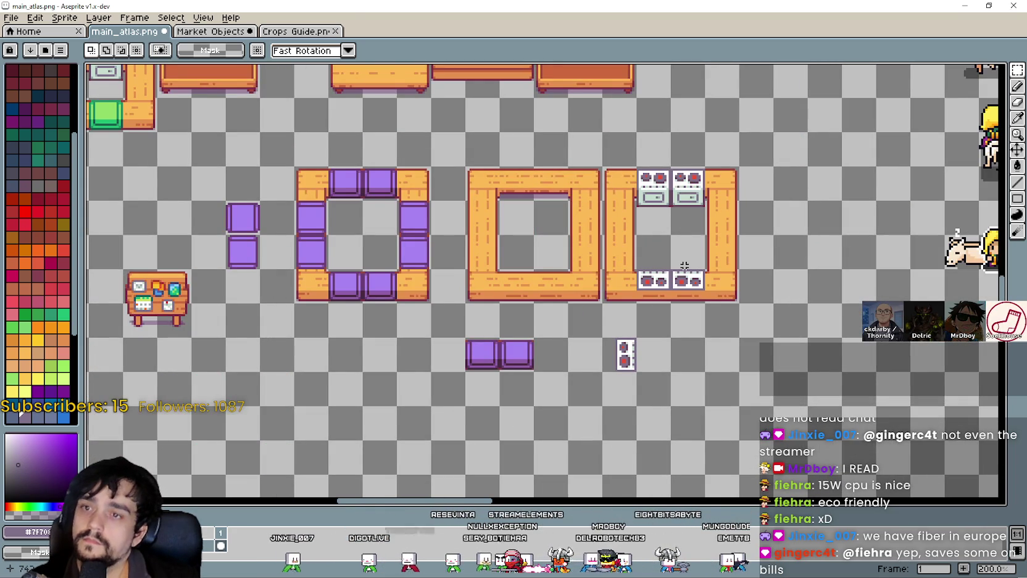
{"action": "left_click_drag", "start_coordinate": [660, 211], "coordinate": [637, 259]}
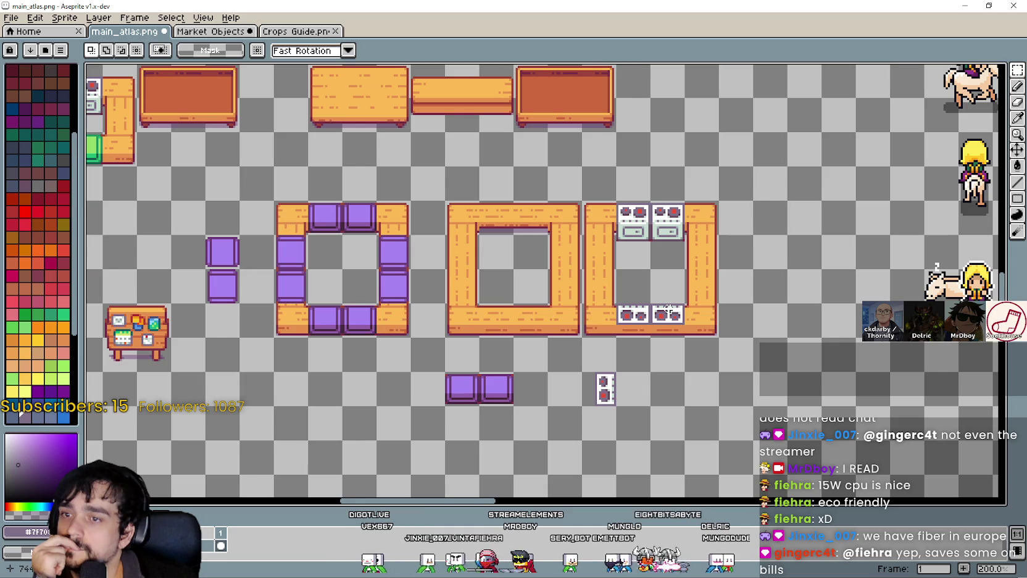
{"action": "scroll", "coordinate": [634, 293], "scroll_direction": "up", "scroll_amount": 1}
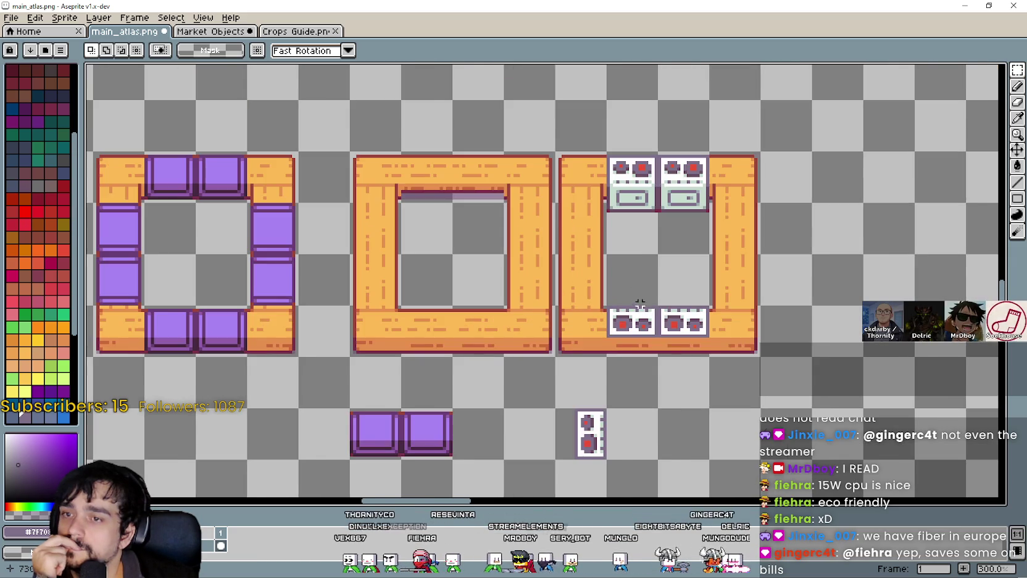
{"action": "scroll", "coordinate": [669, 334], "scroll_direction": "down", "scroll_amount": 1}
{"action": "scroll", "coordinate": [697, 333], "scroll_direction": "down", "scroll_amount": 2}
{"action": "scroll", "coordinate": [697, 334], "scroll_direction": "up", "scroll_amount": 2}
{"action": "key", "text": "ctrl+z"}
{"action": "key", "text": "ctrl+y"}
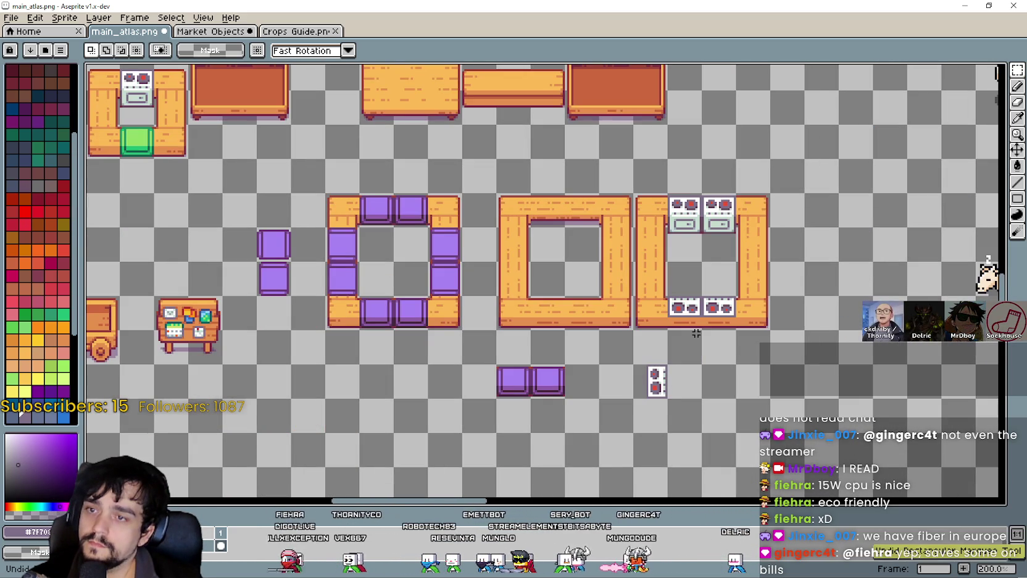
{"action": "key", "text": "ctrl+z"}
{"action": "key", "text": "ctrl+y"}
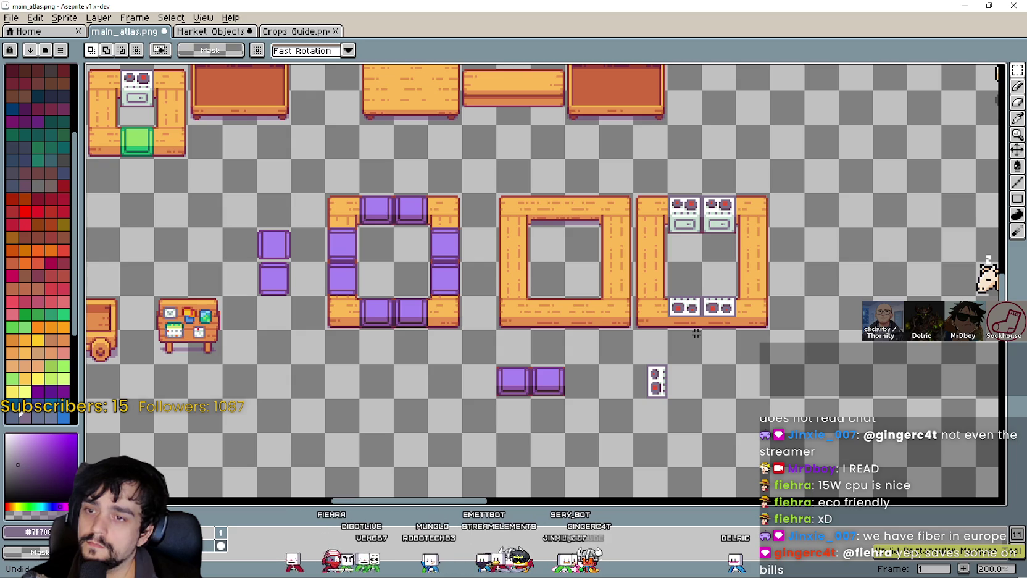
{"action": "scroll", "coordinate": [719, 390], "scroll_direction": "up", "scroll_amount": 1}
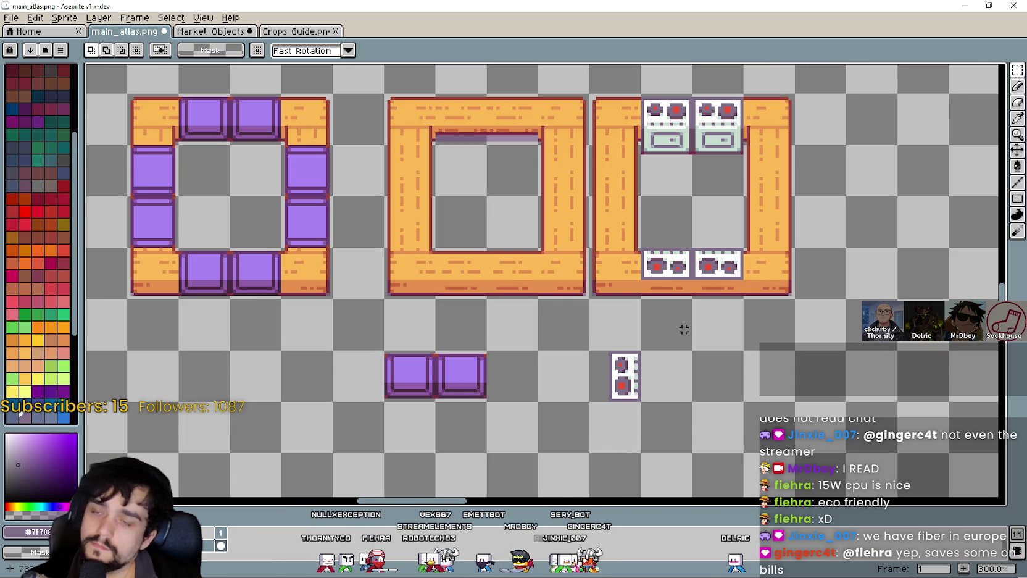
{"action": "scroll", "coordinate": [684, 330], "scroll_direction": "up", "scroll_amount": 1}
{"action": "scroll", "coordinate": [684, 329], "scroll_direction": "down", "scroll_amount": 2}
{"action": "scroll", "coordinate": [685, 331], "scroll_direction": "up", "scroll_amount": 1}
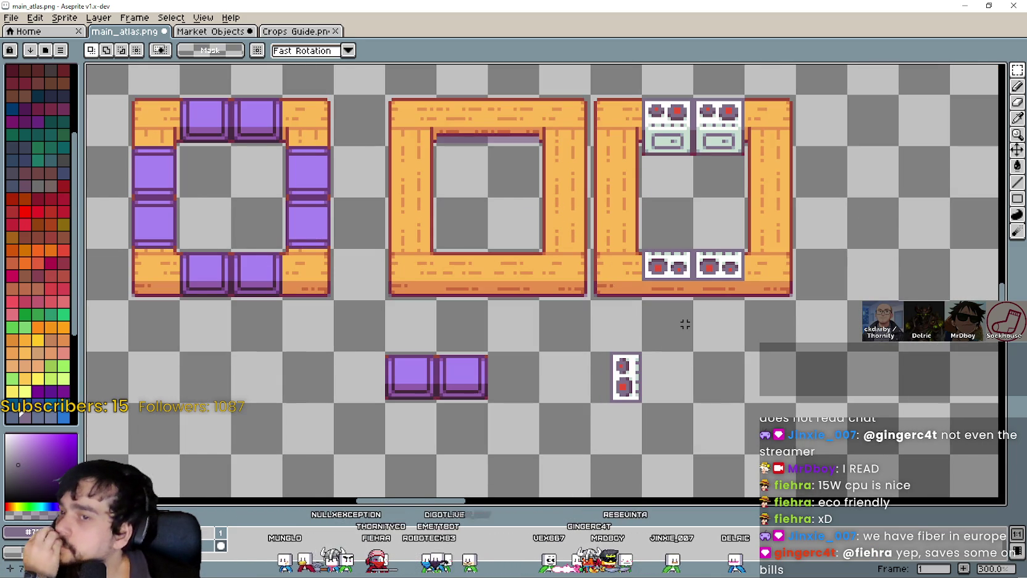
{"action": "scroll", "coordinate": [685, 324], "scroll_direction": "down", "scroll_amount": 1}
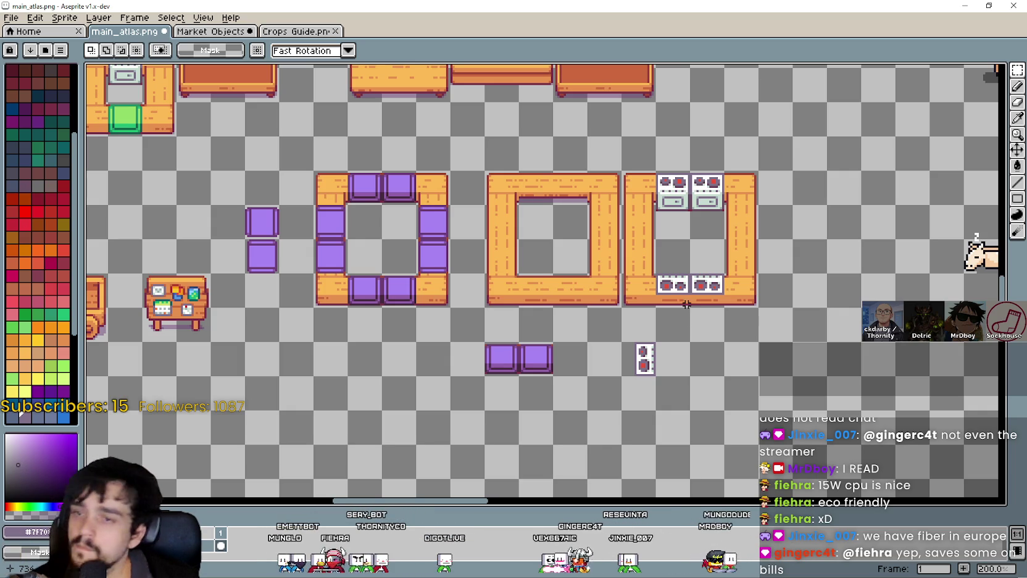
{"action": "key", "text": "ctrl+z"}
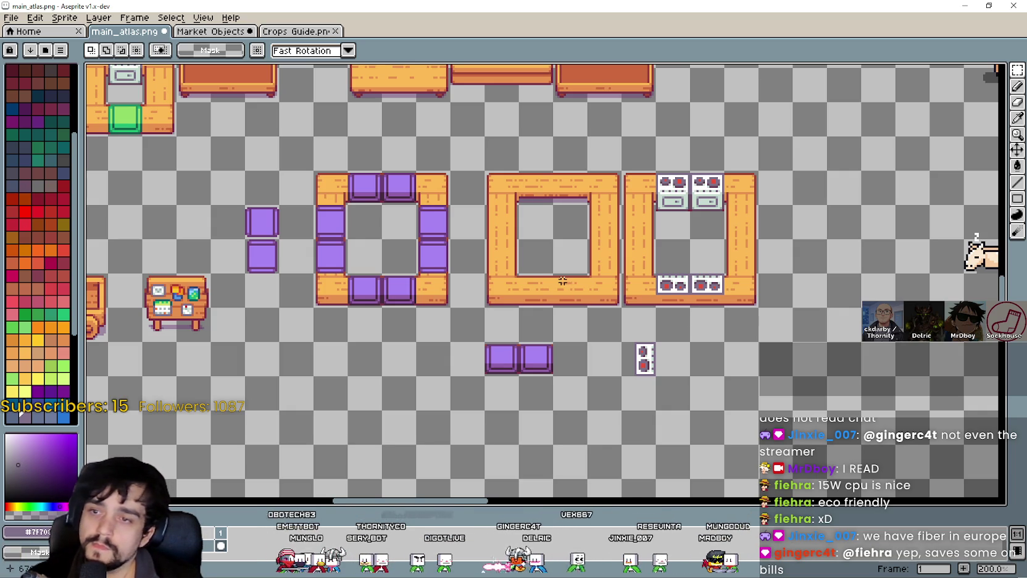
Select the whole plain wooden frame and drop a duplicate below the stove frame
{"action": "left_click", "coordinate": [605, 325]}
{"action": "left_click_drag", "start_coordinate": [600, 289], "coordinate": [493, 200]}
{"action": "mouse_move", "coordinate": [620, 305]}
{"action": "left_mouse_down"}
{"action": "mouse_move", "coordinate": [505, 205]}
{"action": "mouse_move", "coordinate": [497, 185]}
{"action": "mouse_move", "coordinate": [582, 277]}
{"action": "left_mouse_up"}
{"action": "mouse_move", "coordinate": [489, 175]}
{"action": "left_mouse_down"}
{"action": "mouse_move", "coordinate": [594, 272]}
{"action": "mouse_move", "coordinate": [681, 420]}
{"action": "mouse_move", "coordinate": [649, 362]}
{"action": "left_mouse_up"}
{"action": "scroll", "coordinate": [611, 290], "scroll_direction": "down", "scroll_amount": 1}
{"action": "left_click", "coordinate": [603, 270]}
{"action": "key", "text": "ctrl+d"}
{"action": "scroll", "coordinate": [664, 364], "scroll_direction": "up", "scroll_amount": 2}
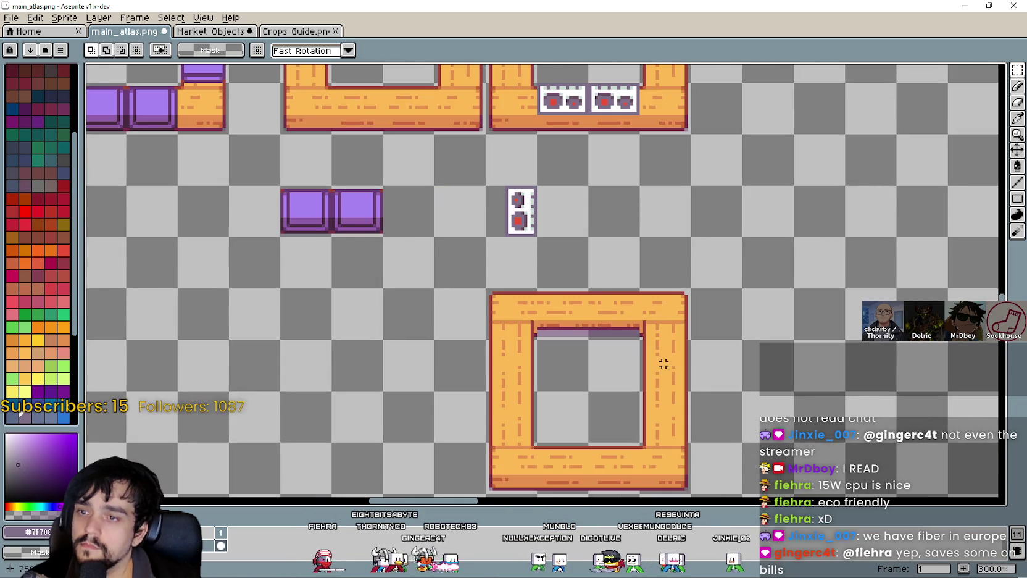
{"action": "scroll", "coordinate": [637, 266], "scroll_direction": "down", "scroll_amount": 1}
{"action": "scroll", "coordinate": [565, 288], "scroll_direction": "down", "scroll_amount": 1}
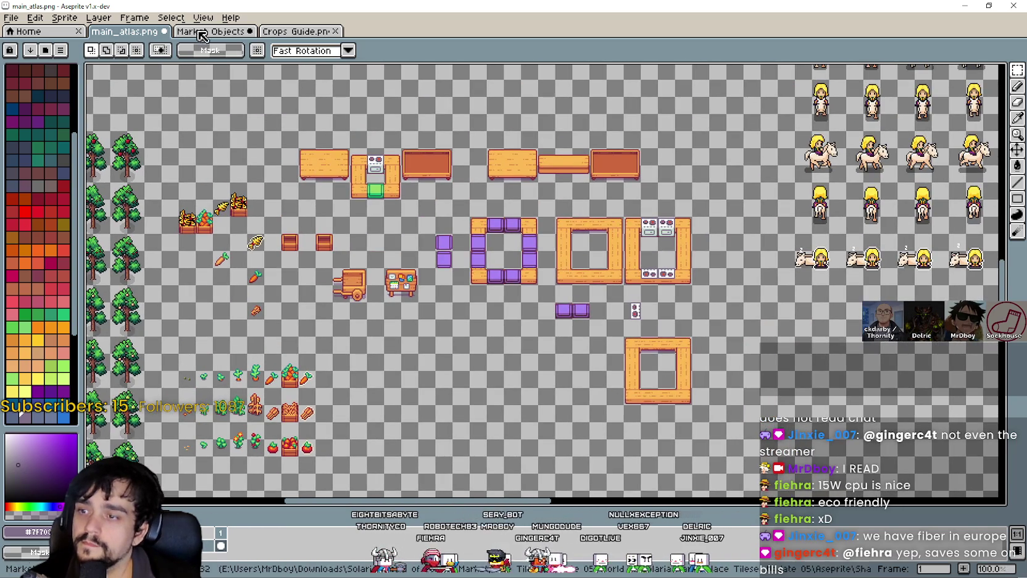
{"action": "left_click", "coordinate": [191, 34]}
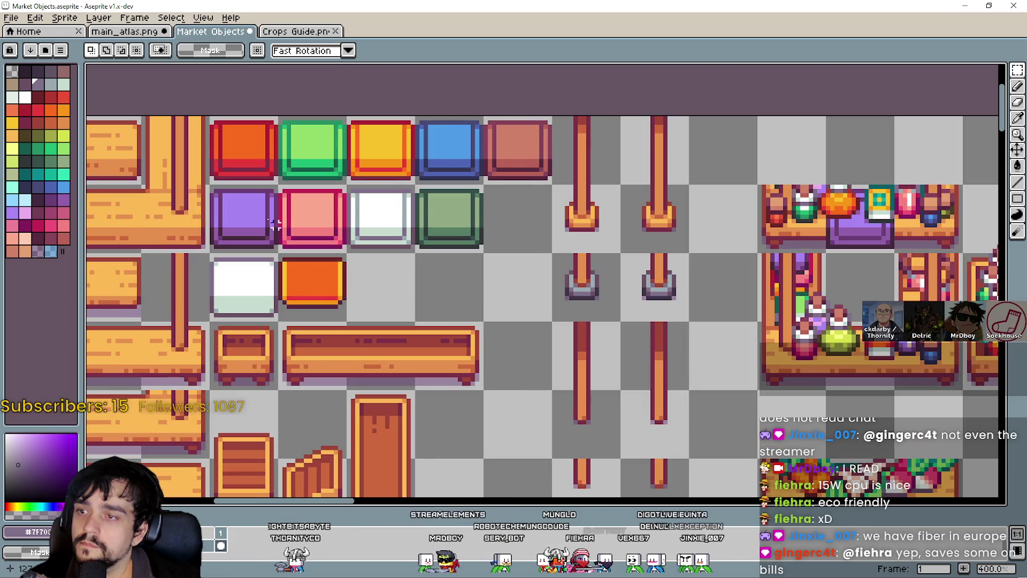
Browse Market Objects' coloured tiles, then return to main_atlas.png at the new plain frame
{"action": "scroll", "coordinate": [338, 189], "scroll_direction": "up", "scroll_amount": 1}
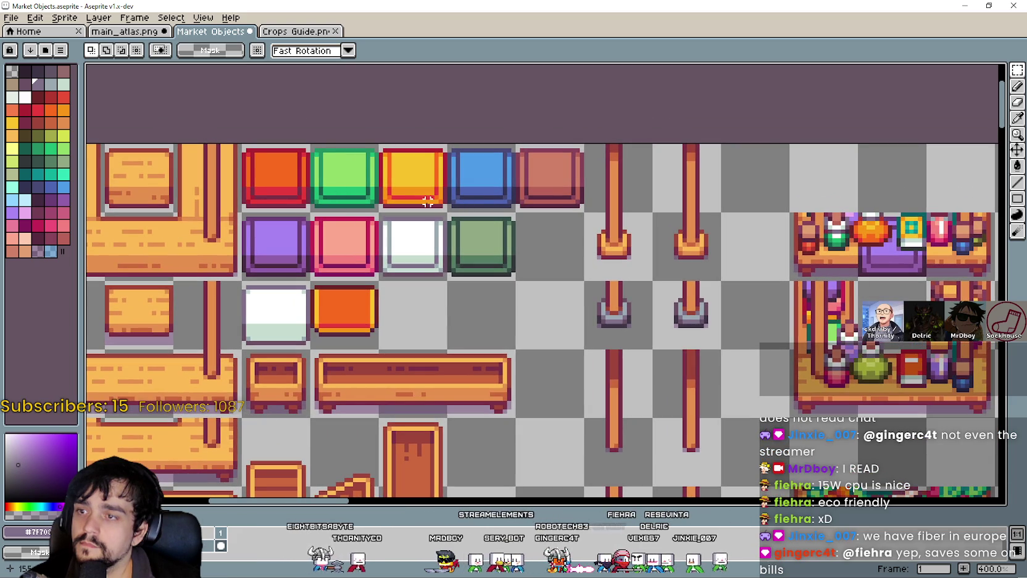
{"action": "mouse_move", "coordinate": [530, 262]}
{"action": "left_mouse_down"}
{"action": "mouse_move", "coordinate": [622, 275]}
{"action": "mouse_move", "coordinate": [570, 273]}
{"action": "mouse_move", "coordinate": [576, 285]}
{"action": "mouse_move", "coordinate": [634, 279]}
{"action": "left_mouse_up"}
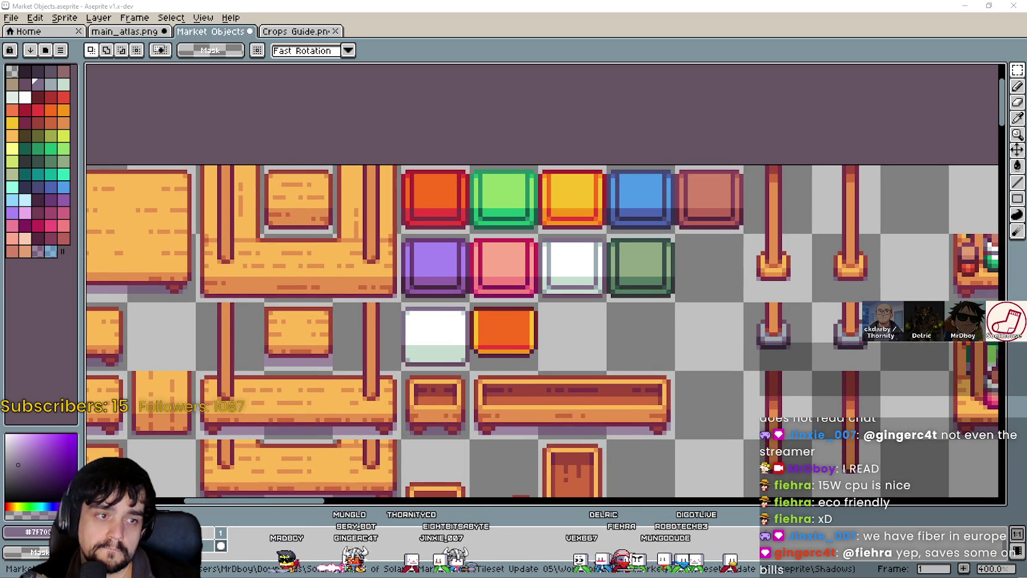
{"action": "left_click_drag", "start_coordinate": [727, 284], "coordinate": [699, 298]}
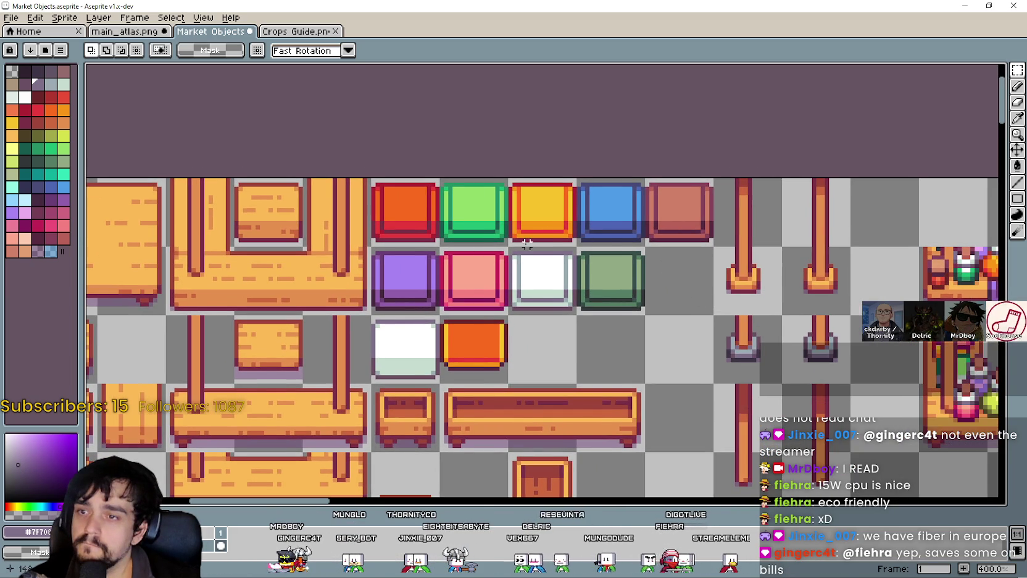
{"action": "left_click_drag", "start_coordinate": [546, 242], "coordinate": [577, 258]}
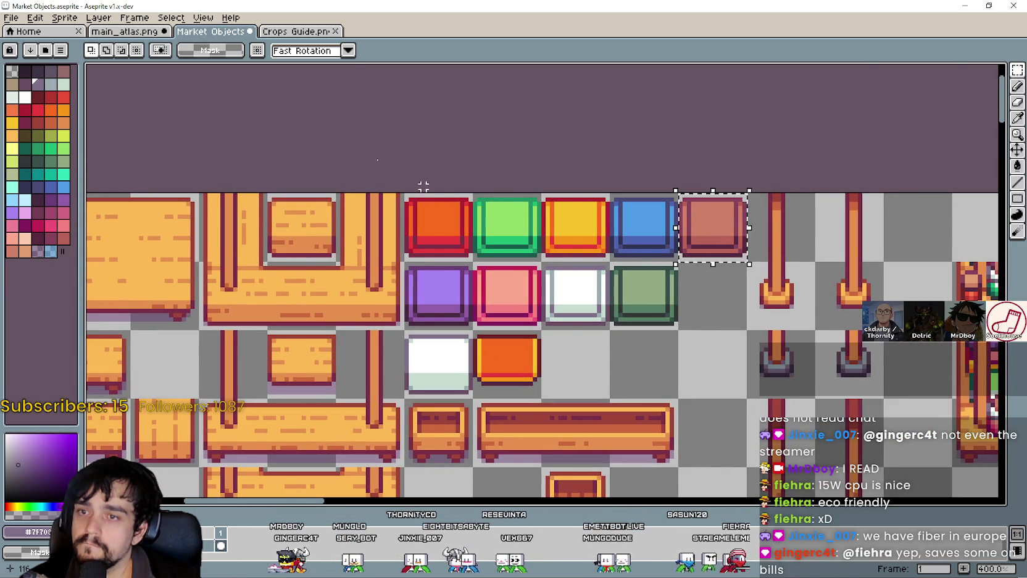
{"action": "left_click", "coordinate": [124, 31]}
{"action": "scroll", "coordinate": [611, 303], "scroll_direction": "up", "scroll_amount": 1}
{"action": "mouse_move", "coordinate": [676, 457]}
{"action": "left_mouse_down"}
{"action": "mouse_move", "coordinate": [534, 325]}
{"action": "mouse_move", "coordinate": [614, 374]}
{"action": "left_mouse_up"}
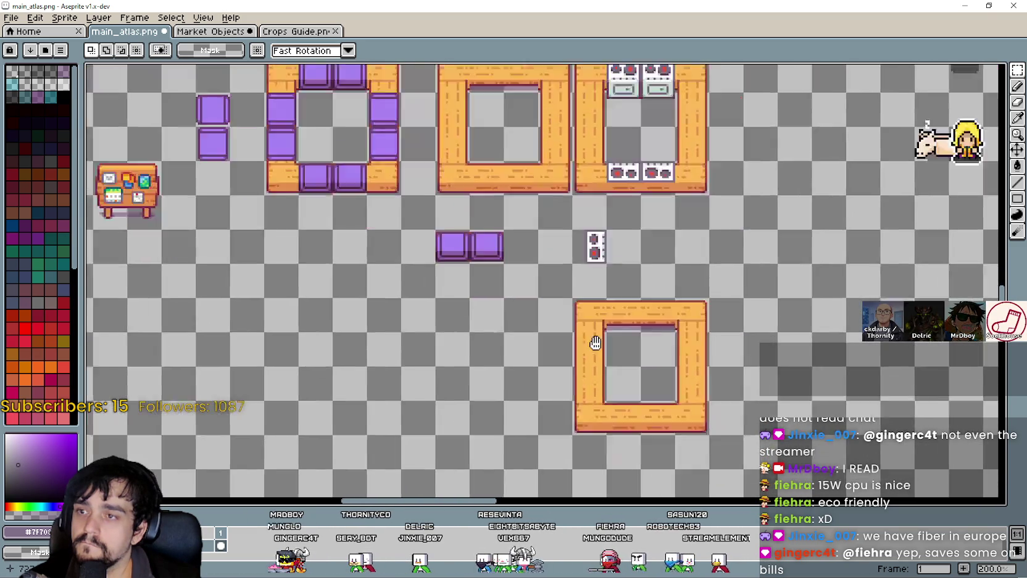
Paste the brown tile into the bottom bar of the new wooden frame
{"action": "scroll", "coordinate": [580, 385], "scroll_direction": "up", "scroll_amount": 1}
{"action": "key", "text": "ctrl+v"}
{"action": "left_click_drag", "start_coordinate": [553, 303], "coordinate": [540, 343]}
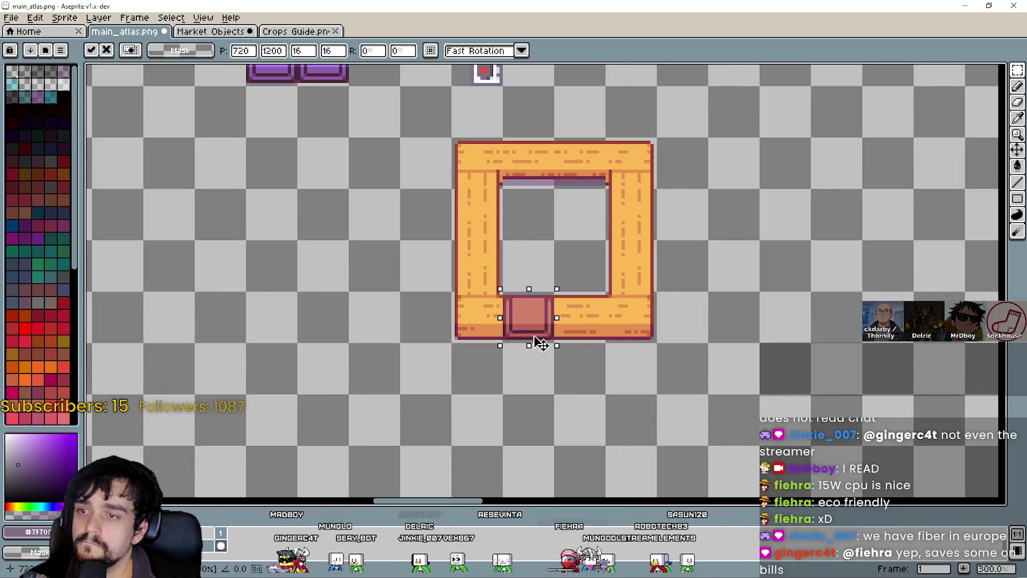
{"action": "key", "text": "Return"}
Select the left top stove tile, erasing and restoring it, then pan to the lower frame
{"action": "scroll", "coordinate": [531, 282], "scroll_direction": "up", "scroll_amount": 1}
{"action": "scroll", "coordinate": [536, 291], "scroll_direction": "up", "scroll_amount": 1}
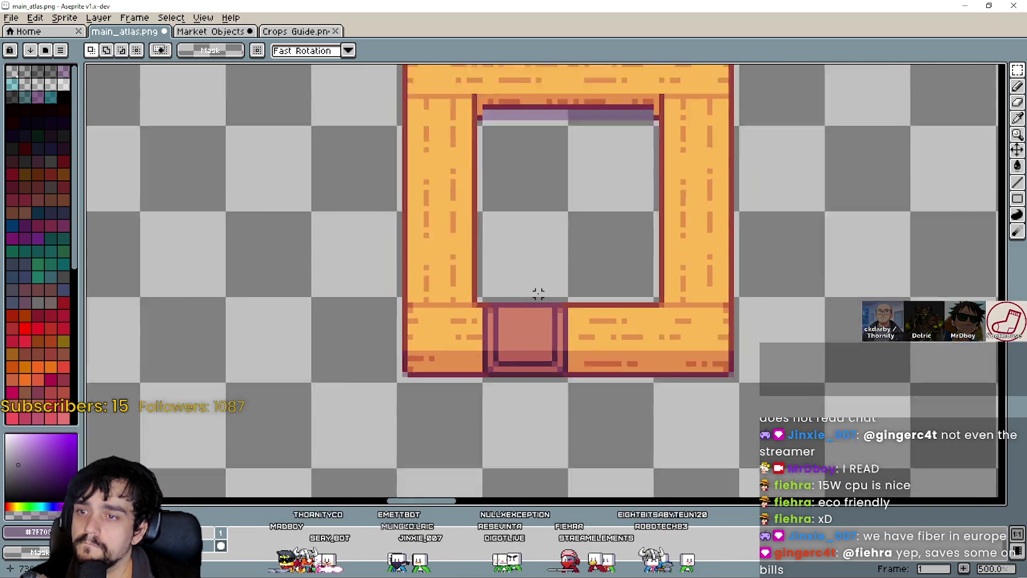
{"action": "scroll", "coordinate": [543, 279], "scroll_direction": "down", "scroll_amount": 3}
{"action": "left_click_drag", "start_coordinate": [544, 279], "coordinate": [566, 329]}
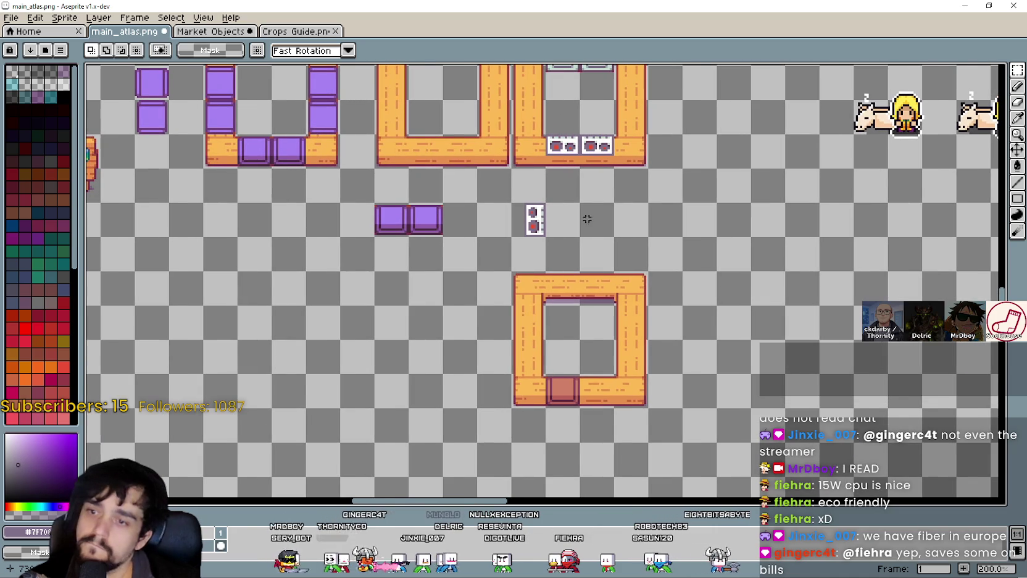
{"action": "left_click_drag", "start_coordinate": [600, 185], "coordinate": [610, 299]}
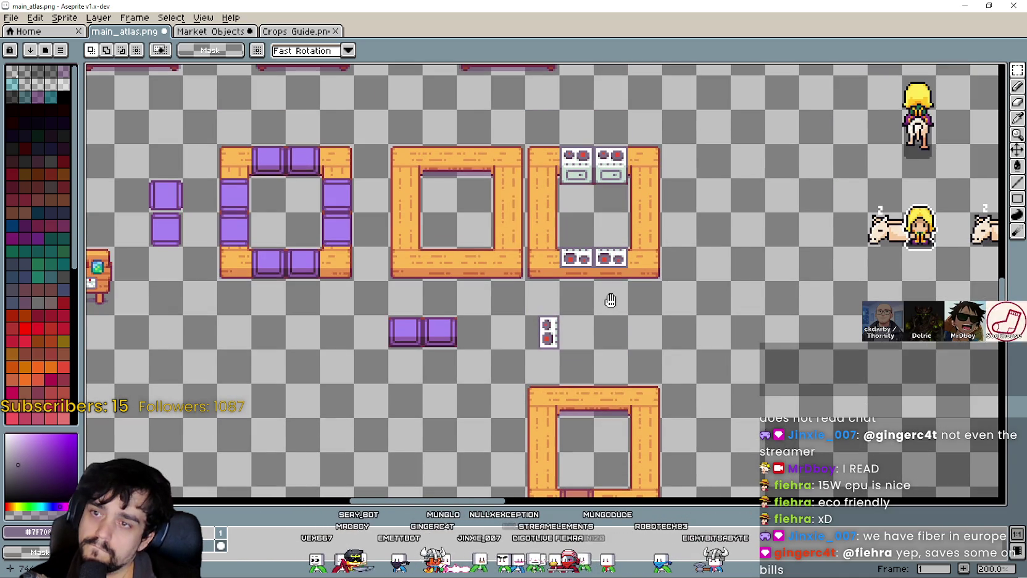
{"action": "scroll", "coordinate": [562, 179], "scroll_direction": "up", "scroll_amount": 1}
{"action": "left_click_drag", "start_coordinate": [558, 125], "coordinate": [611, 227]}
{"action": "key", "text": "Delete"}
{"action": "key", "text": "ctrl+z"}
{"action": "mouse_move", "coordinate": [692, 349]}
{"action": "left_mouse_down"}
{"action": "mouse_move", "coordinate": [645, 211]}
{"action": "mouse_move", "coordinate": [617, 276]}
{"action": "left_mouse_up"}
{"action": "scroll", "coordinate": [646, 211], "scroll_direction": "down", "scroll_amount": 1}
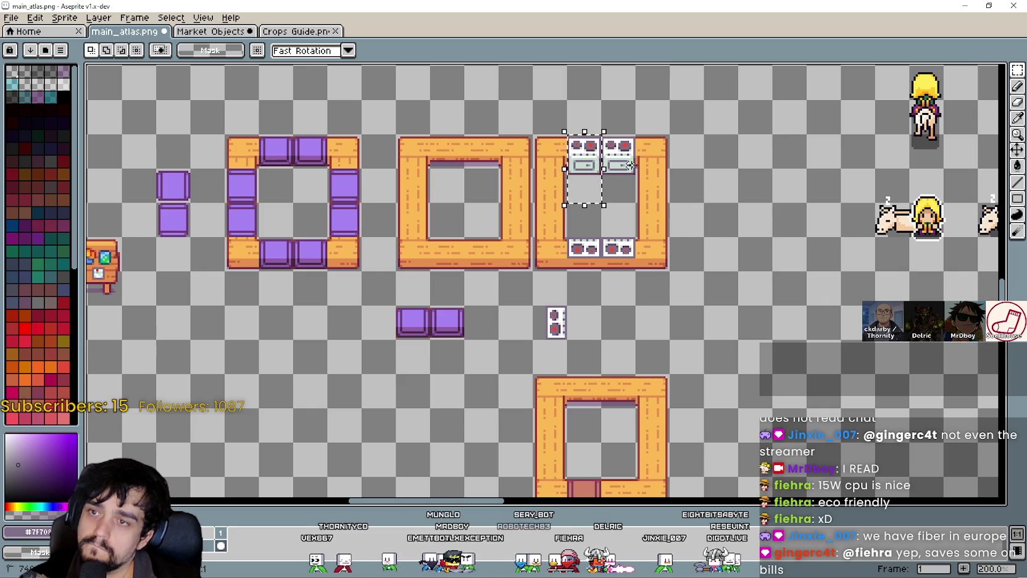
{"action": "left_click_drag", "start_coordinate": [653, 360], "coordinate": [652, 296]}
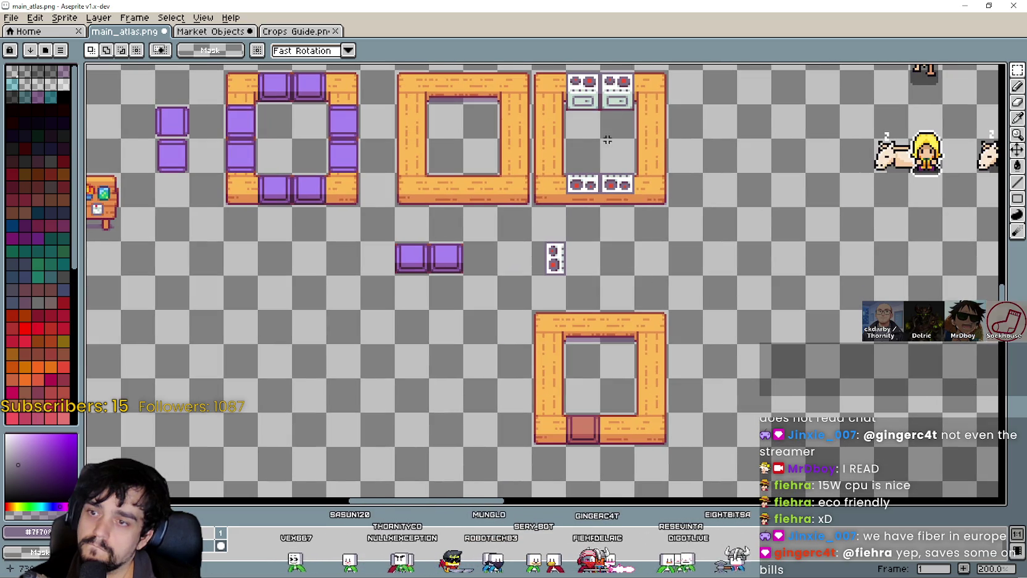
{"action": "scroll", "coordinate": [664, 485], "scroll_direction": "up", "scroll_amount": 1}
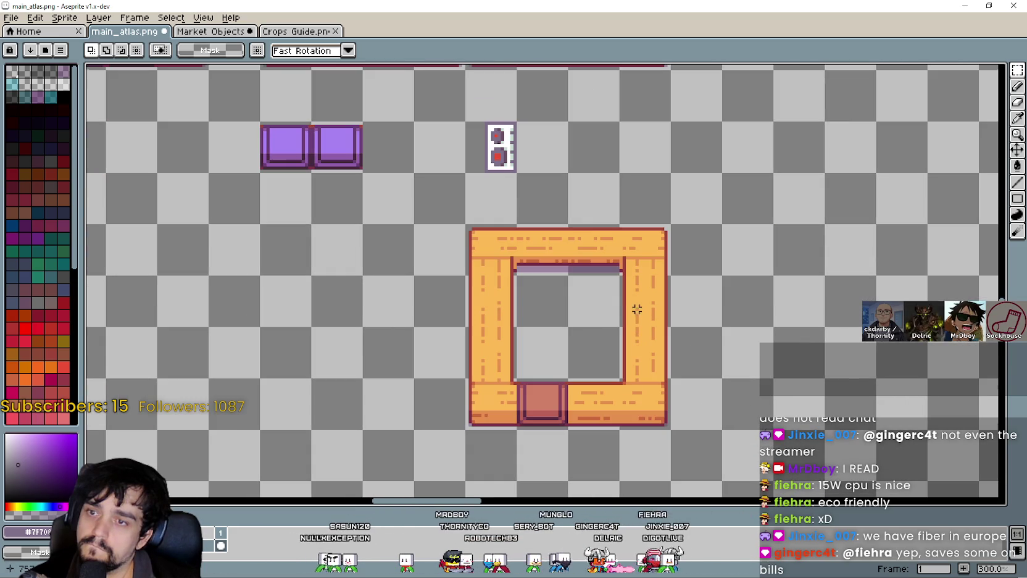
Paste a stove copy into the new wooden ring's top bar, opposite its brown tile
{"action": "key", "text": "ctrl+v"}
{"action": "scroll", "coordinate": [590, 282], "scroll_direction": "up", "scroll_amount": 2}
{"action": "mouse_move", "coordinate": [594, 278]}
{"action": "left_mouse_down"}
{"action": "mouse_move", "coordinate": [603, 280]}
{"action": "mouse_move", "coordinate": [600, 313]}
{"action": "mouse_move", "coordinate": [604, 289]}
{"action": "left_mouse_up"}
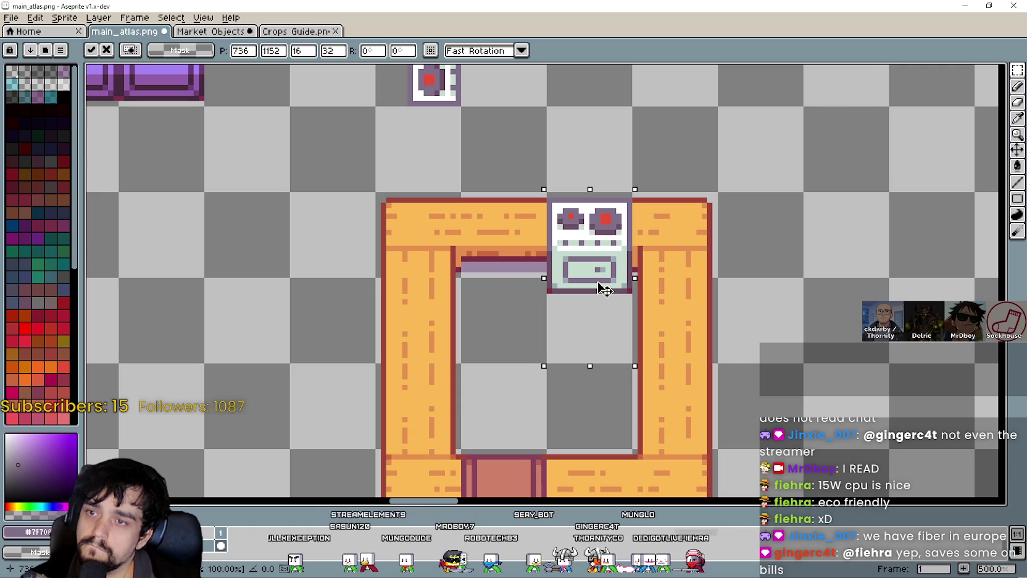
{"action": "scroll", "coordinate": [577, 250], "scroll_direction": "up", "scroll_amount": 2}
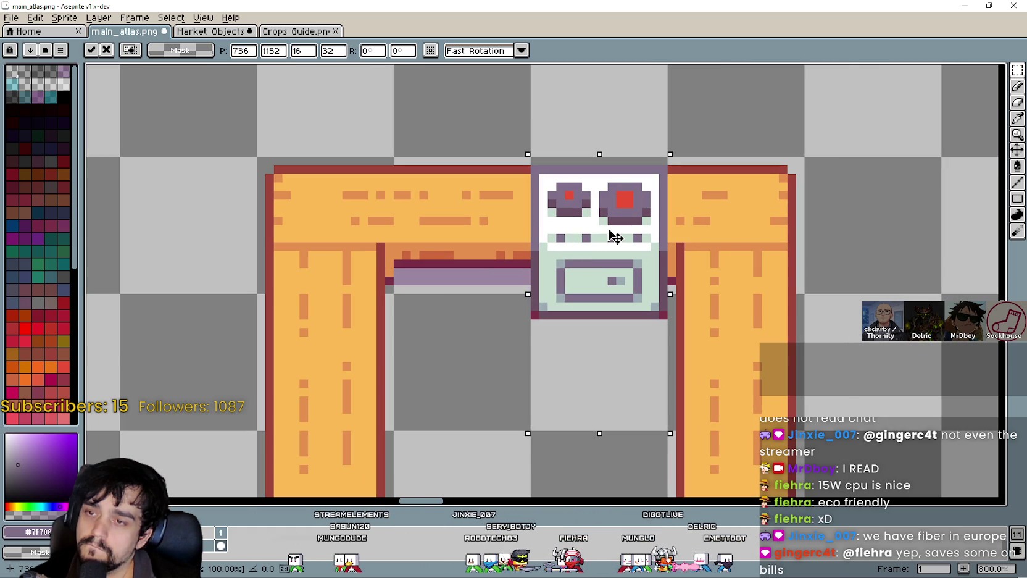
{"action": "scroll", "coordinate": [616, 236], "scroll_direction": "down", "scroll_amount": 3}
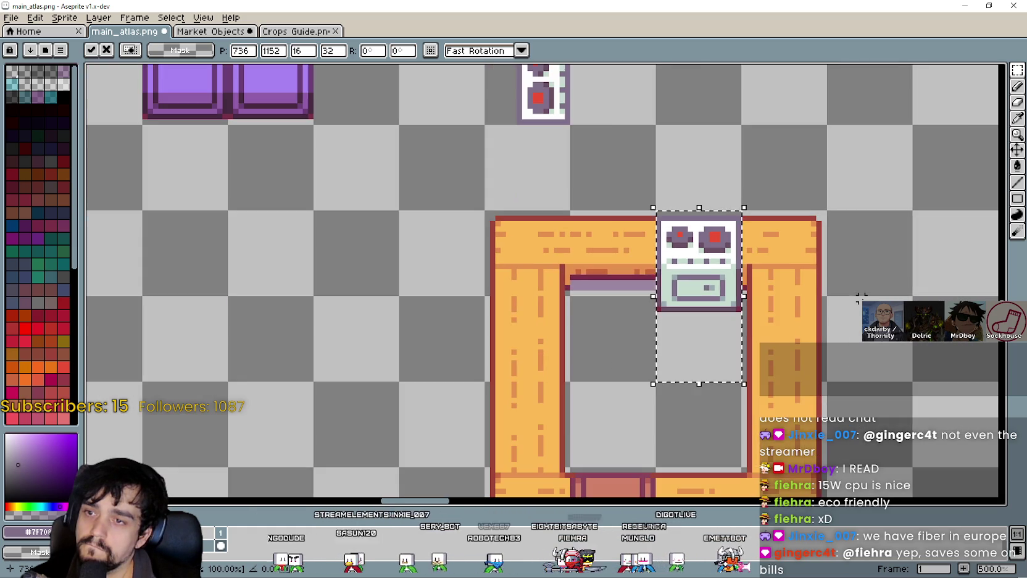
{"action": "key", "text": "ctrl+d"}
{"action": "scroll", "coordinate": [710, 285], "scroll_direction": "down", "scroll_amount": 1}
{"action": "mouse_move", "coordinate": [699, 284]}
{"action": "left_mouse_down"}
{"action": "mouse_move", "coordinate": [672, 328]}
{"action": "mouse_move", "coordinate": [653, 292]}
{"action": "mouse_move", "coordinate": [654, 202]}
{"action": "left_mouse_up"}
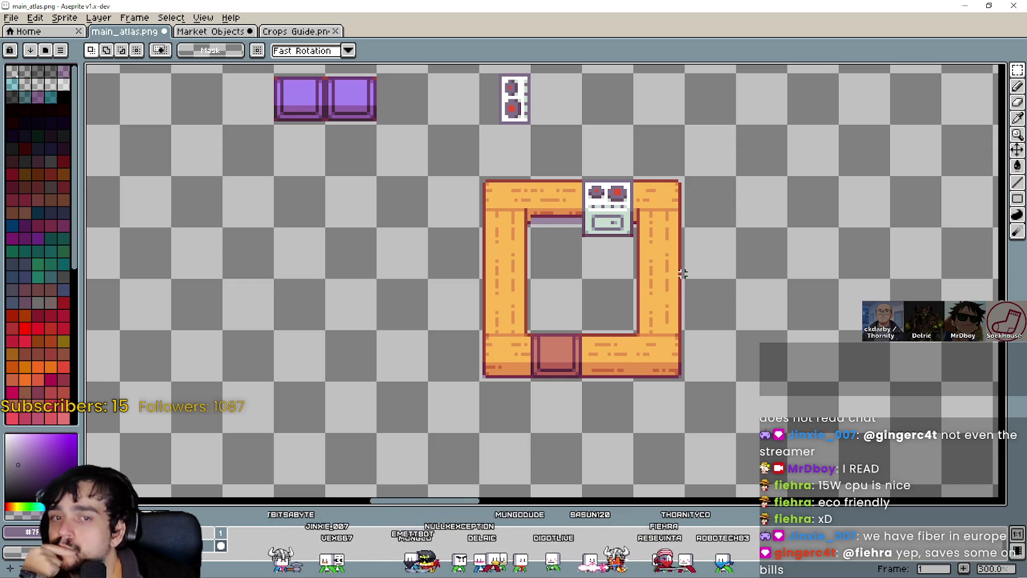
{"action": "left_click_drag", "start_coordinate": [682, 274], "coordinate": [661, 359]}
{"action": "scroll", "coordinate": [664, 346], "scroll_direction": "down", "scroll_amount": 1}
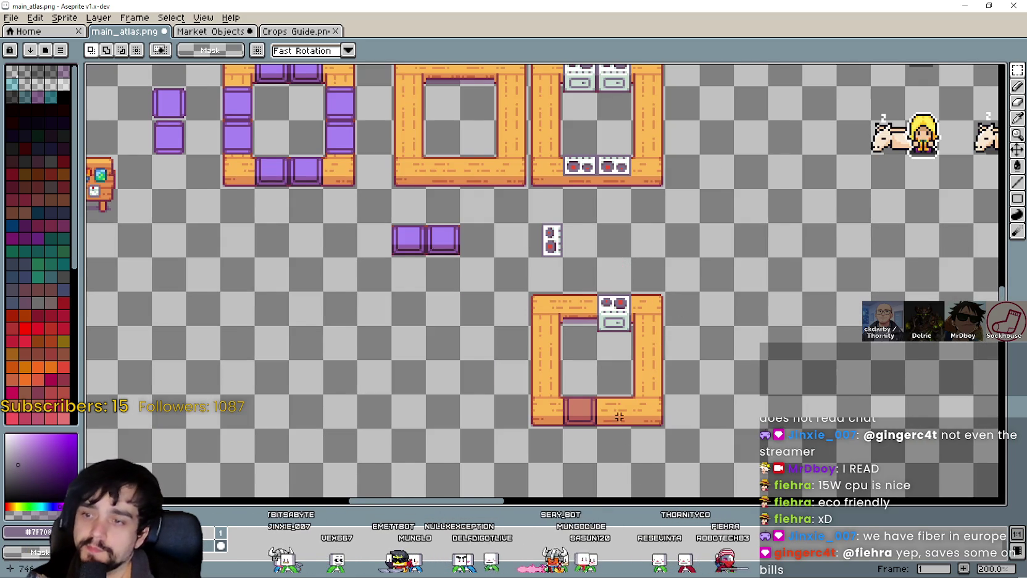
{"action": "left_click_drag", "start_coordinate": [619, 417], "coordinate": [679, 444]}
{"action": "scroll", "coordinate": [680, 444], "scroll_direction": "down", "scroll_amount": 1}
{"action": "scroll", "coordinate": [498, 305], "scroll_direction": "up", "scroll_amount": 2}
{"action": "scroll", "coordinate": [631, 349], "scroll_direction": "down", "scroll_amount": 1}
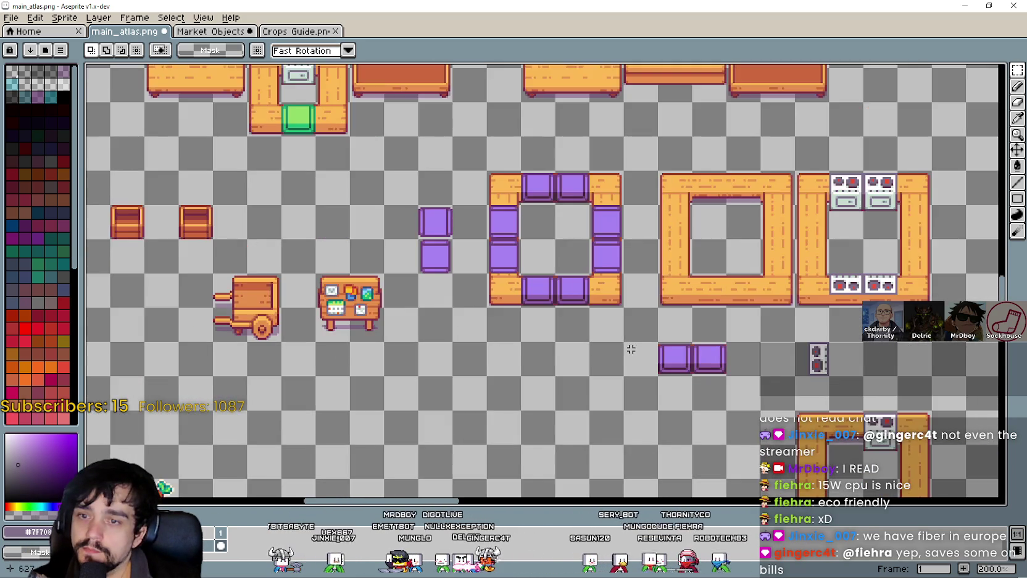
{"action": "left_click_drag", "start_coordinate": [631, 350], "coordinate": [554, 260]}
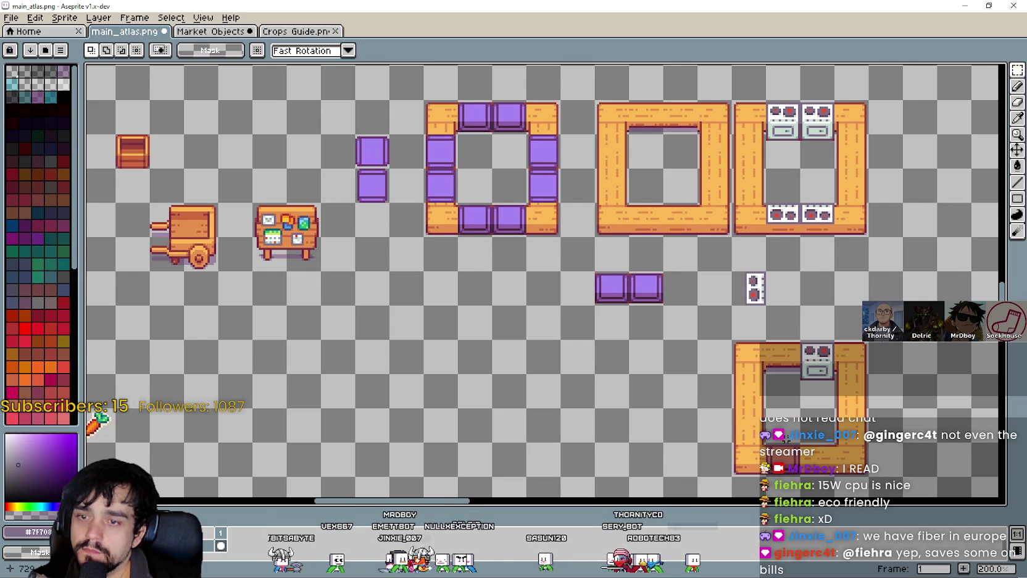
{"action": "mouse_move", "coordinate": [870, 334]}
{"action": "left_mouse_down"}
{"action": "mouse_move", "coordinate": [784, 383]}
{"action": "mouse_move", "coordinate": [718, 273]}
{"action": "mouse_move", "coordinate": [718, 315]}
{"action": "left_mouse_up"}
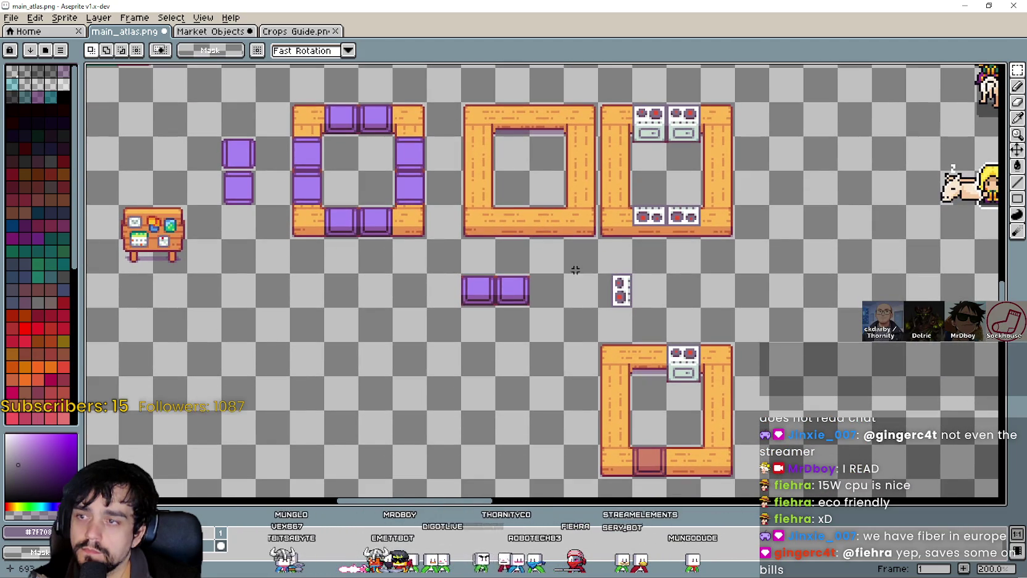
{"action": "scroll", "coordinate": [503, 294], "scroll_direction": "down", "scroll_amount": 2}
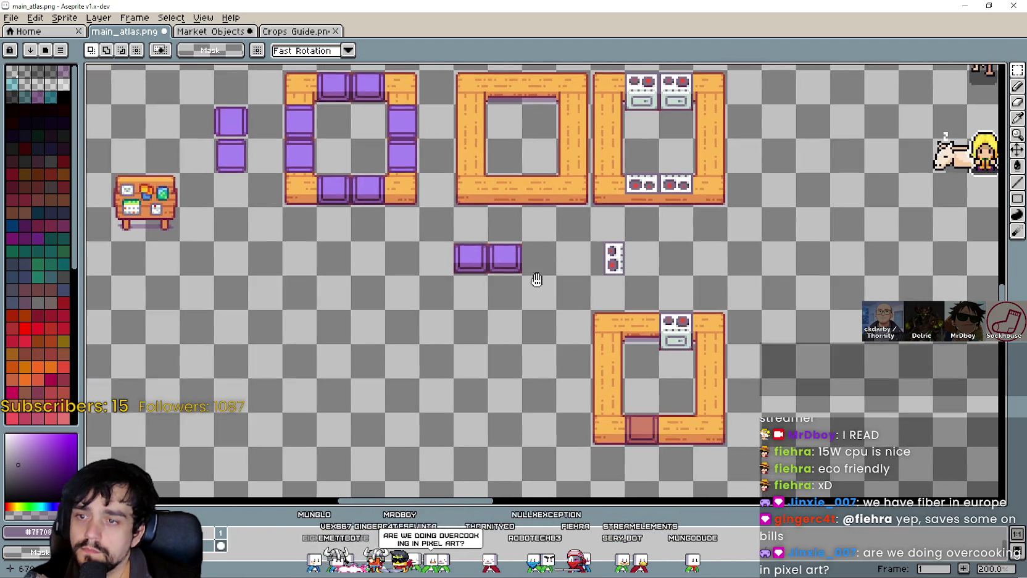
{"action": "scroll", "coordinate": [537, 280], "scroll_direction": "up", "scroll_amount": 1}
{"action": "scroll", "coordinate": [585, 274], "scroll_direction": "down", "scroll_amount": 1}
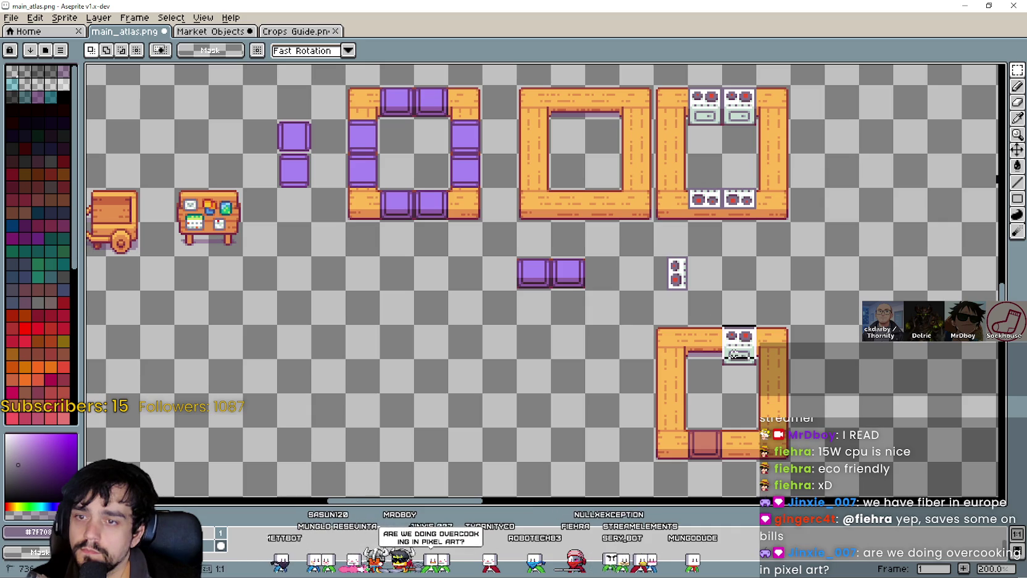
{"action": "key", "text": "ctrl+d"}
{"action": "scroll", "coordinate": [718, 186], "scroll_direction": "up", "scroll_amount": 1}
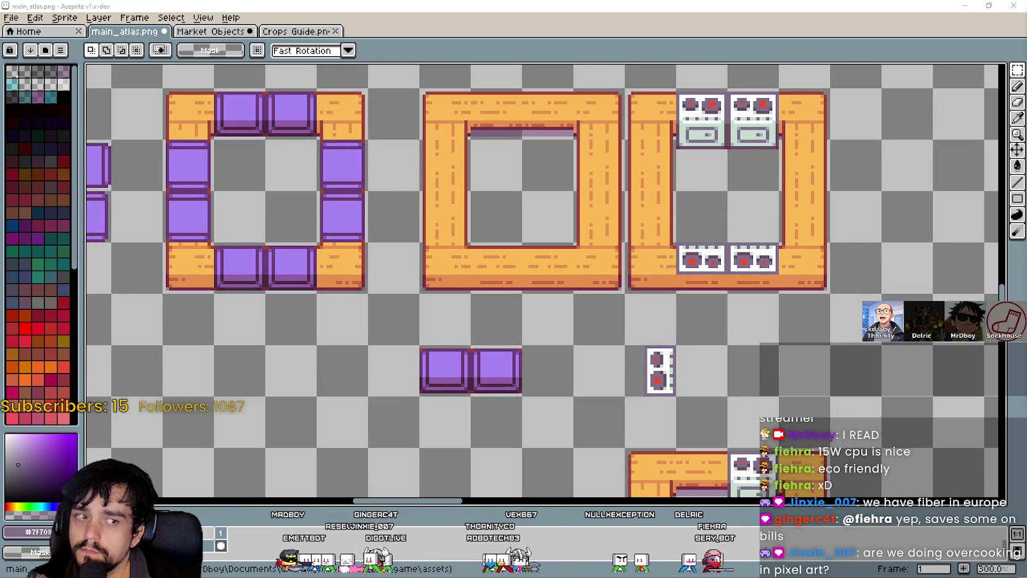
{"action": "scroll", "coordinate": [721, 379], "scroll_direction": "up", "scroll_amount": 2}
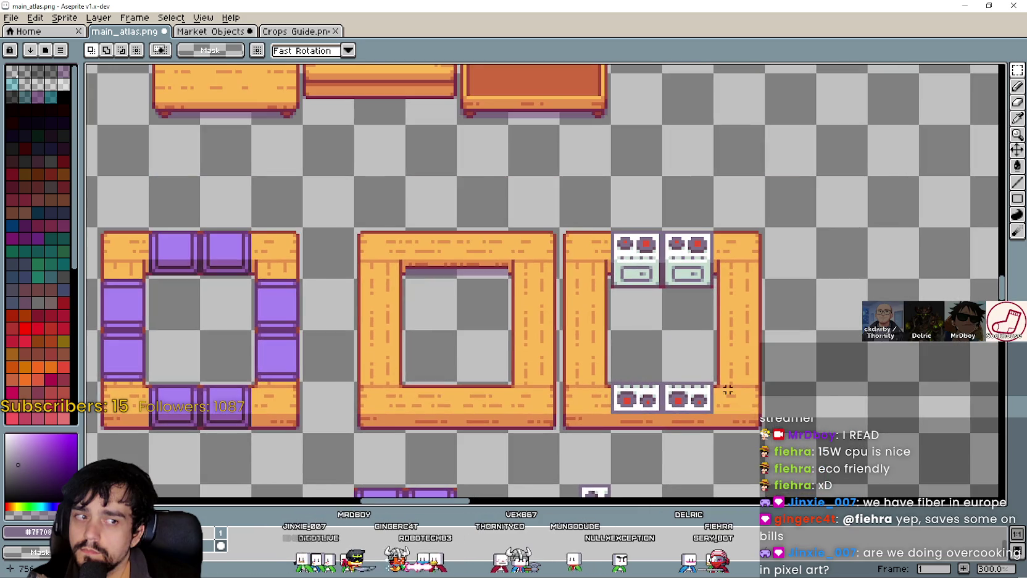
{"action": "scroll", "coordinate": [721, 379], "scroll_direction": "down", "scroll_amount": 1}
{"action": "scroll", "coordinate": [721, 379], "scroll_direction": "up", "scroll_amount": 1}
{"action": "scroll", "coordinate": [677, 318], "scroll_direction": "down", "scroll_amount": 1}
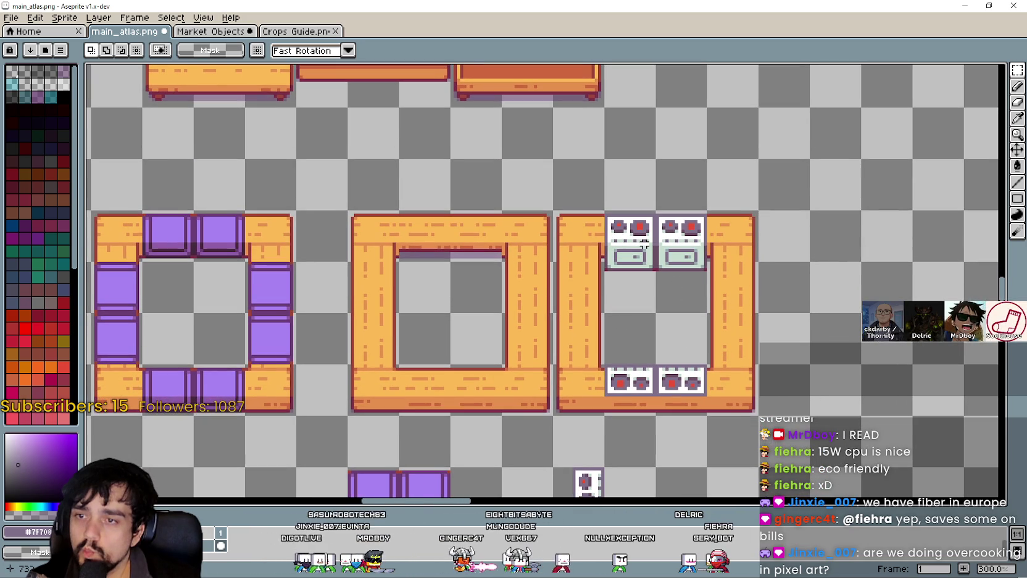
{"action": "left_click_drag", "start_coordinate": [605, 212], "coordinate": [657, 313]}
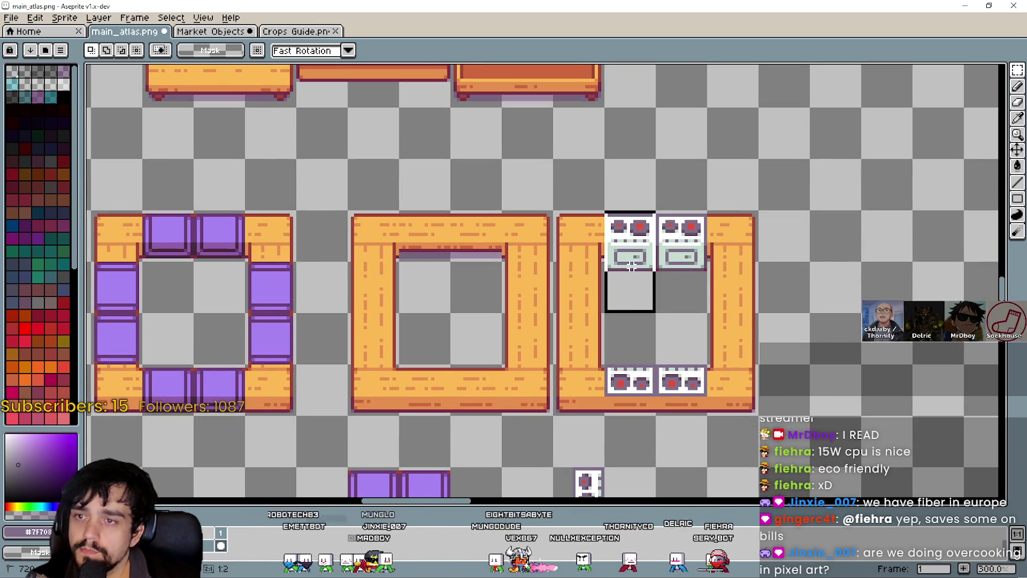
{"action": "scroll", "coordinate": [756, 377], "scroll_direction": "down", "scroll_amount": 2}
{"action": "scroll", "coordinate": [835, 428], "scroll_direction": "down", "scroll_amount": 2}
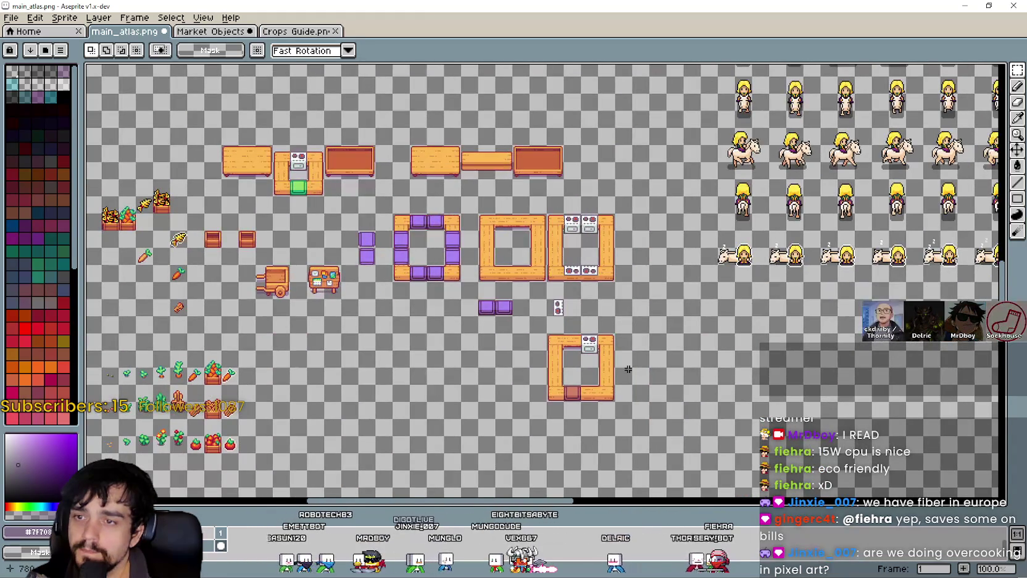
{"action": "scroll", "coordinate": [613, 348], "scroll_direction": "up", "scroll_amount": 1}
{"action": "scroll", "coordinate": [613, 348], "scroll_direction": "left", "scroll_amount": 3}
{"action": "scroll", "coordinate": [727, 334], "scroll_direction": "up", "scroll_amount": 1}
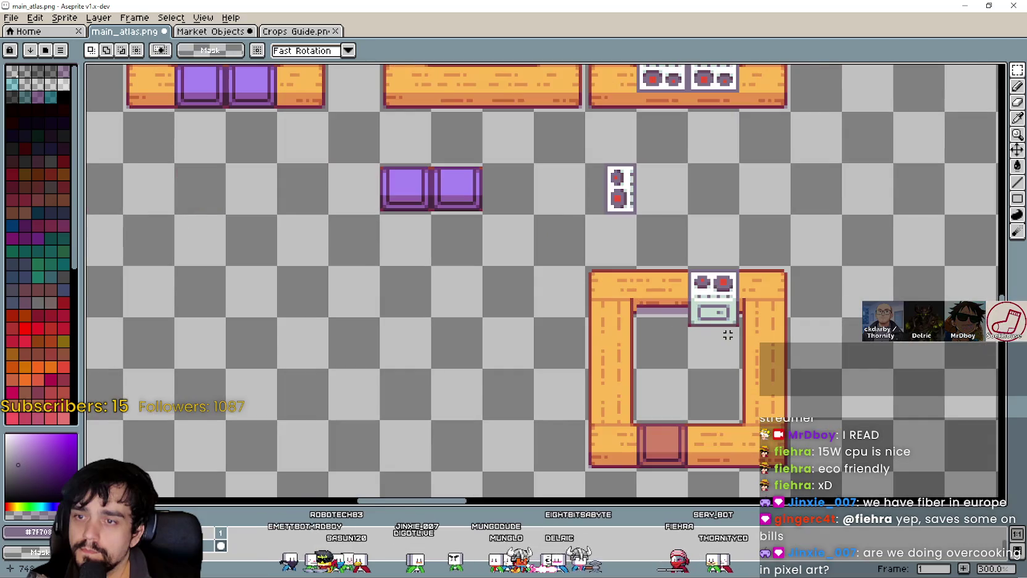
{"action": "scroll", "coordinate": [727, 334], "scroll_direction": "down", "scroll_amount": 1}
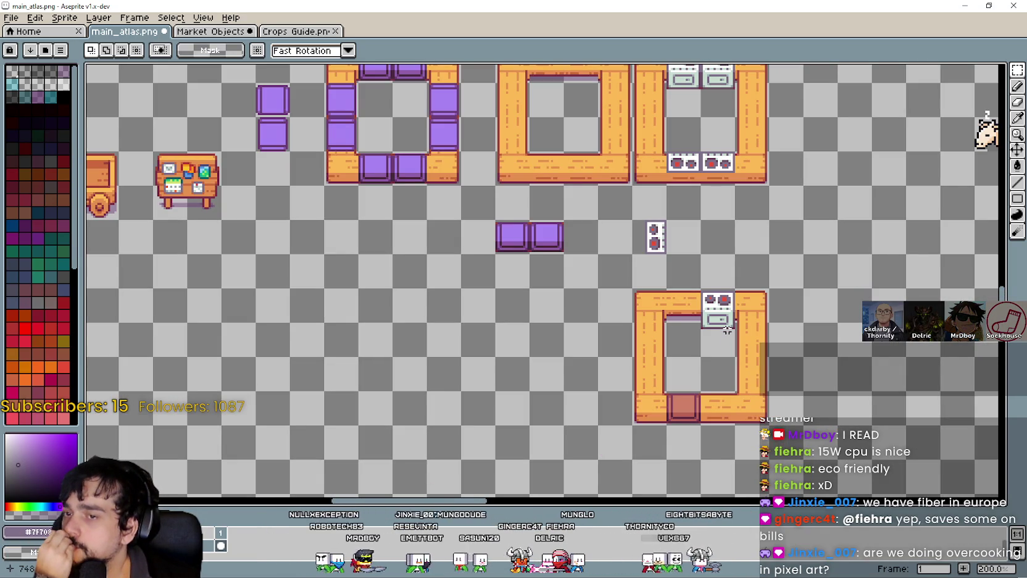
{"action": "scroll", "coordinate": [728, 330], "scroll_direction": "up", "scroll_amount": 1}
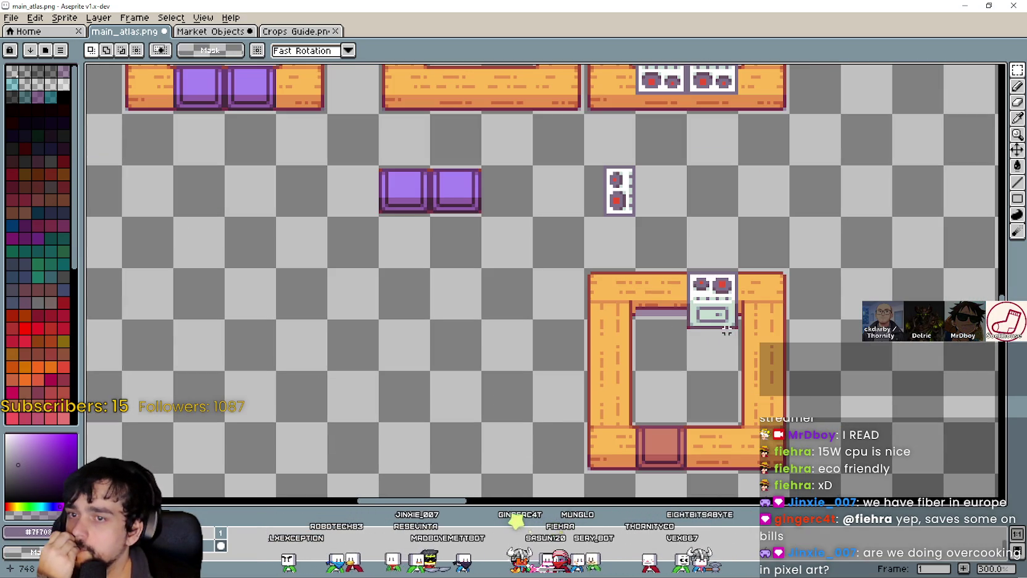
{"action": "left_click_drag", "start_coordinate": [714, 320], "coordinate": [735, 281]}
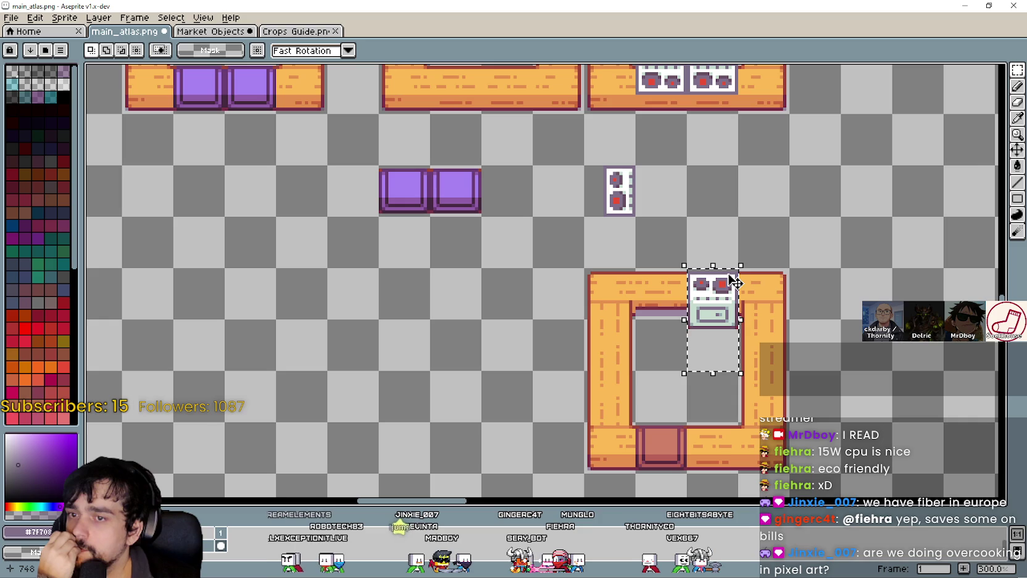
Erase the stove from the lower counter and fill the top wall gap with plain counter
{"action": "key", "text": "Delete"}
{"action": "scroll", "coordinate": [706, 298], "scroll_direction": "down", "scroll_amount": 2}
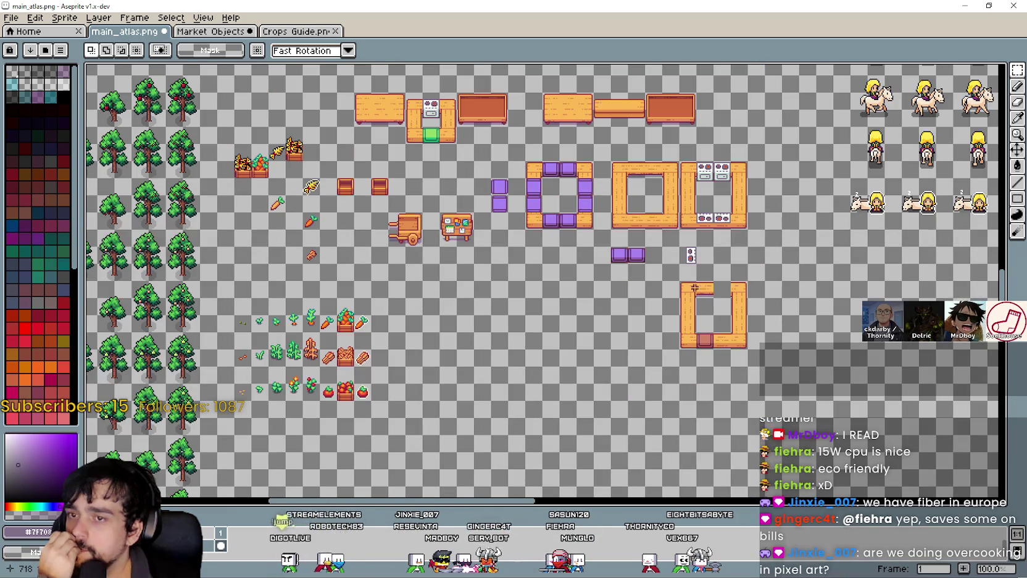
{"action": "scroll", "coordinate": [695, 287], "scroll_direction": "up", "scroll_amount": 2}
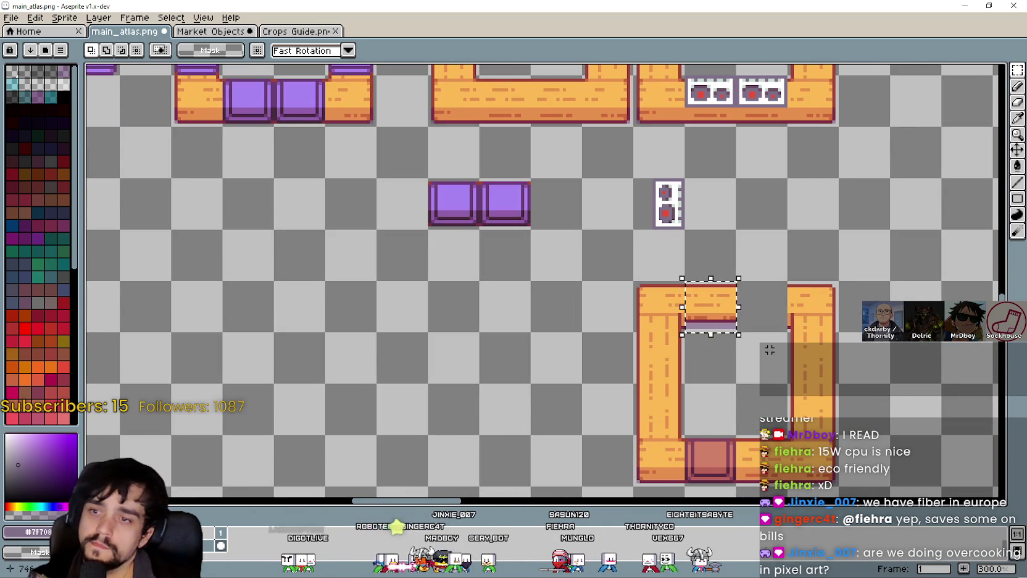
{"action": "mouse_move", "coordinate": [710, 305]}
{"action": "left_mouse_down"}
{"action": "mouse_move", "coordinate": [760, 370]}
{"action": "mouse_move", "coordinate": [763, 307]}
{"action": "left_mouse_up"}
{"action": "scroll", "coordinate": [740, 379], "scroll_direction": "down", "scroll_amount": 1}
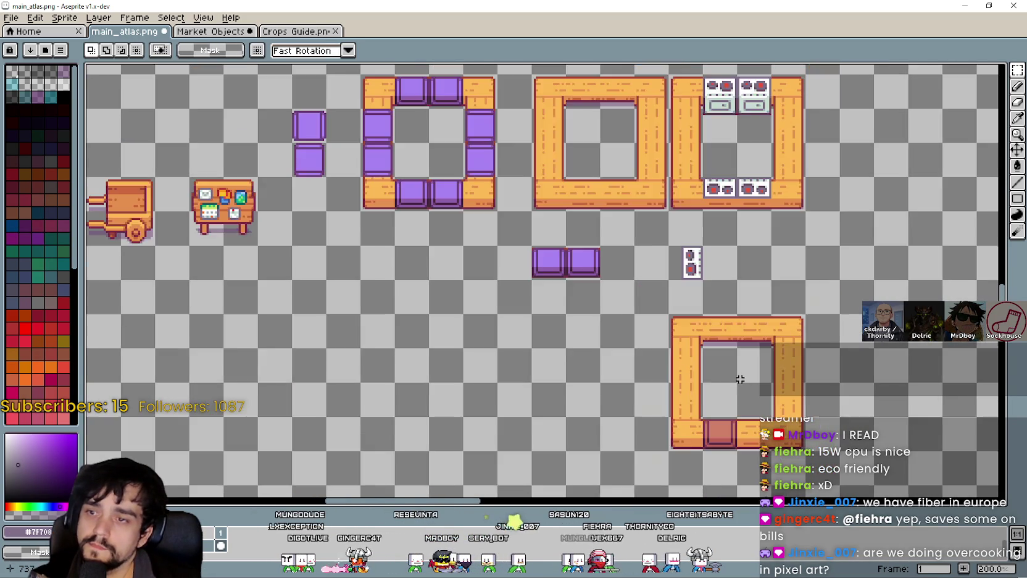
{"action": "scroll", "coordinate": [740, 379], "scroll_direction": "up", "scroll_amount": 1}
{"action": "scroll", "coordinate": [710, 346], "scroll_direction": "down", "scroll_amount": 1}
{"action": "scroll", "coordinate": [703, 364], "scroll_direction": "down", "scroll_amount": 1}
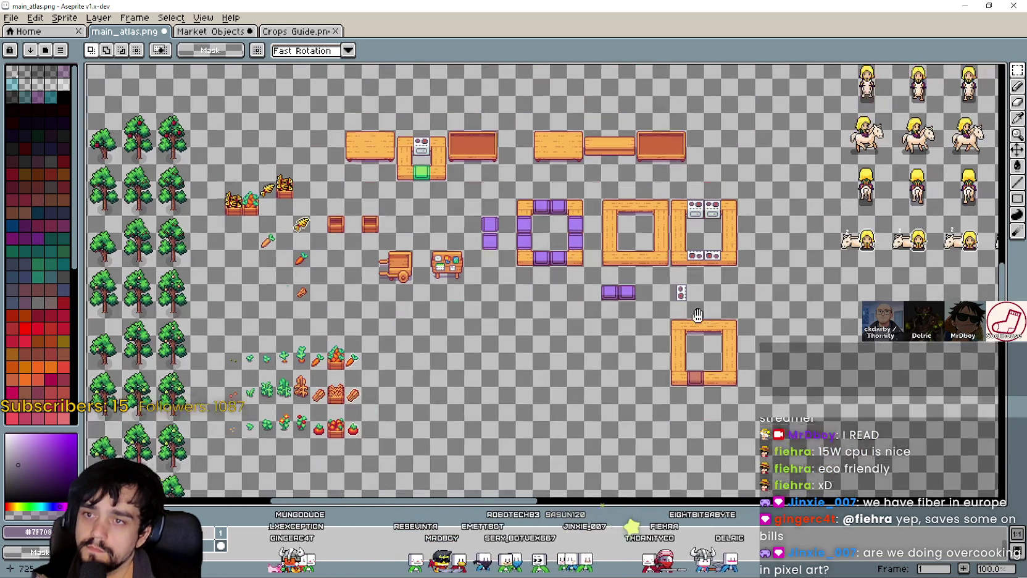
{"action": "scroll", "coordinate": [645, 216], "scroll_direction": "up", "scroll_amount": 1}
Select the square counter's lower edge and save the atlas
{"action": "left_click_drag", "start_coordinate": [693, 323], "coordinate": [556, 184]}
{"action": "scroll", "coordinate": [659, 384], "scroll_direction": "up", "scroll_amount": 3}
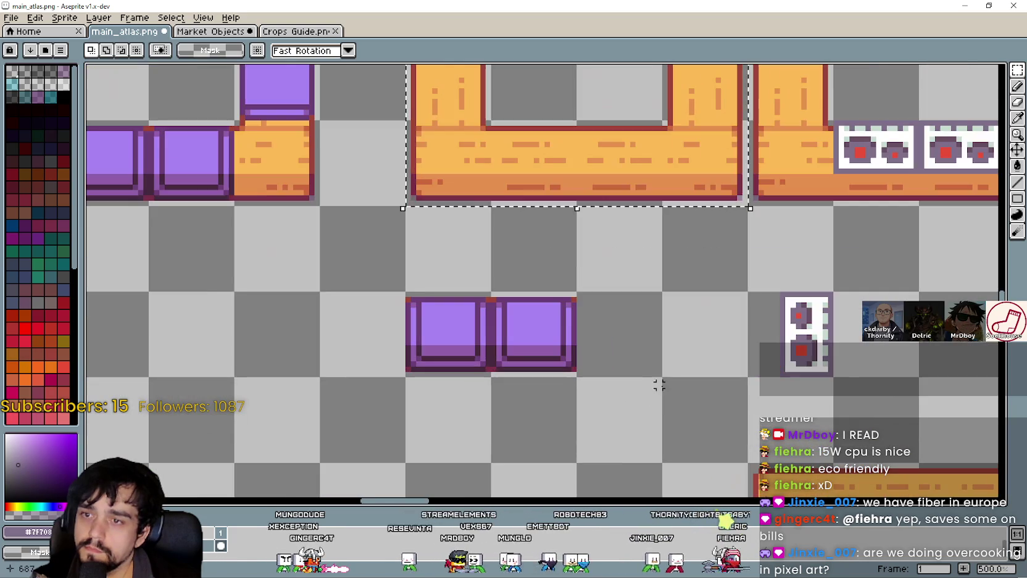
{"action": "scroll", "coordinate": [669, 374], "scroll_direction": "down", "scroll_amount": 4}
{"action": "key", "text": "ctrl+s"}
{"action": "key", "text": "Return"}
Copy the brown slot tile and paste it into the Market Objects sprite
{"action": "scroll", "coordinate": [664, 387], "scroll_direction": "up", "scroll_amount": 2}
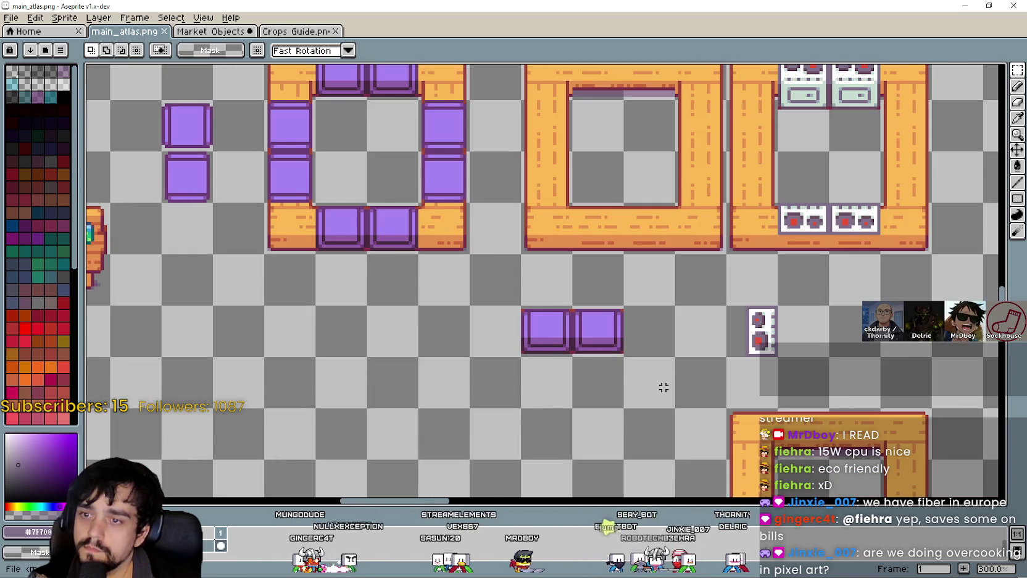
{"action": "scroll", "coordinate": [673, 374], "scroll_direction": "down", "scroll_amount": 2}
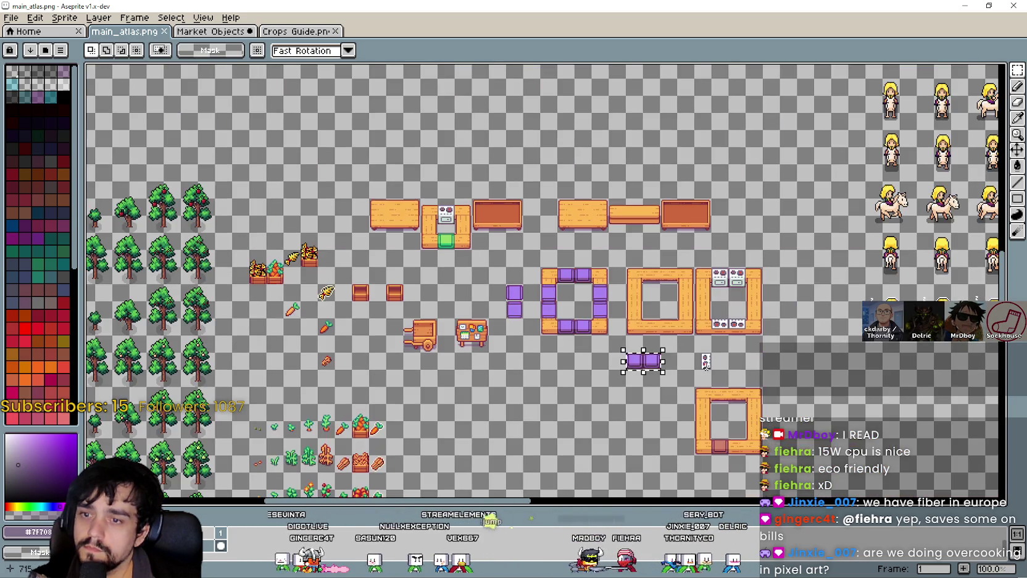
{"action": "scroll", "coordinate": [695, 331], "scroll_direction": "up", "scroll_amount": 1}
{"action": "left_click_drag", "start_coordinate": [704, 390], "coordinate": [737, 420]}
{"action": "scroll", "coordinate": [719, 404], "scroll_direction": "up", "scroll_amount": 1}
{"action": "scroll", "coordinate": [729, 420], "scroll_direction": "up", "scroll_amount": 2}
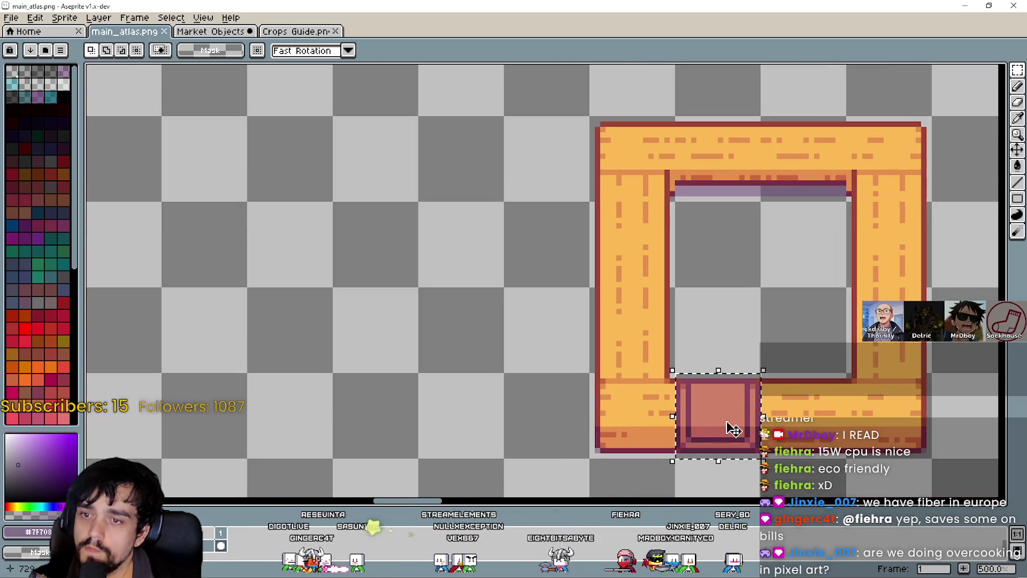
{"action": "key", "text": "ctrl+c"}
{"action": "left_click", "coordinate": [210, 31]}
{"action": "key", "text": "ctrl+v"}
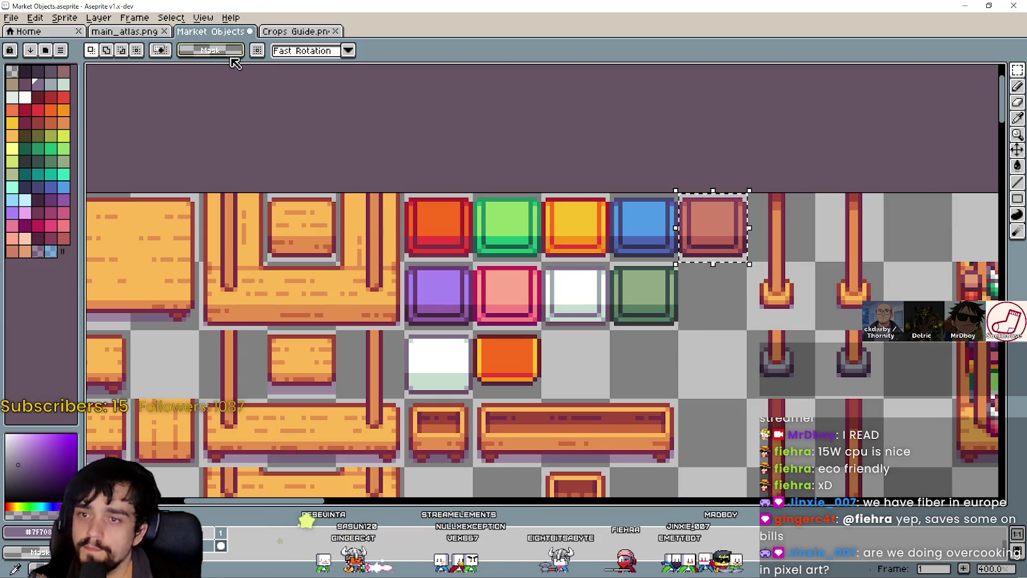
Place two brown slot tiles side by side below the purple tiles and save the atlas
{"action": "left_click", "coordinate": [123, 31]}
{"action": "scroll", "coordinate": [512, 326], "scroll_direction": "down", "scroll_amount": 1}
{"action": "left_click_drag", "start_coordinate": [377, 233], "coordinate": [479, 301]}
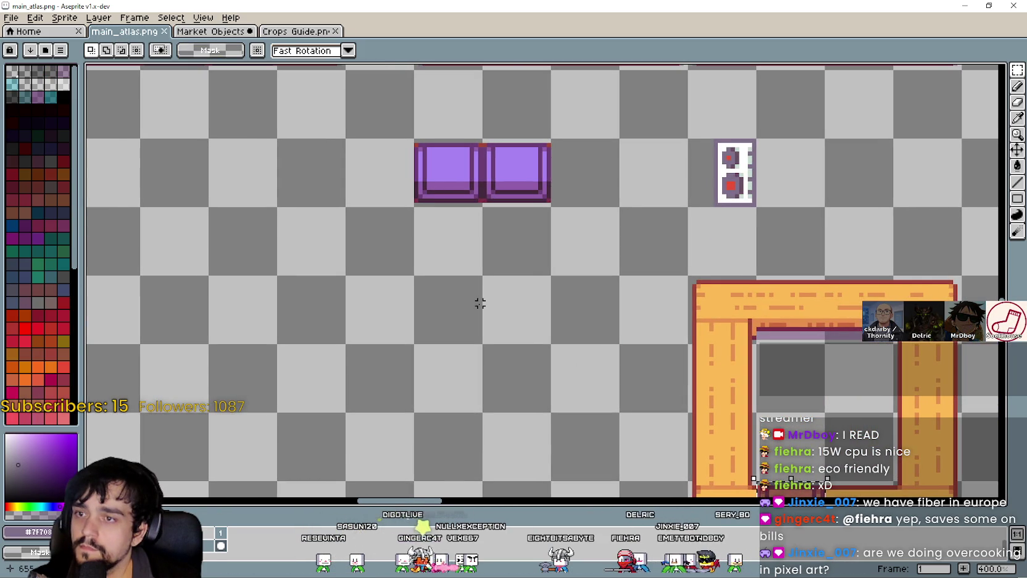
{"action": "key", "text": "ctrl+v"}
{"action": "left_click_drag", "start_coordinate": [569, 292], "coordinate": [475, 323]}
{"action": "key", "text": "ctrl+v"}
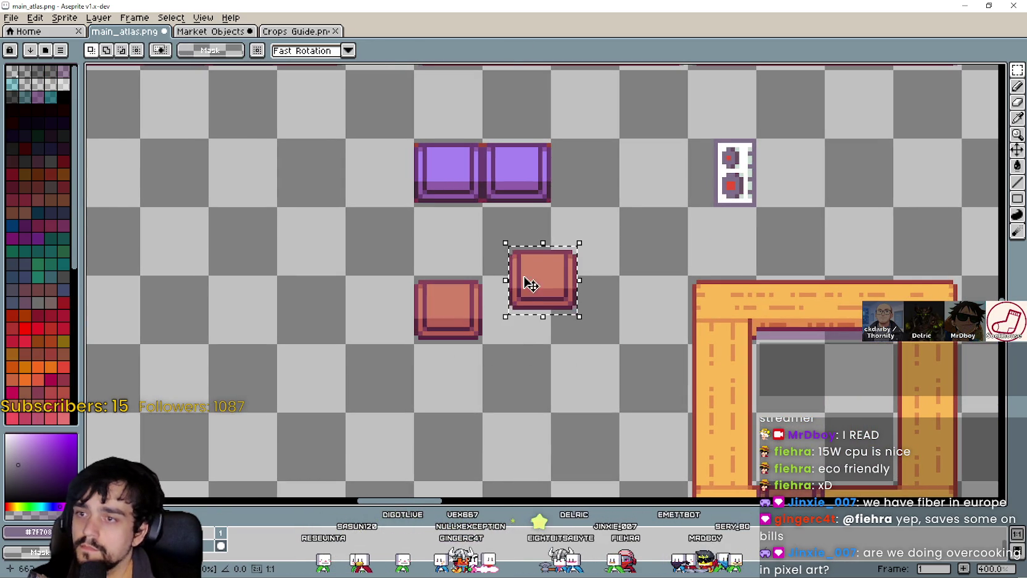
{"action": "left_click_drag", "start_coordinate": [527, 279], "coordinate": [525, 300]}
{"action": "key", "text": "ctrl+s"}
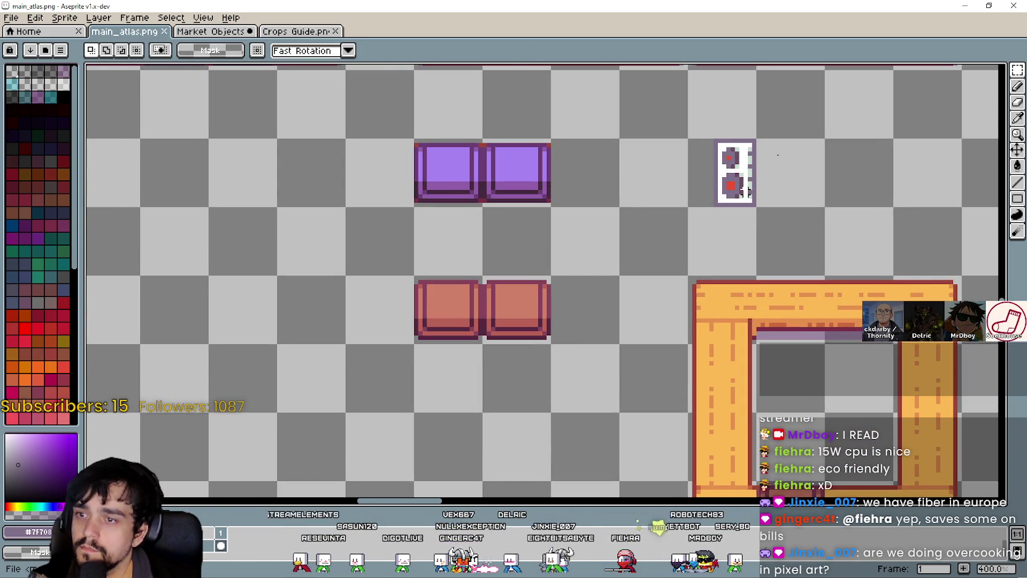
{"action": "left_click", "coordinate": [963, 5]}
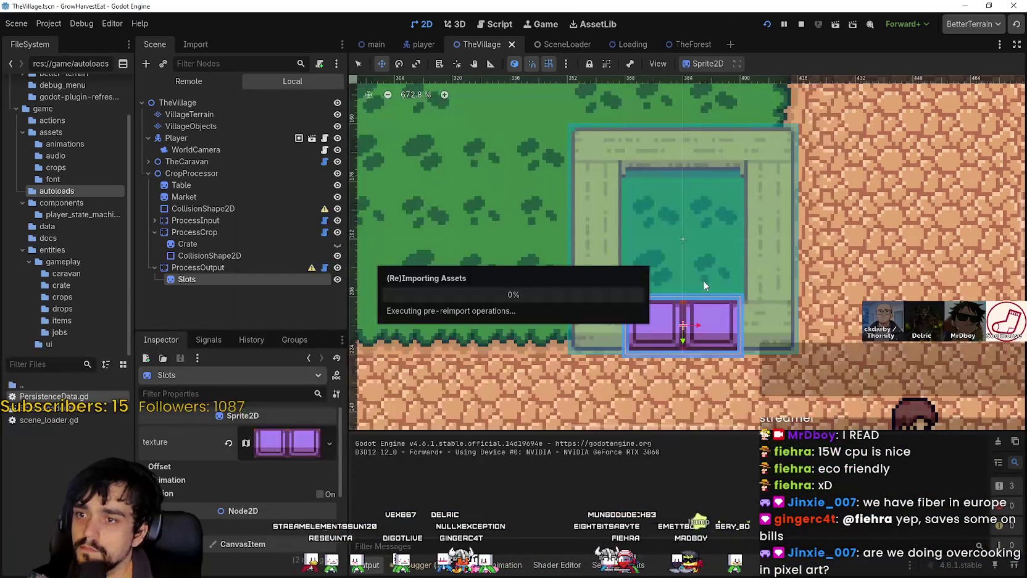
Look over the ProcessCrop and Crate nodes, then select the Table sprite in TheVillage
{"action": "scroll", "coordinate": [708, 306], "scroll_direction": "down", "scroll_amount": 4}
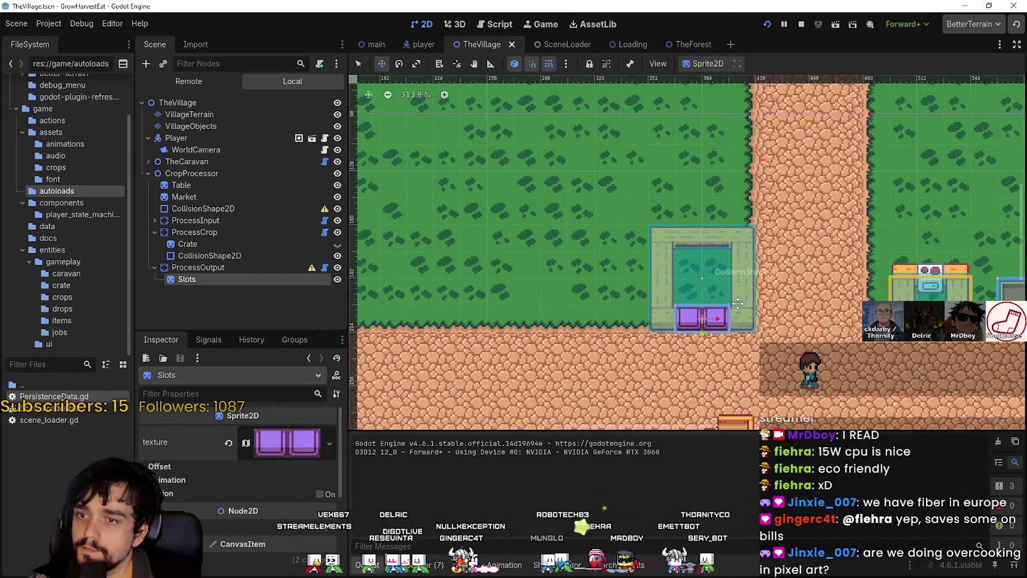
{"action": "scroll", "coordinate": [619, 290], "scroll_direction": "up", "scroll_amount": 3}
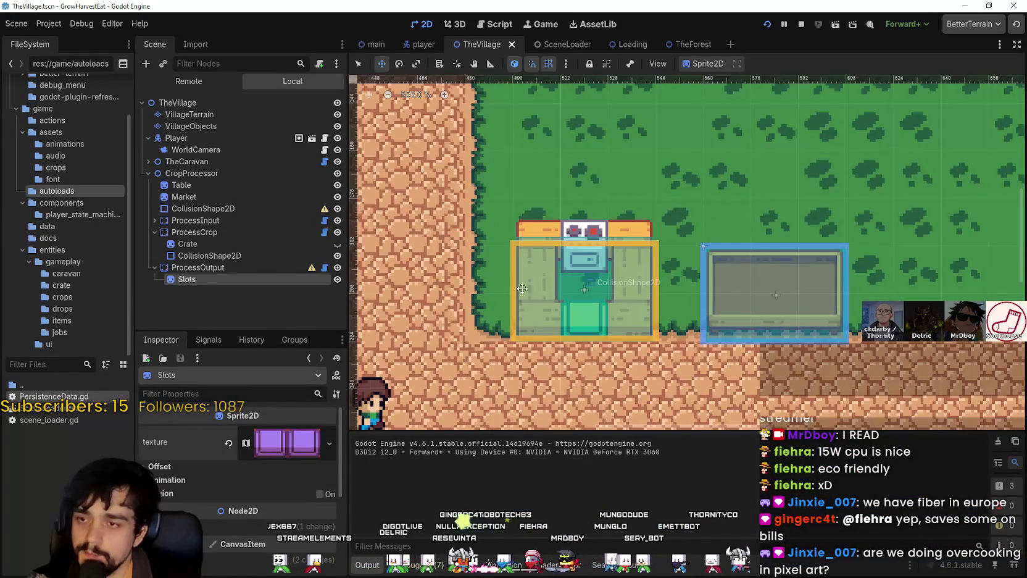
{"action": "scroll", "coordinate": [522, 288], "scroll_direction": "down", "scroll_amount": 1}
{"action": "left_click", "coordinate": [216, 230]}
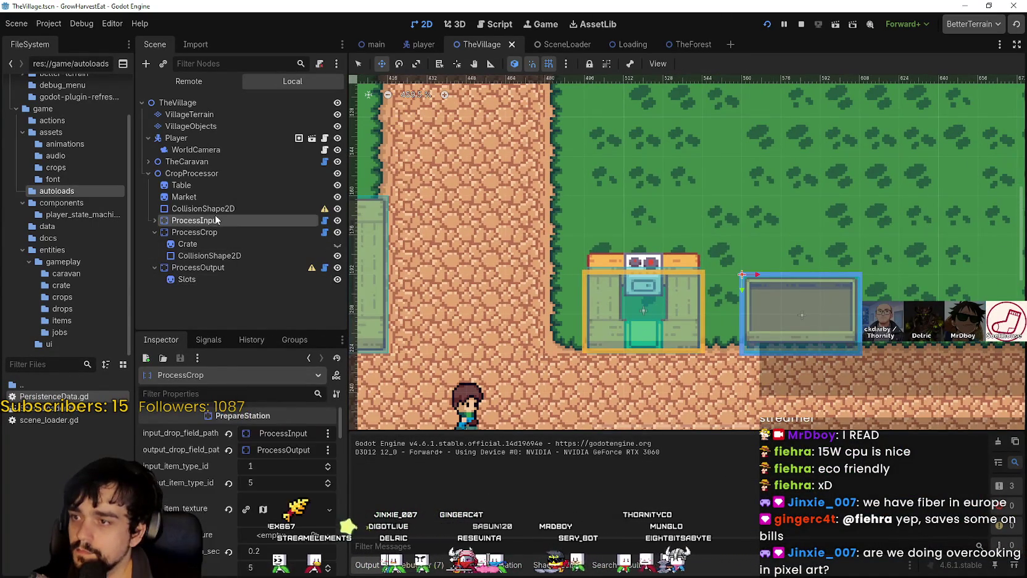
{"action": "left_click", "coordinate": [220, 246]}
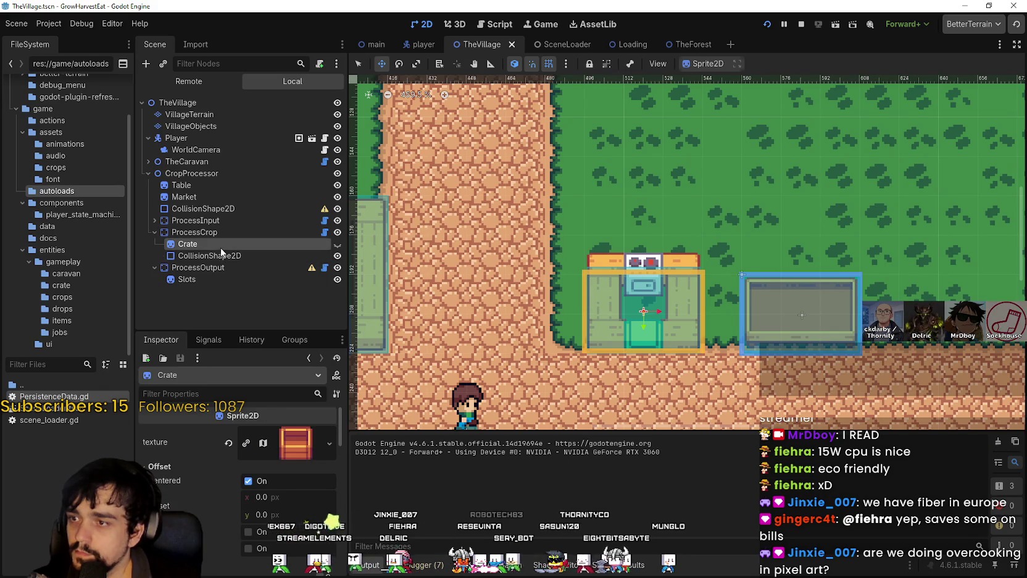
{"action": "left_click", "coordinate": [210, 232]}
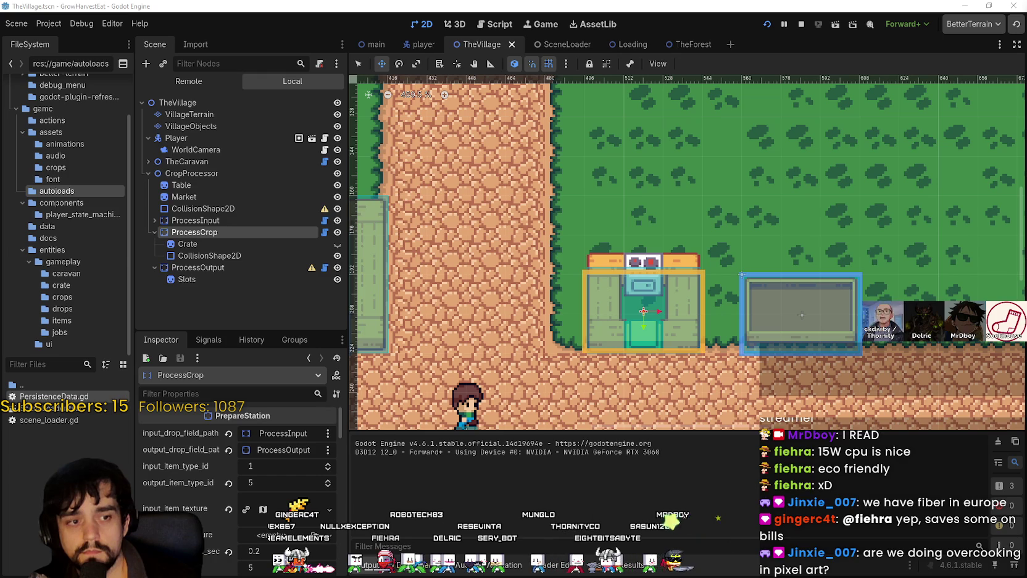
{"action": "scroll", "coordinate": [649, 325], "scroll_direction": "down", "scroll_amount": 2}
{"action": "scroll", "coordinate": [631, 312], "scroll_direction": "up", "scroll_amount": 3}
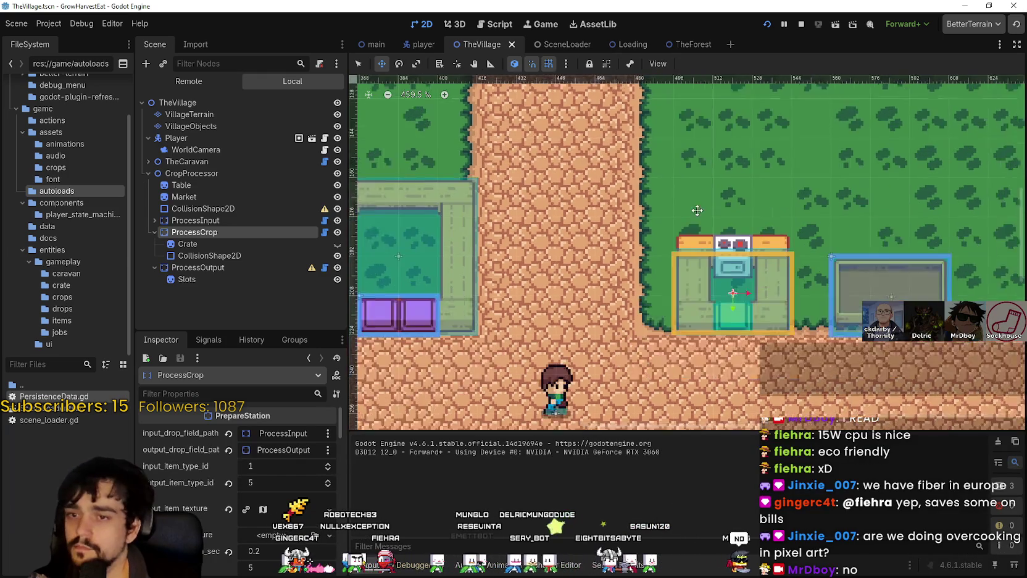
{"action": "scroll", "coordinate": [631, 312], "scroll_direction": "up", "scroll_amount": 1}
{"action": "left_click", "coordinate": [181, 184]}
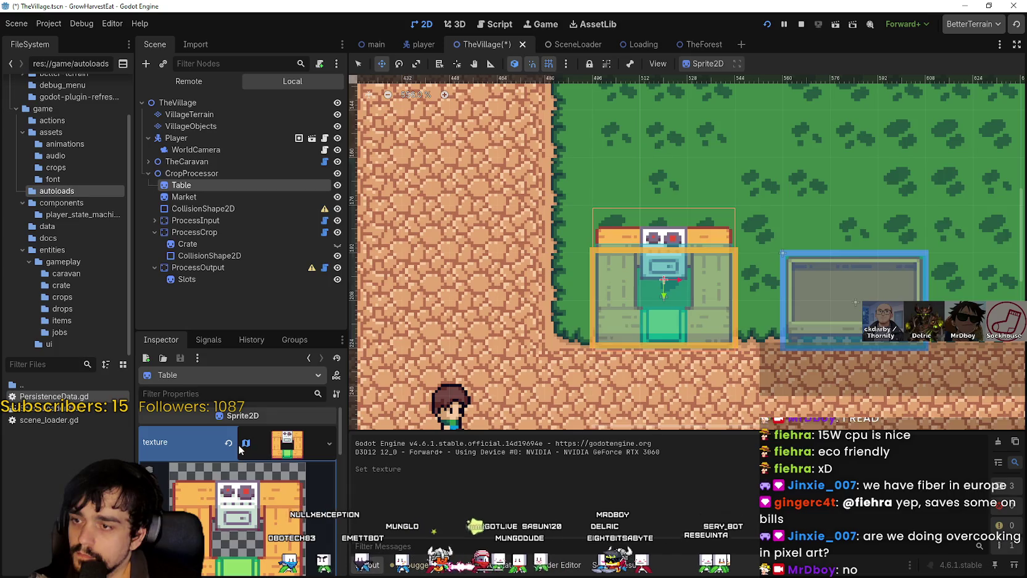
Give the Table sprite a new AtlasTexture using main_atlas.png as its atlas
{"action": "left_click", "coordinate": [229, 433]}
{"action": "left_click", "coordinate": [260, 432]}
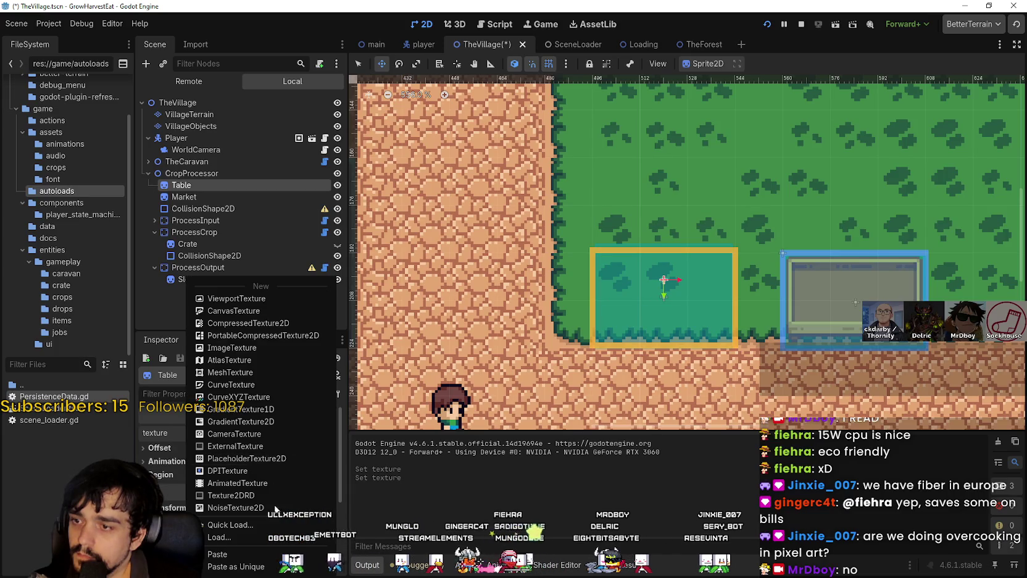
{"action": "left_click", "coordinate": [229, 360]}
{"action": "left_click", "coordinate": [273, 468]}
{"action": "left_click", "coordinate": [255, 475]}
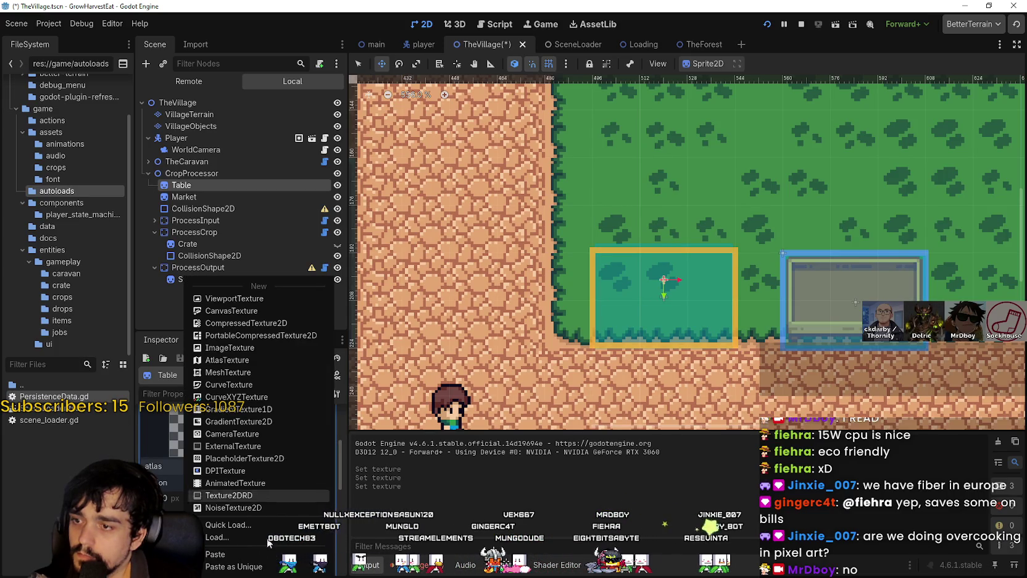
{"action": "left_click", "coordinate": [247, 526]}
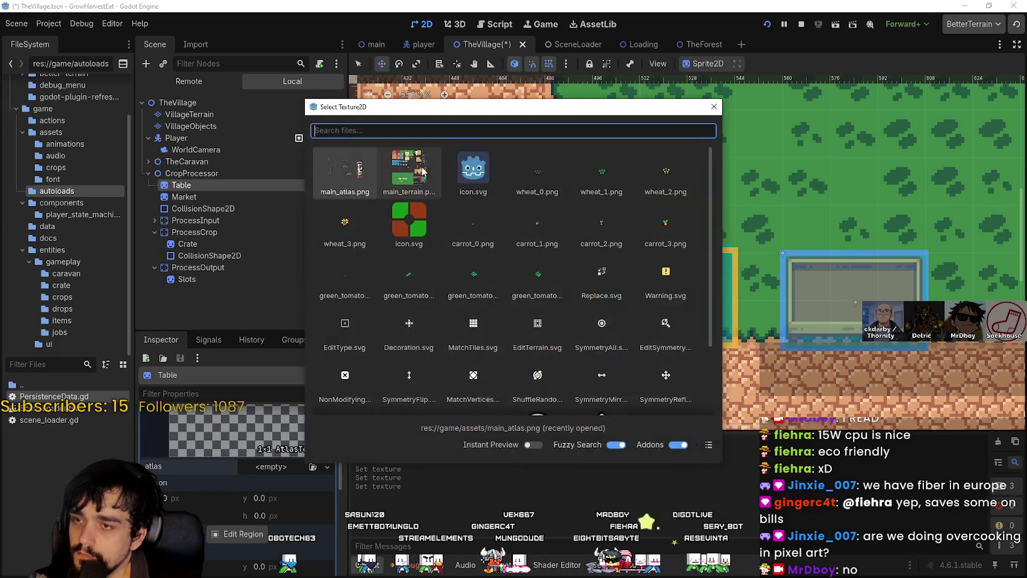
{"action": "key", "text": "Return"}
Set the AtlasTexture region to box the plain wooden counter frame
{"action": "left_click", "coordinate": [242, 513]}
{"action": "scroll", "coordinate": [361, 271], "scroll_direction": "down", "scroll_amount": 5}
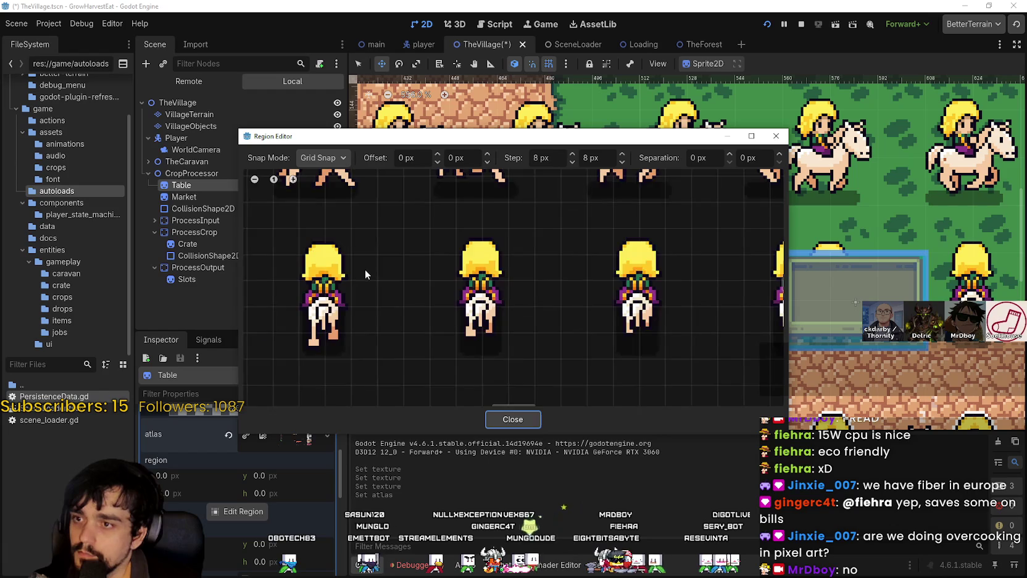
{"action": "scroll", "coordinate": [360, 283], "scroll_direction": "down", "scroll_amount": 3}
{"action": "scroll", "coordinate": [457, 250], "scroll_direction": "left", "scroll_amount": 5}
{"action": "scroll", "coordinate": [455, 250], "scroll_direction": "up", "scroll_amount": 5}
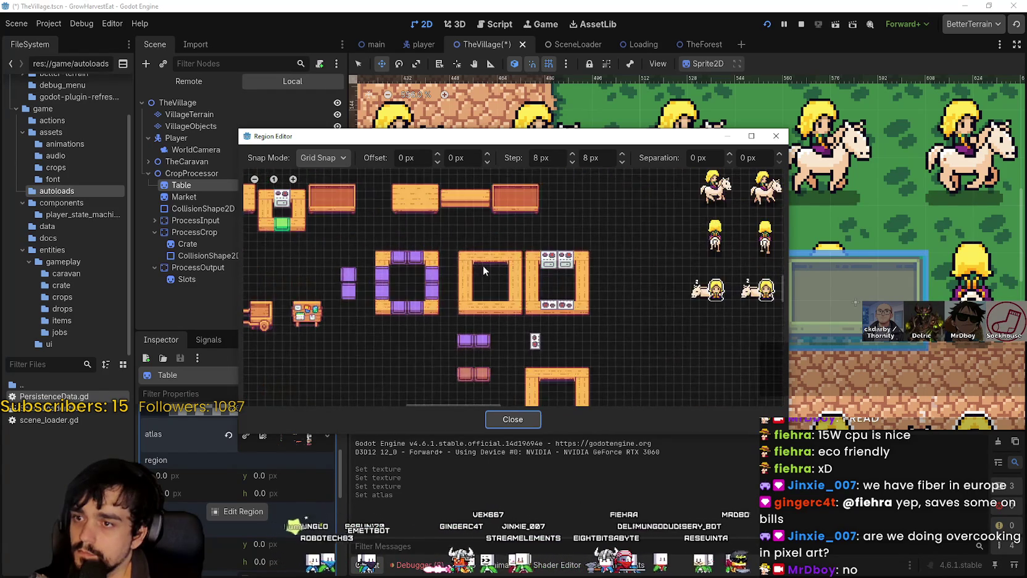
{"action": "left_click_drag", "start_coordinate": [467, 340], "coordinate": [568, 237]}
{"action": "left_click", "coordinate": [513, 419]}
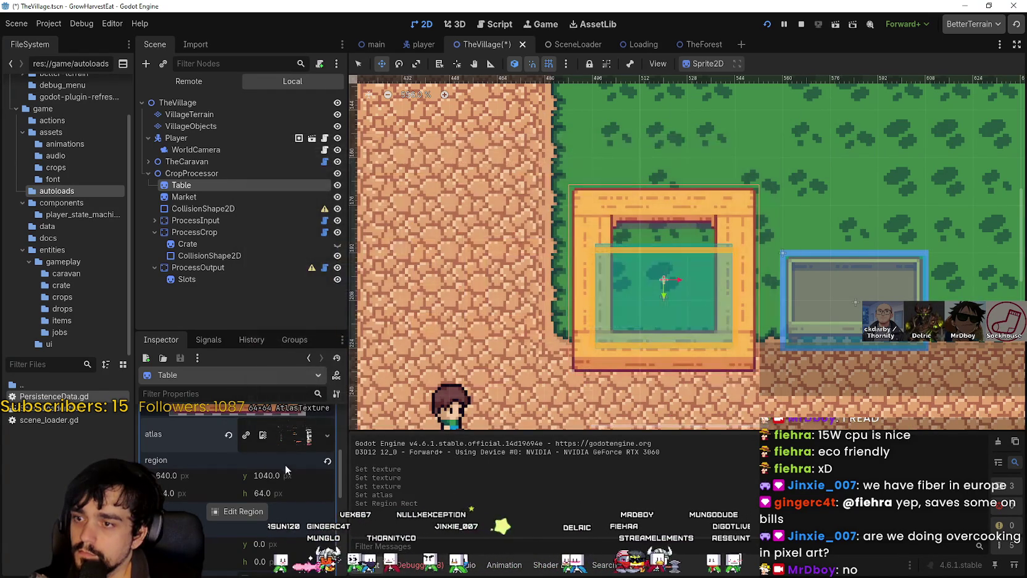
{"action": "scroll", "coordinate": [285, 464], "scroll_direction": "up", "scroll_amount": 3}
{"action": "left_click", "coordinate": [288, 440]}
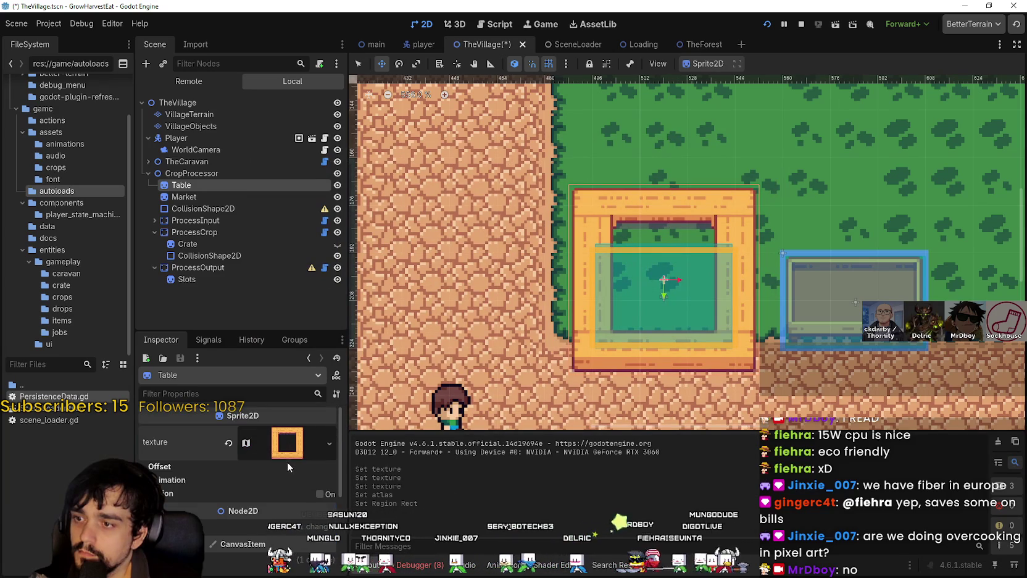
Move the Table's counter frame up 9 px in the 2D viewport over the crop station
{"action": "scroll", "coordinate": [270, 521], "scroll_direction": "down", "scroll_amount": 1}
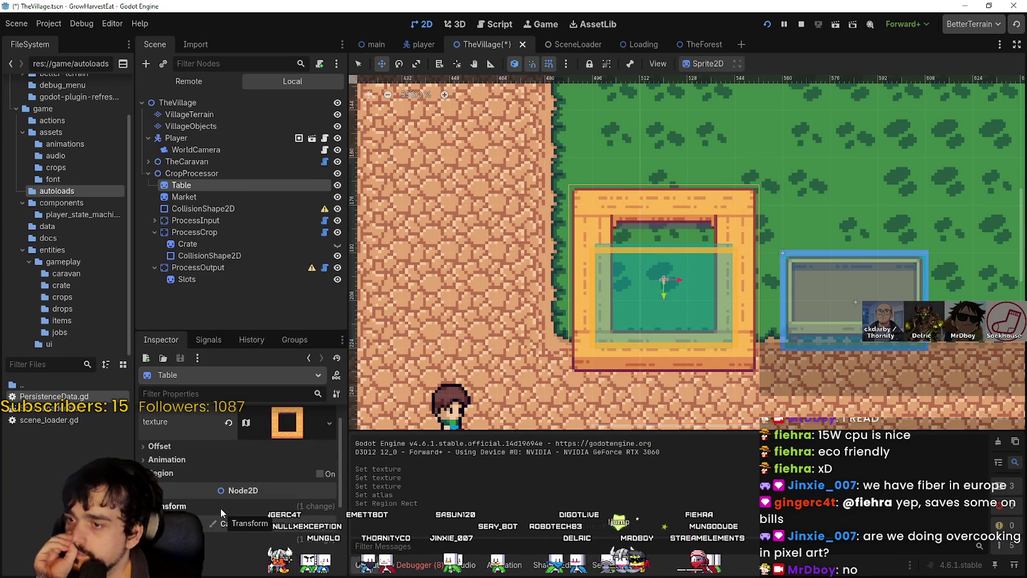
{"action": "scroll", "coordinate": [683, 293], "scroll_direction": "down", "scroll_amount": 3}
{"action": "scroll", "coordinate": [682, 293], "scroll_direction": "down", "scroll_amount": 2}
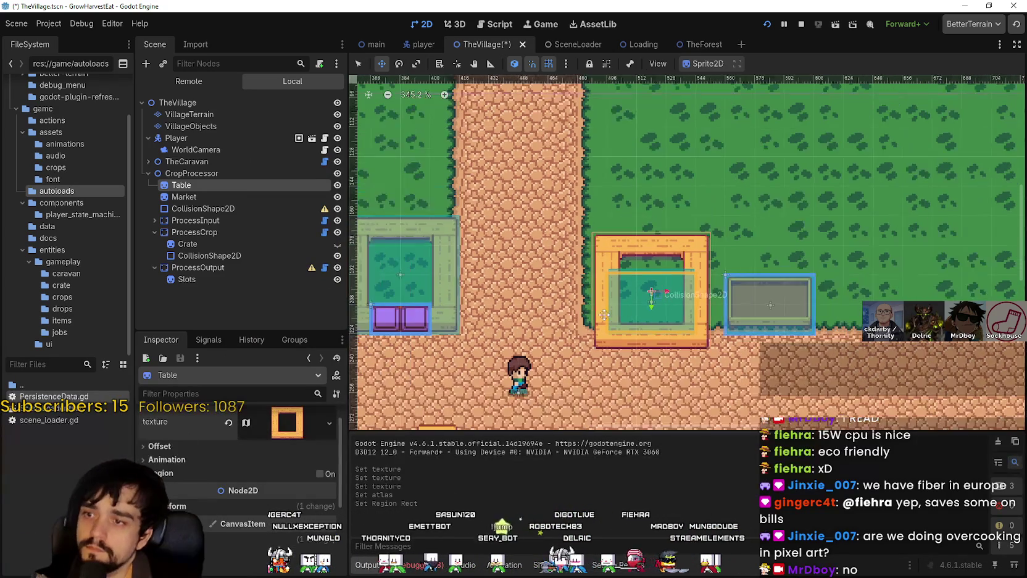
{"action": "scroll", "coordinate": [565, 342], "scroll_direction": "left", "scroll_amount": 2}
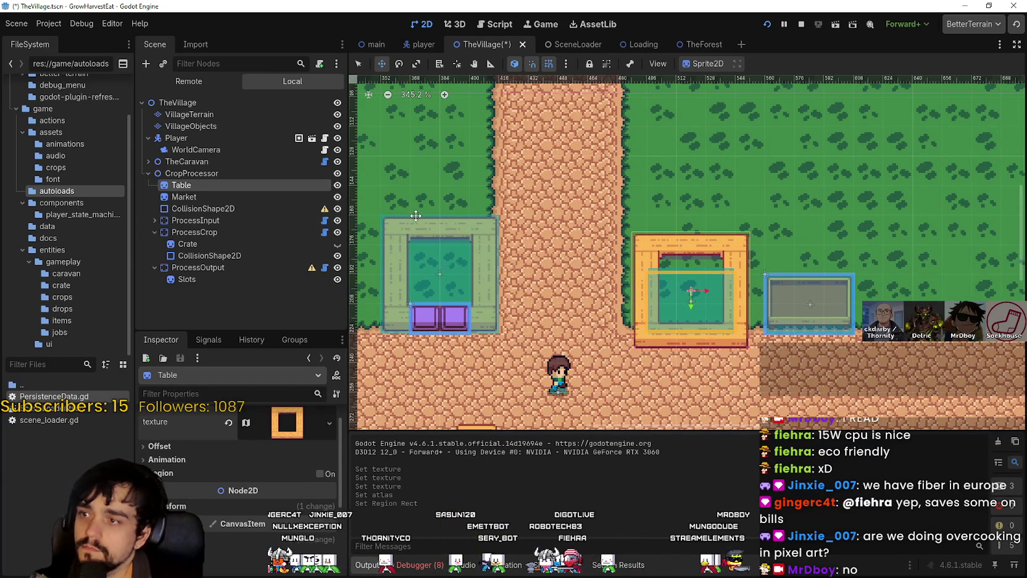
{"action": "scroll", "coordinate": [654, 326], "scroll_direction": "up", "scroll_amount": 3}
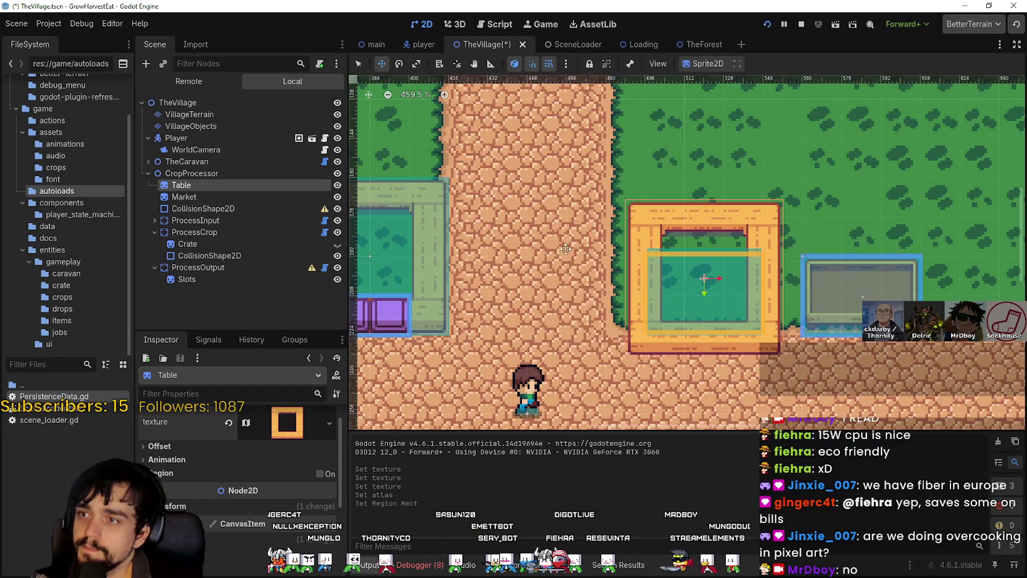
{"action": "scroll", "coordinate": [630, 316], "scroll_direction": "up", "scroll_amount": 1}
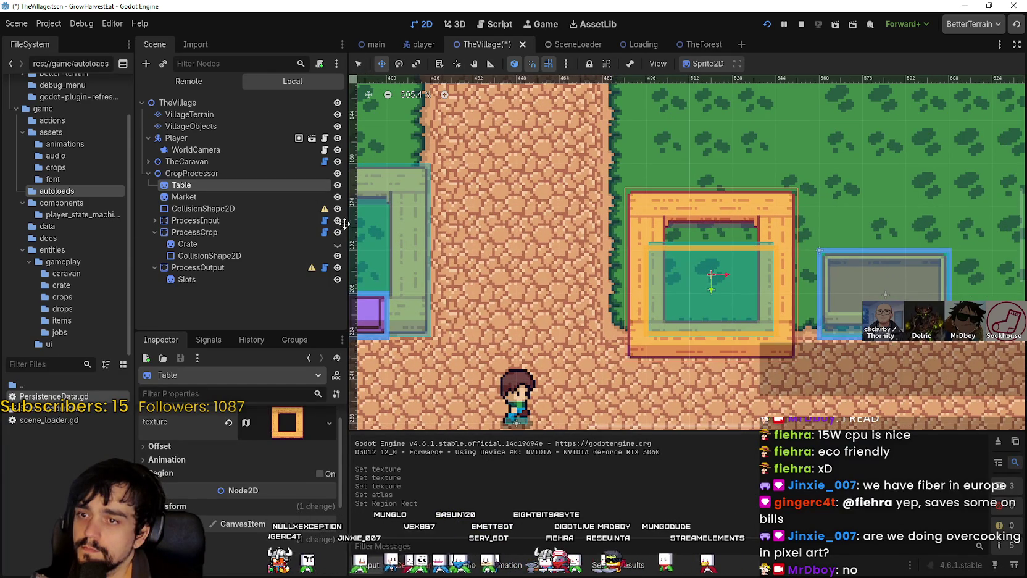
{"action": "scroll", "coordinate": [633, 322], "scroll_direction": "down", "scroll_amount": 2}
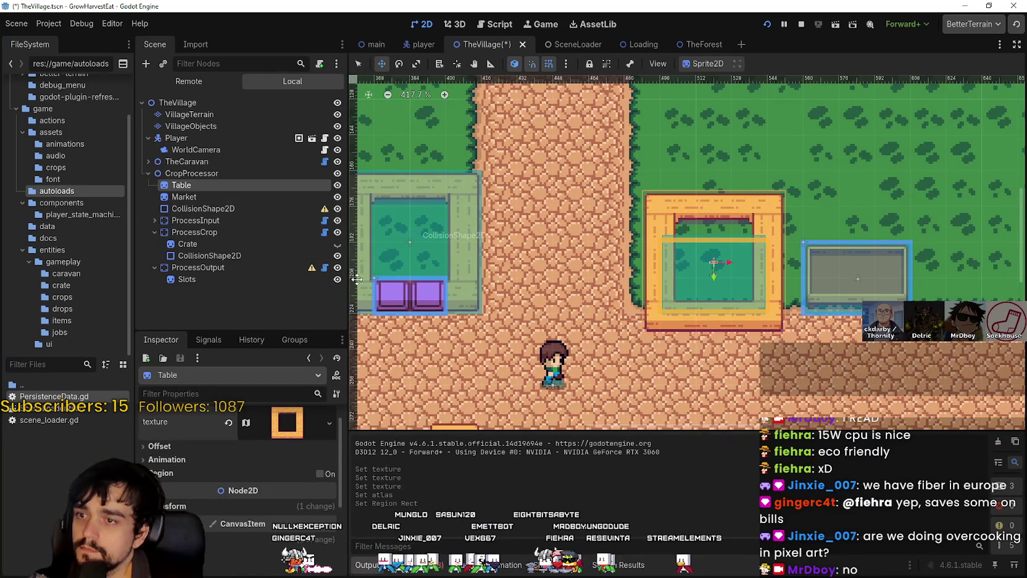
{"action": "scroll", "coordinate": [618, 297], "scroll_direction": "left", "scroll_amount": 4}
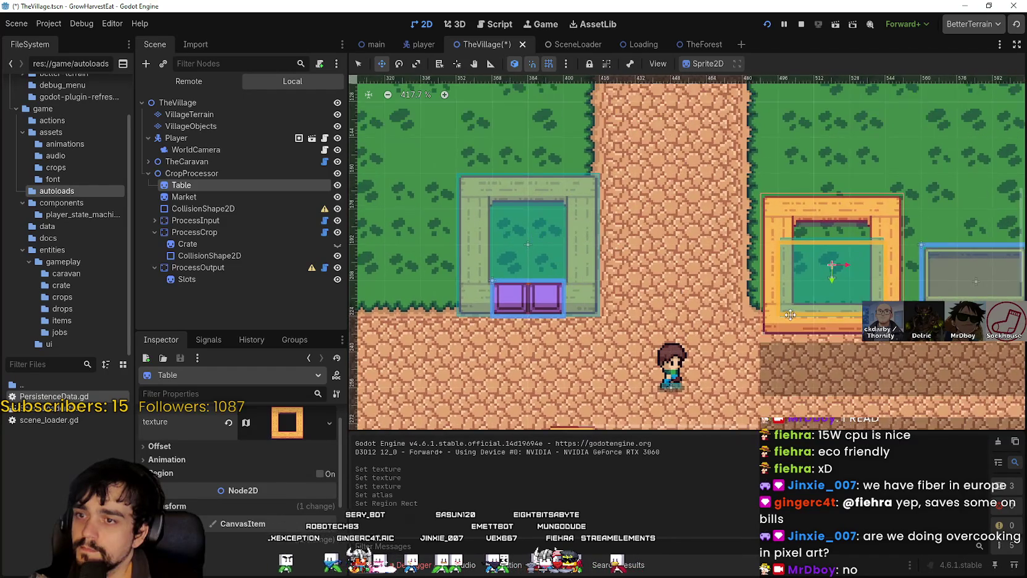
{"action": "scroll", "coordinate": [790, 315], "scroll_direction": "up", "scroll_amount": 1}
{"action": "mouse_move", "coordinate": [702, 305]}
{"action": "left_mouse_down"}
{"action": "mouse_move", "coordinate": [702, 282]}
{"action": "mouse_move", "coordinate": [686, 285]}
{"action": "left_mouse_up"}
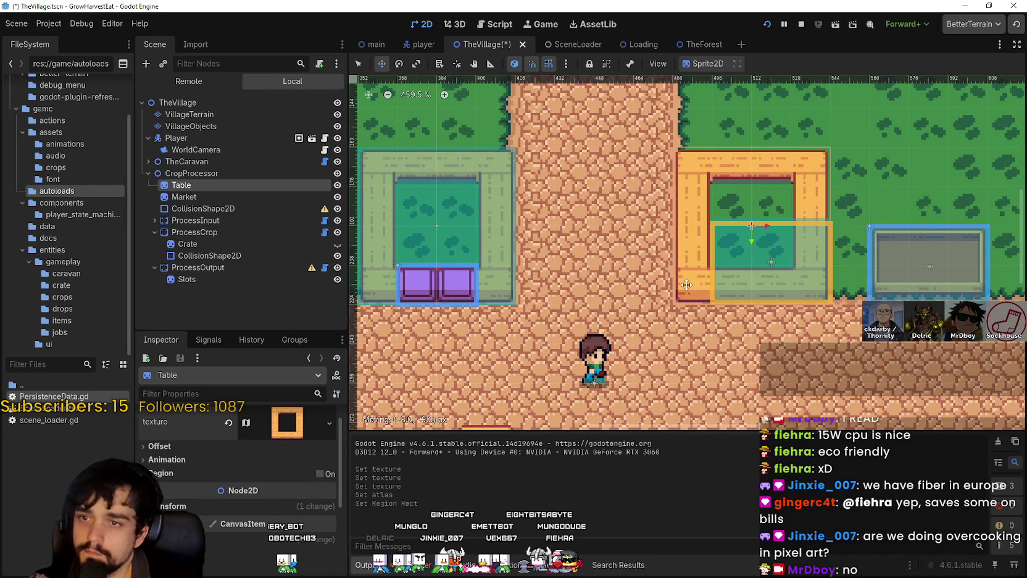
Select ProcessCrop in the Scene dock and collapse its child nodes
{"action": "scroll", "coordinate": [697, 299], "scroll_direction": "up", "scroll_amount": 8}
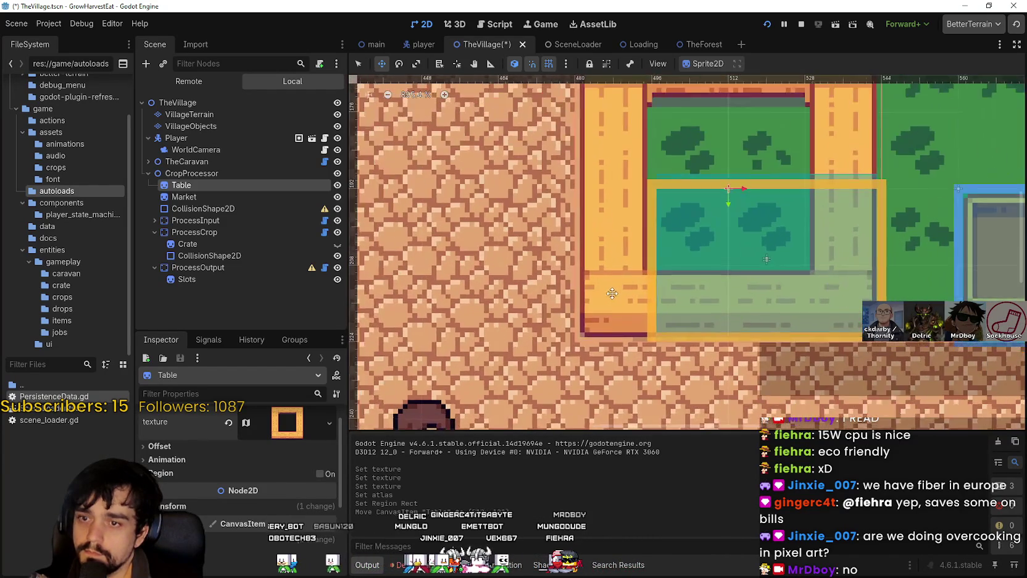
{"action": "scroll", "coordinate": [791, 284], "scroll_direction": "down", "scroll_amount": 4}
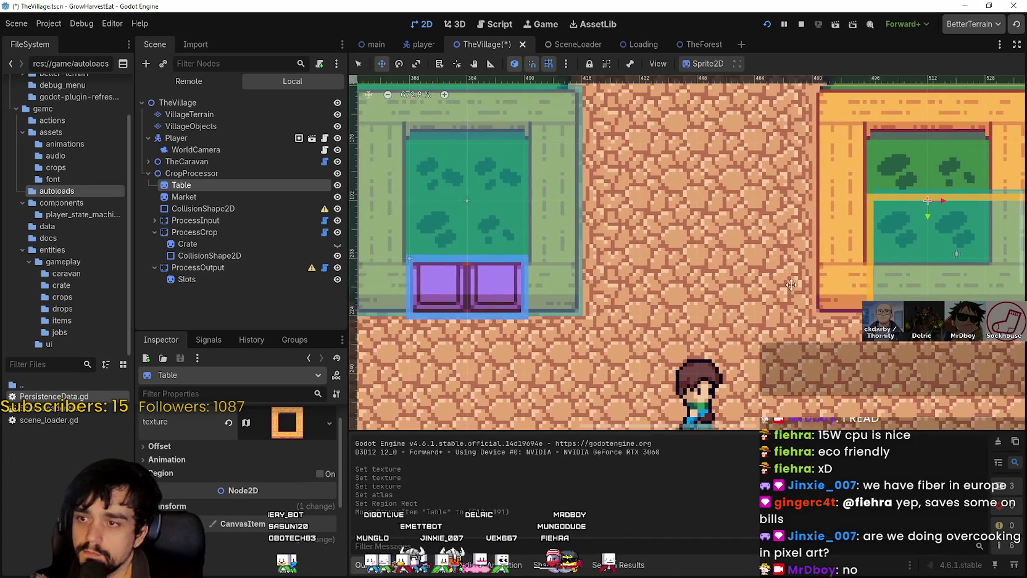
{"action": "scroll", "coordinate": [792, 285], "scroll_direction": "down", "scroll_amount": 1}
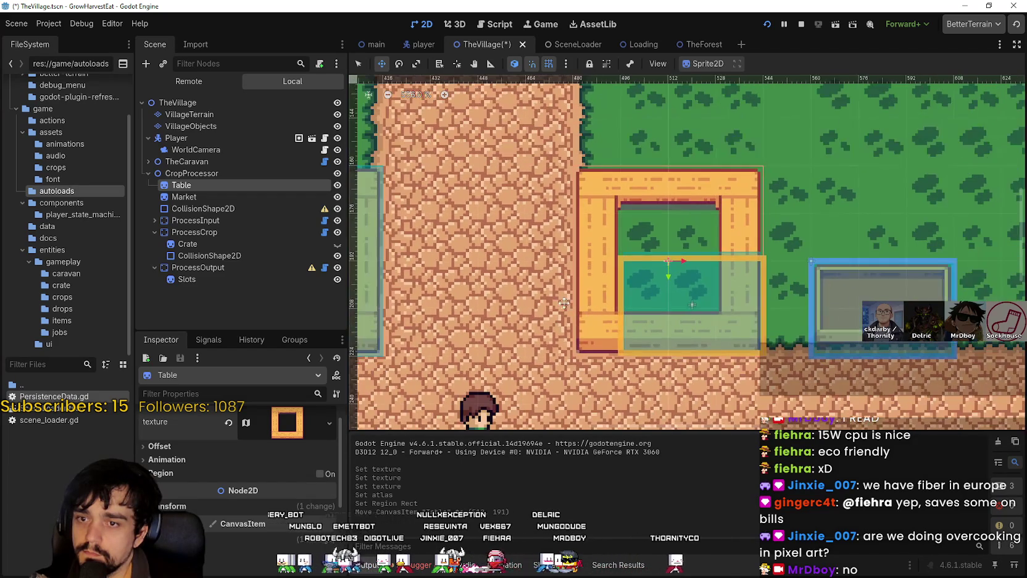
{"action": "left_click", "coordinate": [153, 236]}
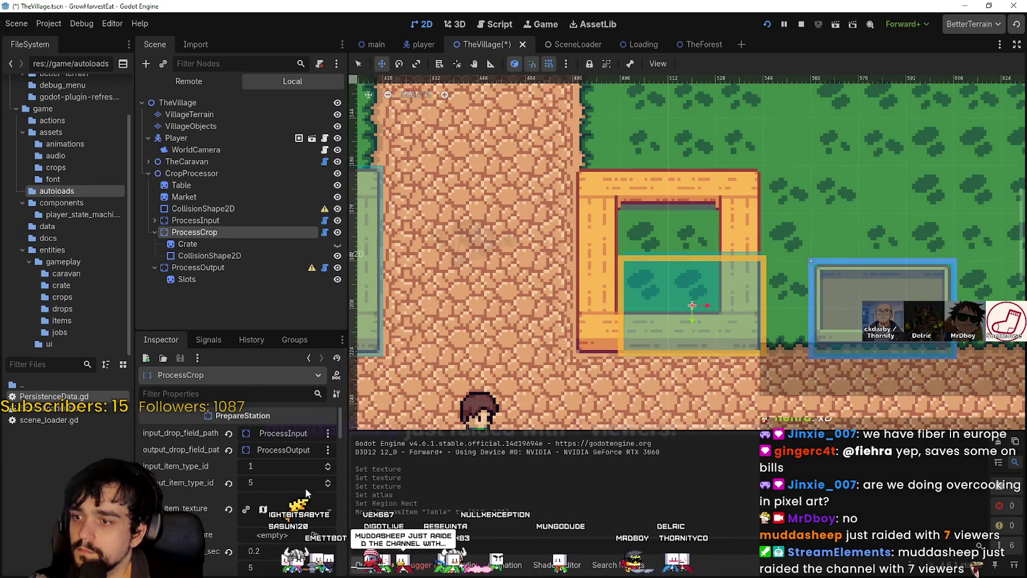
{"action": "left_click", "coordinate": [152, 233]}
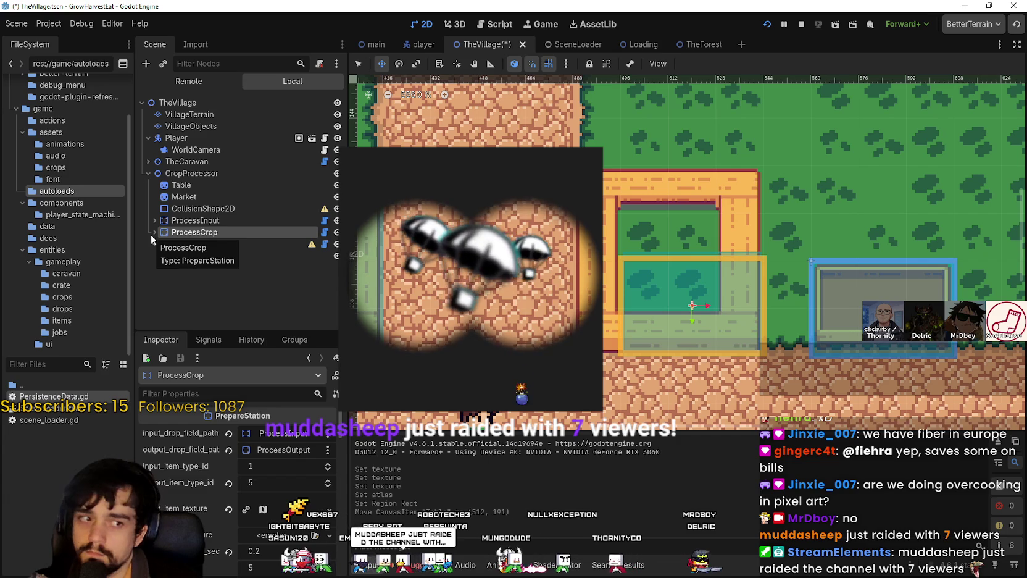
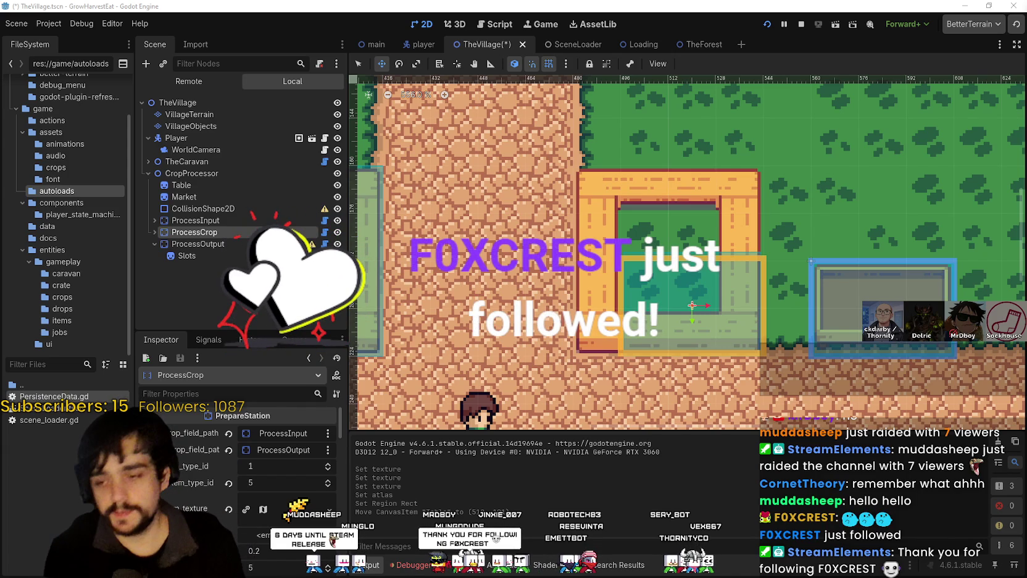
Switch from the TheVillage scene editor to the Steam store window
{"action": "scroll", "coordinate": [640, 290], "scroll_direction": "down", "scroll_amount": 2}
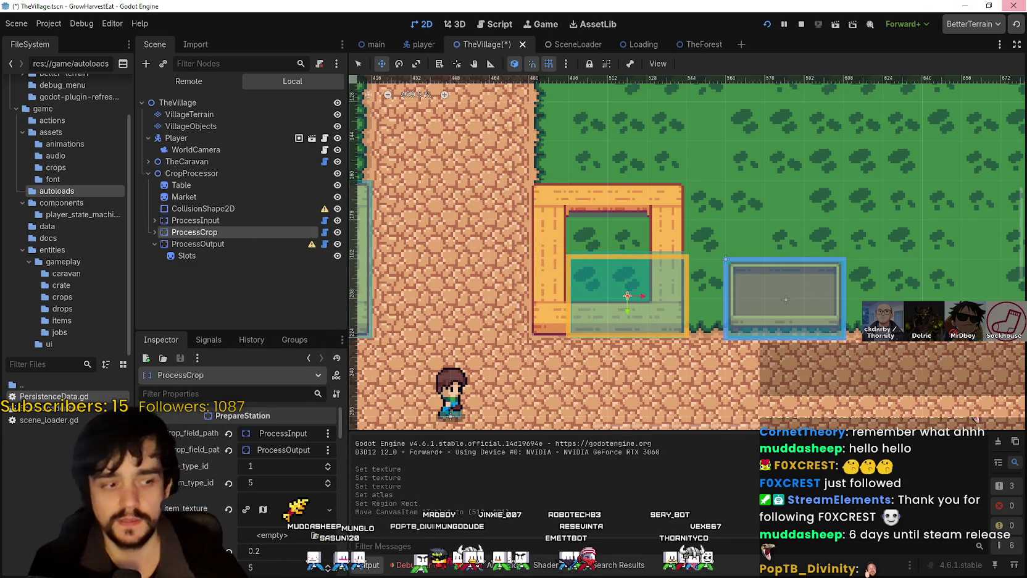
{"action": "key", "text": "alt+Tab"}
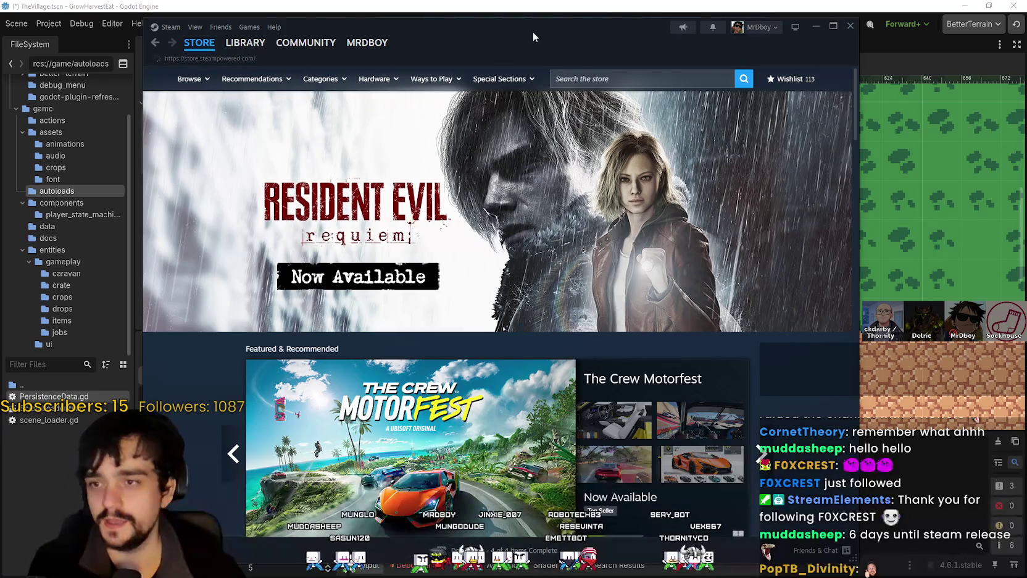
Move the Steam window aside, search the store for 'MR FARMBOY' and open the MR FARMBOY page
{"action": "left_click_drag", "start_coordinate": [532, 31], "coordinate": [603, 40]}
{"action": "left_click", "coordinate": [685, 87]}
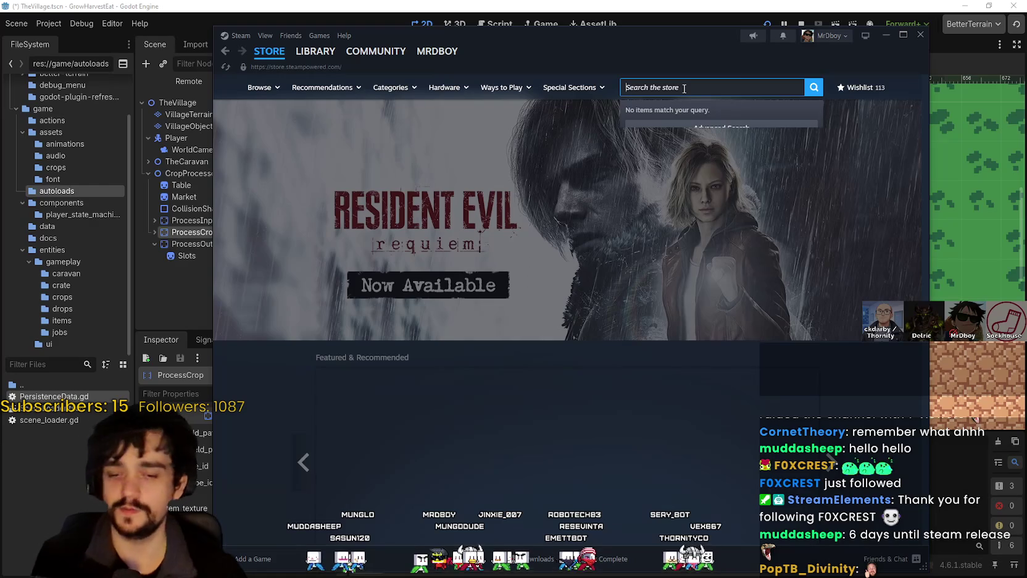
{"action": "type", "text": "MR FARMBOY"}
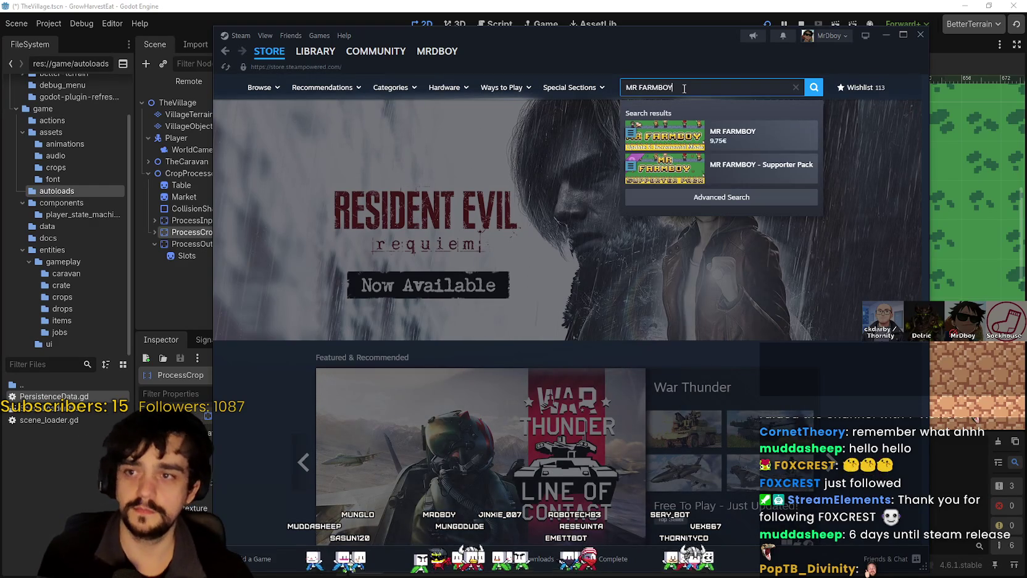
{"action": "left_click", "coordinate": [753, 142]}
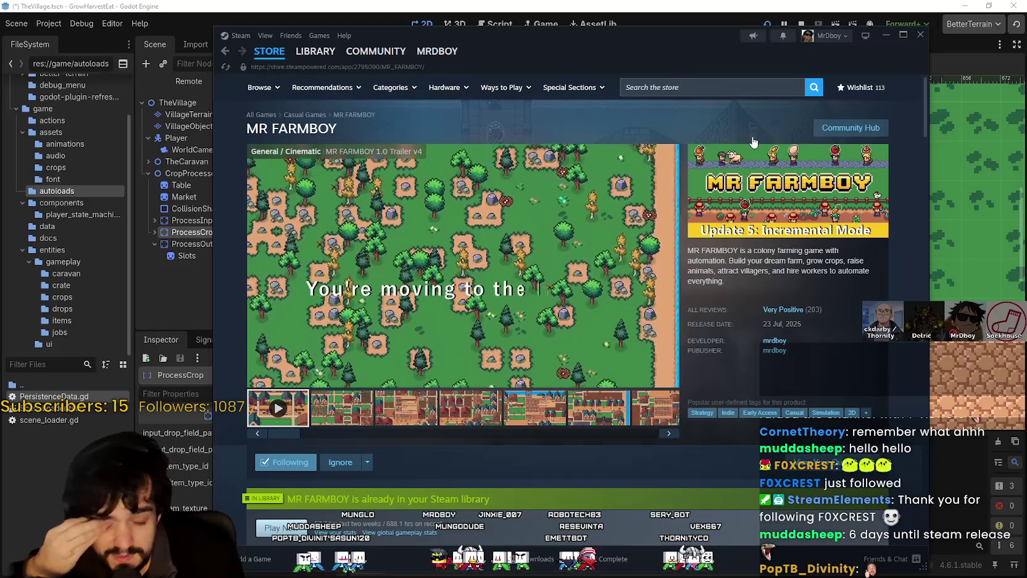
Scroll through the MR FARMBOY store page, then return to the Godot editor
{"action": "scroll", "coordinate": [753, 197], "scroll_direction": "down", "scroll_amount": 1}
{"action": "scroll", "coordinate": [752, 194], "scroll_direction": "down", "scroll_amount": 4}
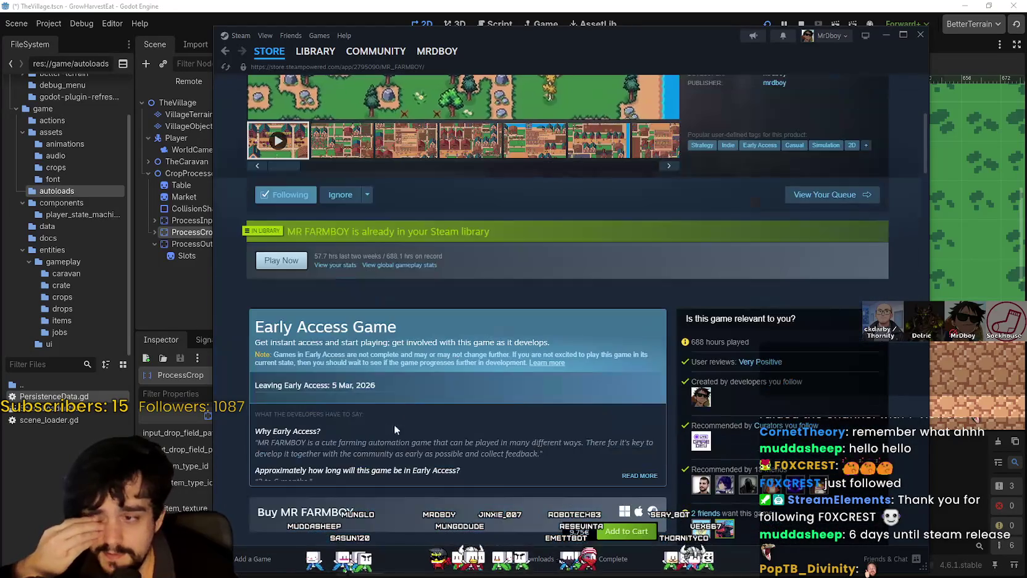
{"action": "mouse_move", "coordinate": [375, 385]}
{"action": "left_mouse_down"}
{"action": "mouse_move", "coordinate": [286, 395]}
{"action": "mouse_move", "coordinate": [462, 475]}
{"action": "left_mouse_up"}
{"action": "scroll", "coordinate": [440, 422], "scroll_direction": "up", "scroll_amount": 5}
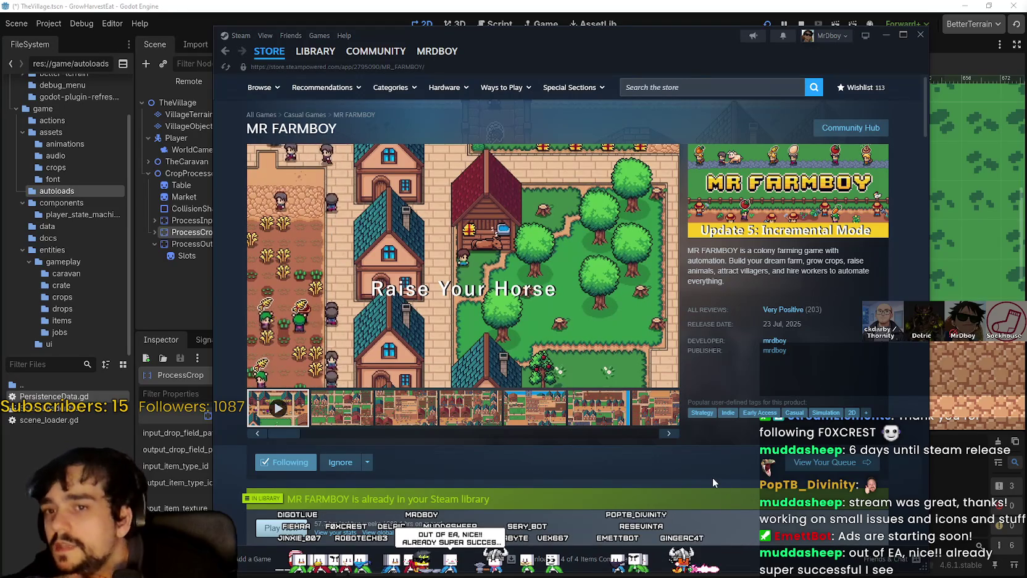
{"action": "left_click", "coordinate": [695, 5]}
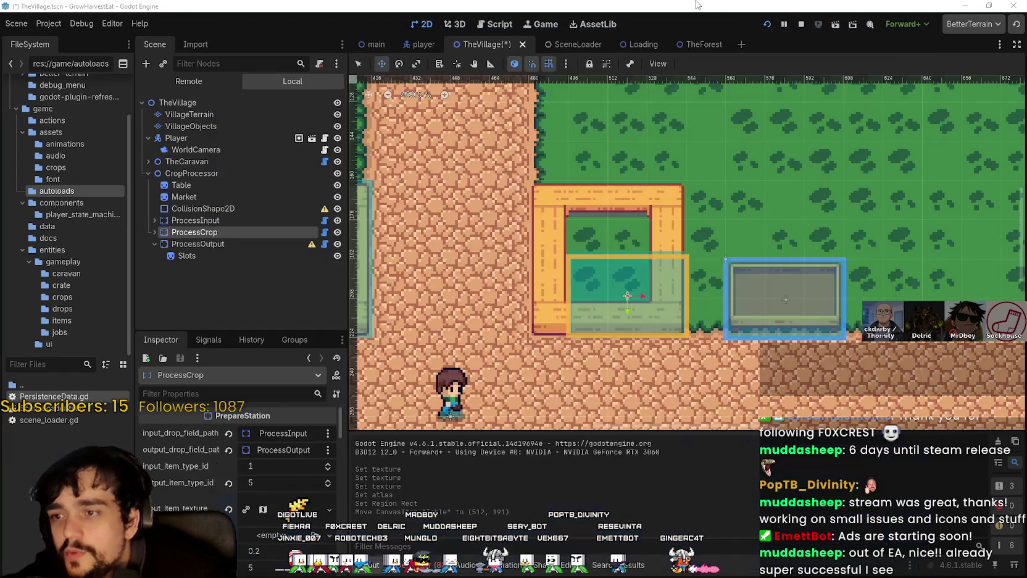
Inspect the station's collision shape and the Market and Slots sprite textures, then the CropProcessor node
{"action": "scroll", "coordinate": [610, 336], "scroll_direction": "up", "scroll_amount": 2}
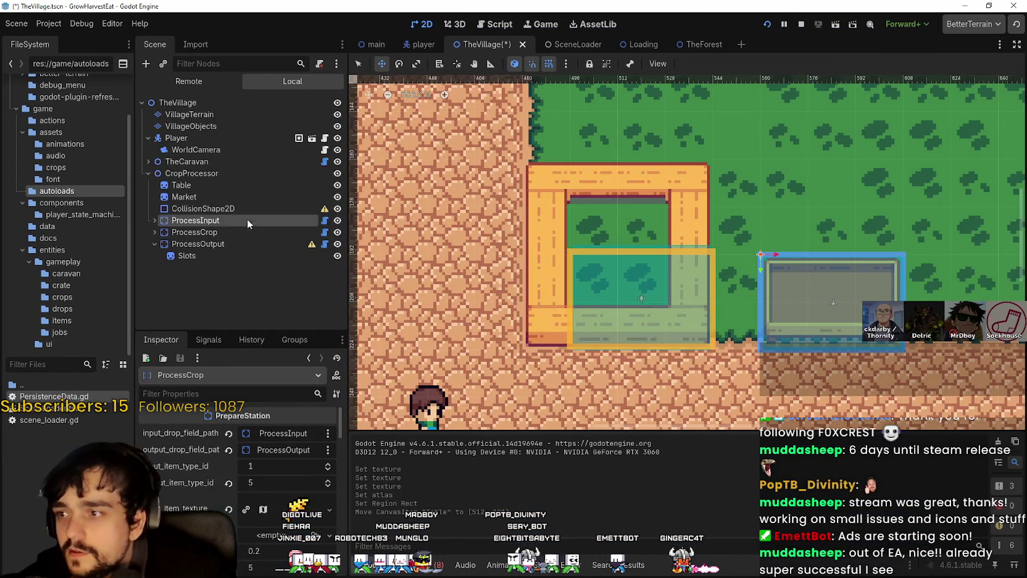
{"action": "left_click", "coordinate": [232, 210]}
{"action": "left_click", "coordinate": [215, 196]}
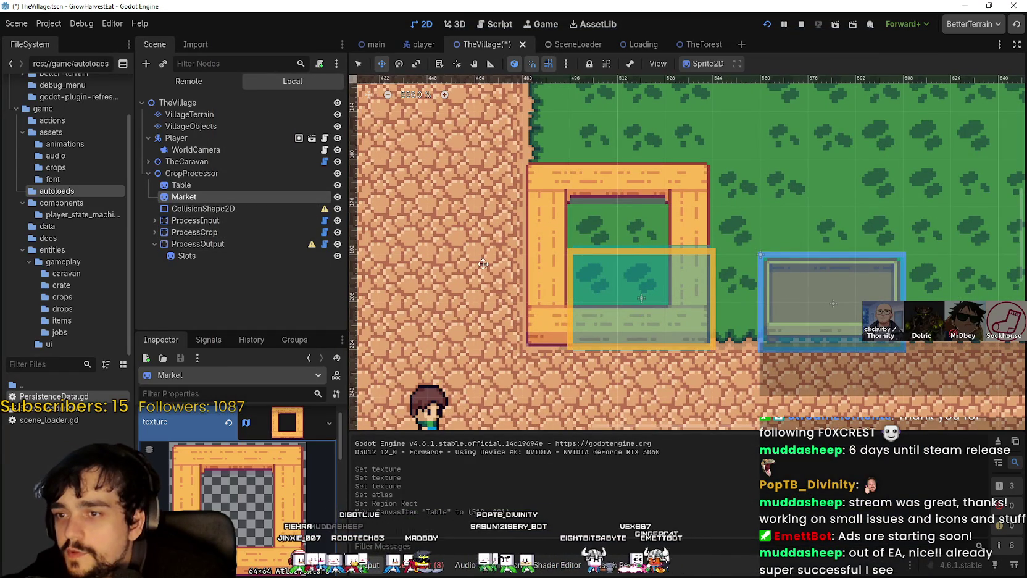
{"action": "left_click", "coordinate": [184, 255]}
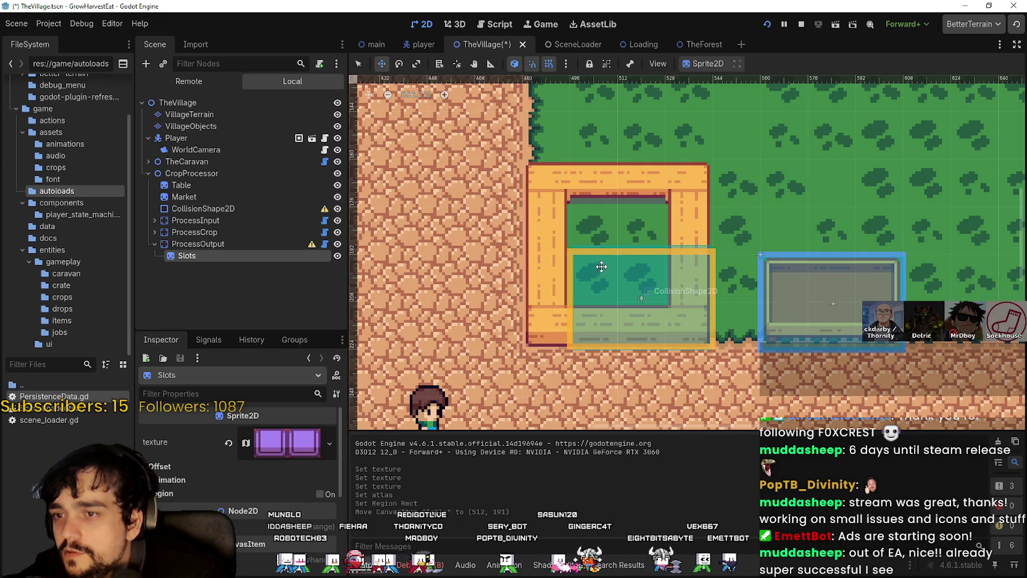
{"action": "scroll", "coordinate": [601, 266], "scroll_direction": "up", "scroll_amount": 1}
{"action": "left_click", "coordinate": [185, 196]}
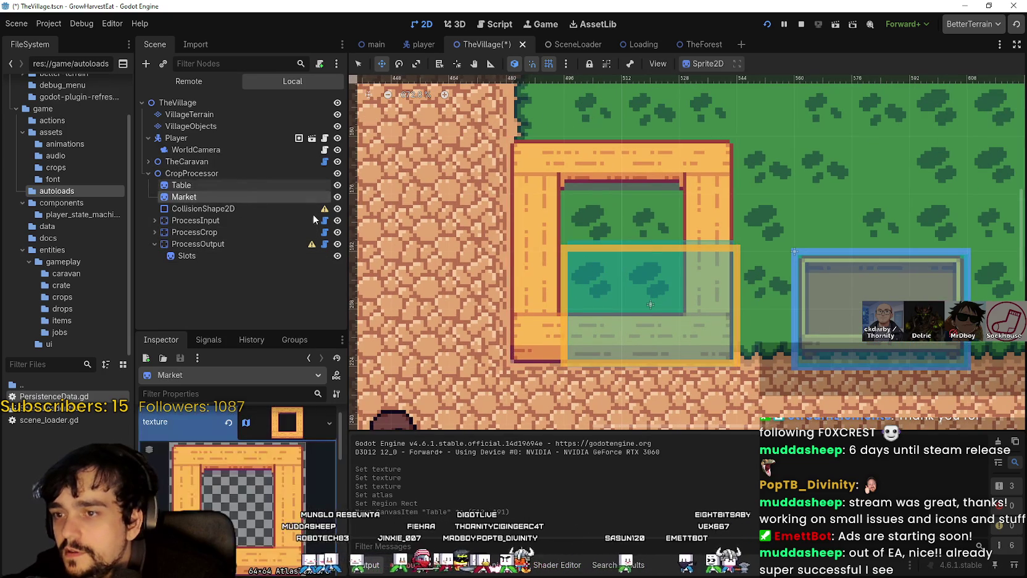
{"action": "scroll", "coordinate": [531, 288], "scroll_direction": "down", "scroll_amount": 1}
{"action": "left_click", "coordinate": [198, 173]}
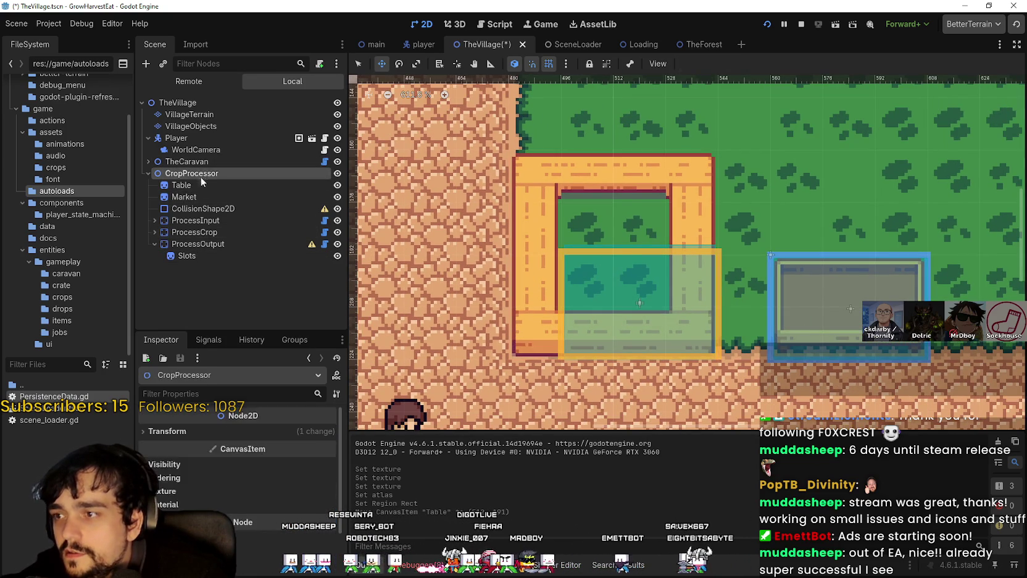
{"action": "left_click", "coordinate": [203, 197]}
Set ProcessCrop's input_item_type_id to 1 and expand its child nodes
{"action": "left_click", "coordinate": [210, 231]}
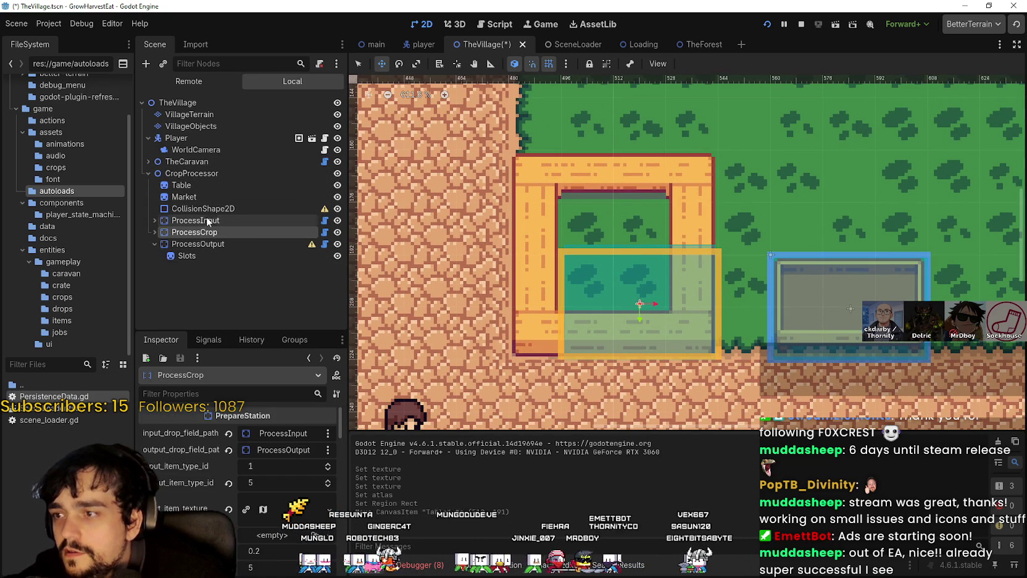
{"action": "left_click", "coordinate": [329, 475]}
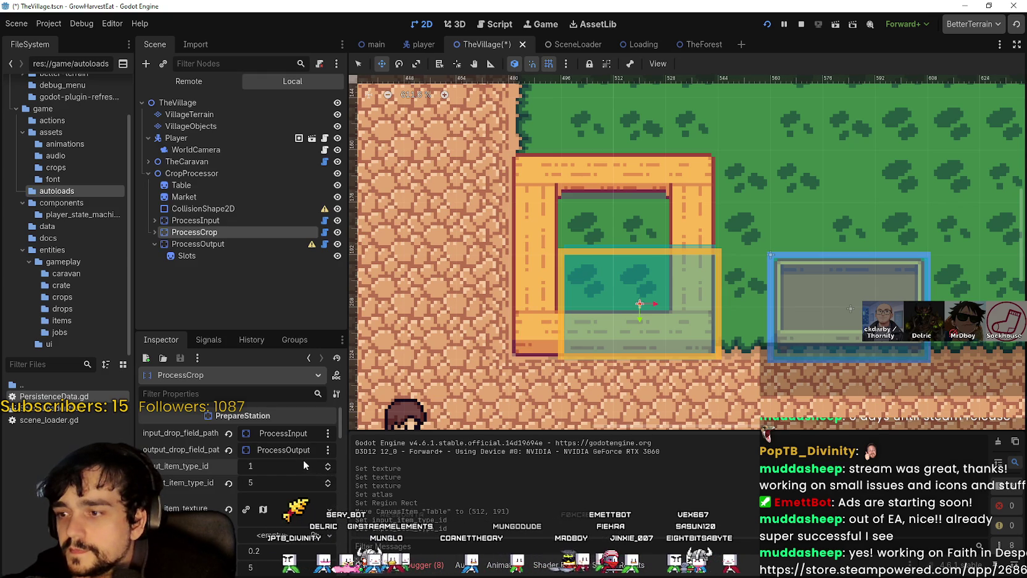
{"action": "scroll", "coordinate": [301, 463], "scroll_direction": "down", "scroll_amount": 2}
{"action": "scroll", "coordinate": [293, 494], "scroll_direction": "down", "scroll_amount": 1}
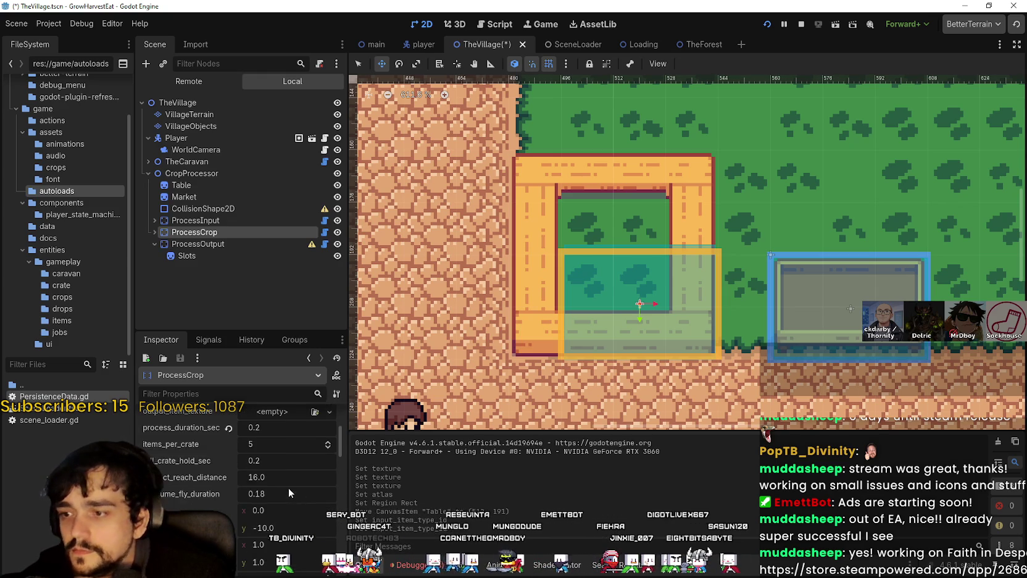
{"action": "left_click", "coordinate": [150, 233]}
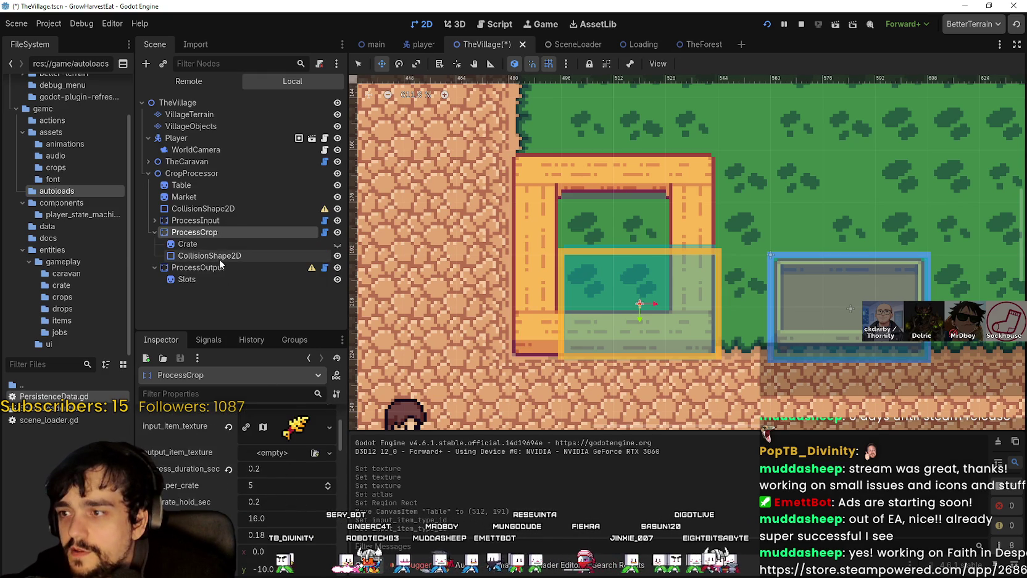
{"action": "scroll", "coordinate": [669, 335], "scroll_direction": "down", "scroll_amount": 2}
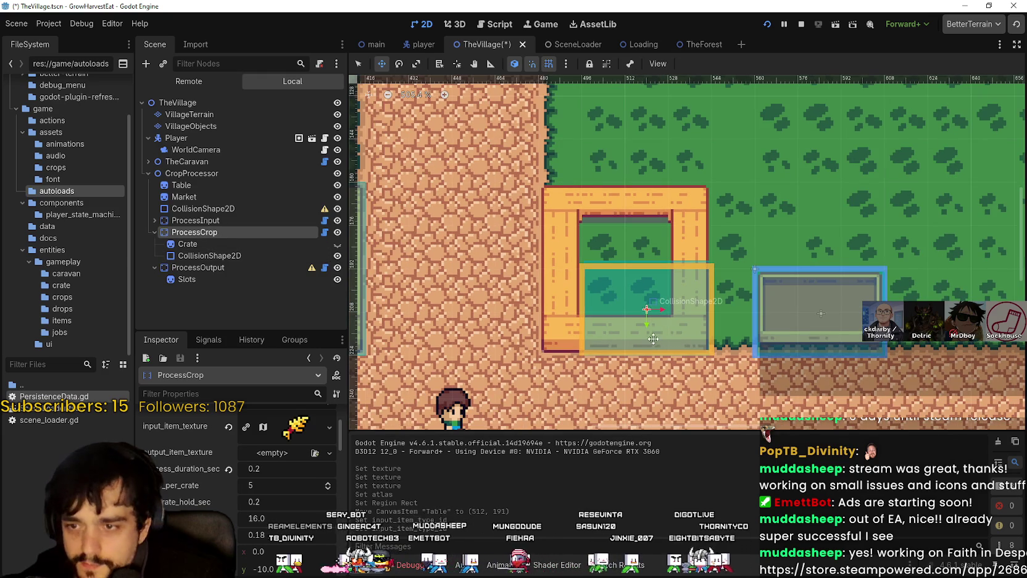
{"action": "scroll", "coordinate": [277, 547], "scroll_direction": "up", "scroll_amount": 3}
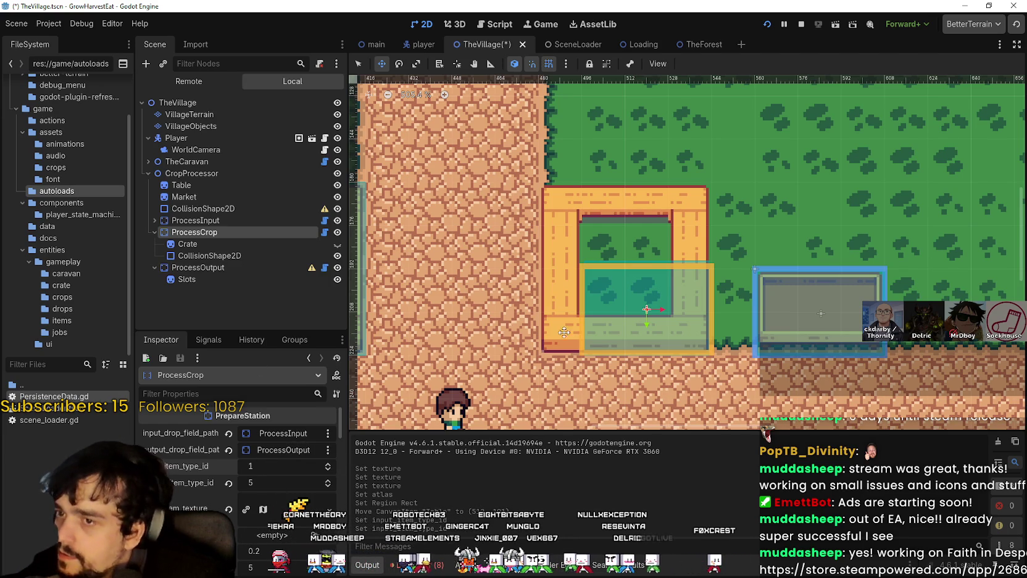
Scrub ProcessCrop's debug_bounds_size x value wider, leaving the box at 43.75 × 32
{"action": "scroll", "coordinate": [603, 288], "scroll_direction": "up", "scroll_amount": 1}
{"action": "scroll", "coordinate": [263, 531], "scroll_direction": "down", "scroll_amount": 3}
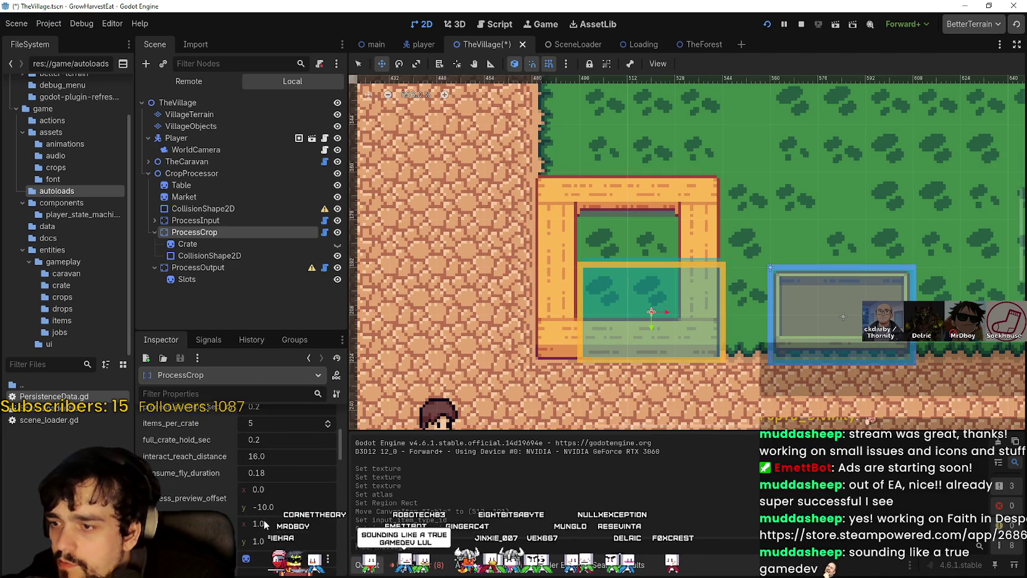
{"action": "scroll", "coordinate": [266, 522], "scroll_direction": "up", "scroll_amount": 2}
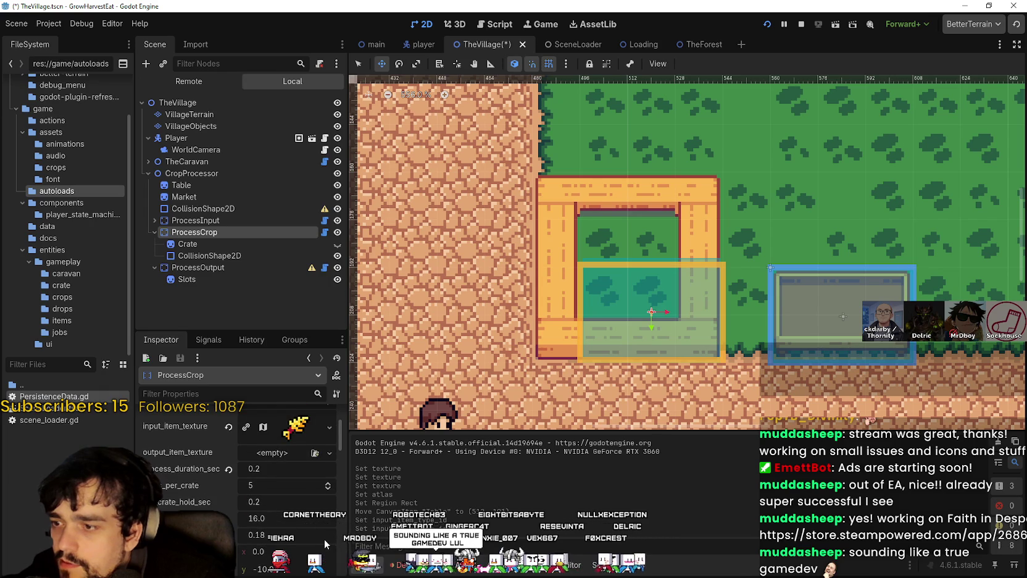
{"action": "scroll", "coordinate": [315, 533], "scroll_direction": "up", "scroll_amount": 3}
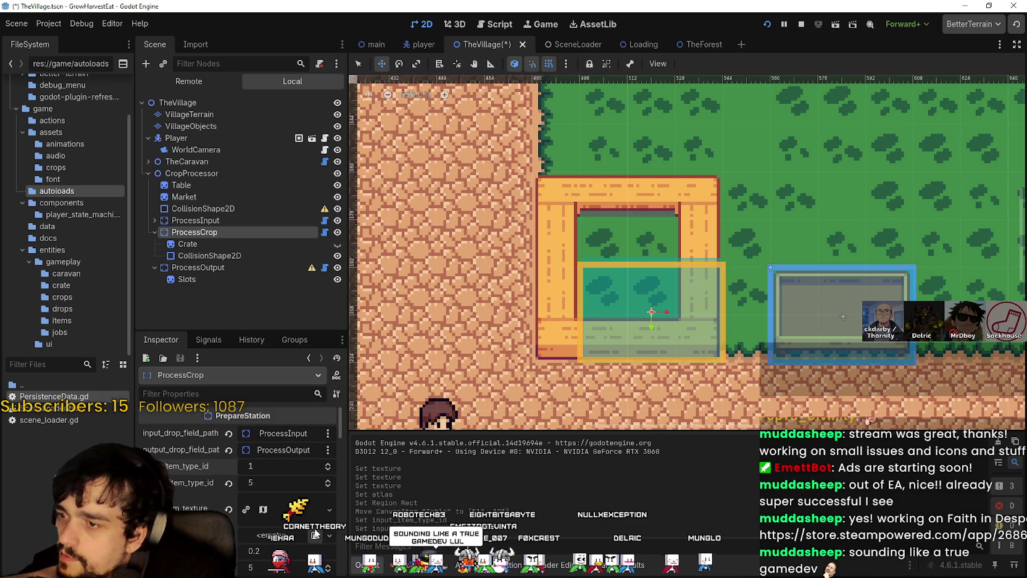
{"action": "left_click_drag", "start_coordinate": [339, 422], "coordinate": [343, 497]}
{"action": "scroll", "coordinate": [340, 491], "scroll_direction": "up", "scroll_amount": 1}
{"action": "mouse_move", "coordinate": [255, 456]}
{"action": "left_mouse_down"}
{"action": "mouse_move", "coordinate": [244, 455]}
{"action": "mouse_move", "coordinate": [266, 455]}
{"action": "mouse_move", "coordinate": [244, 455]}
{"action": "mouse_move", "coordinate": [258, 455]}
{"action": "left_mouse_up"}
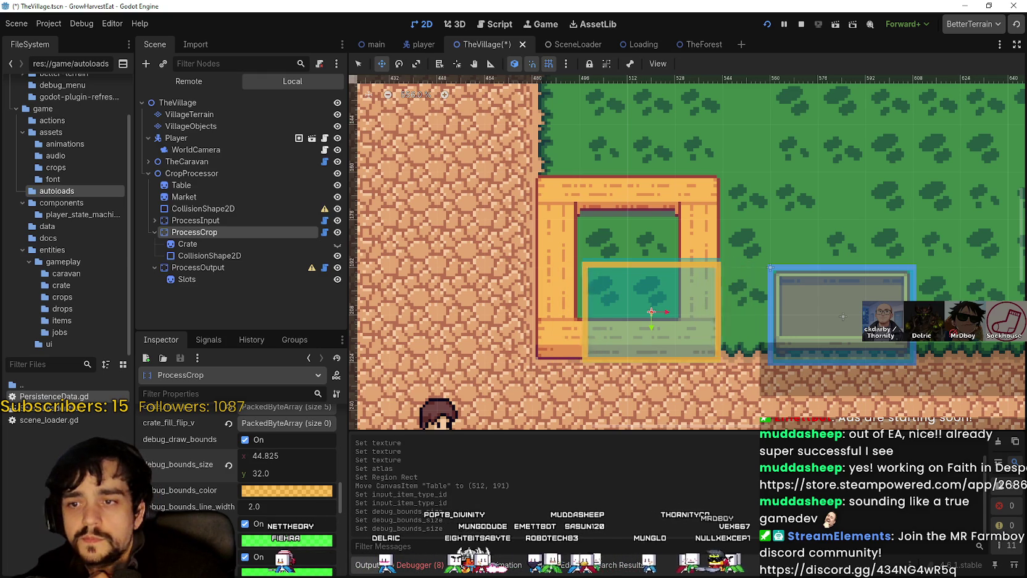
{"action": "left_click_drag", "start_coordinate": [271, 456], "coordinate": [308, 456]}
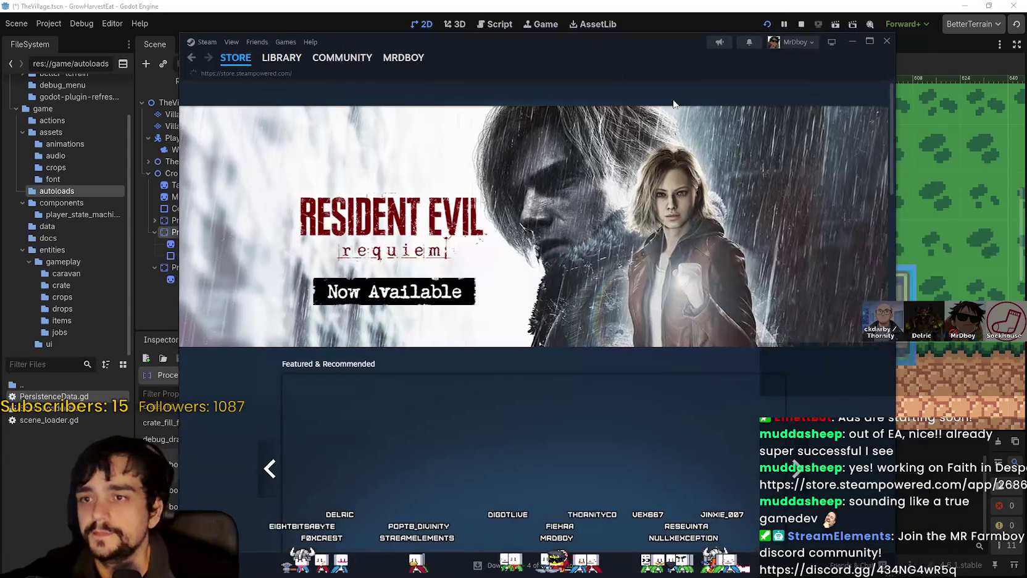
Search the store for Faith in Despair, open its page and add it to the wishlist
{"action": "left_click", "coordinate": [678, 93]}
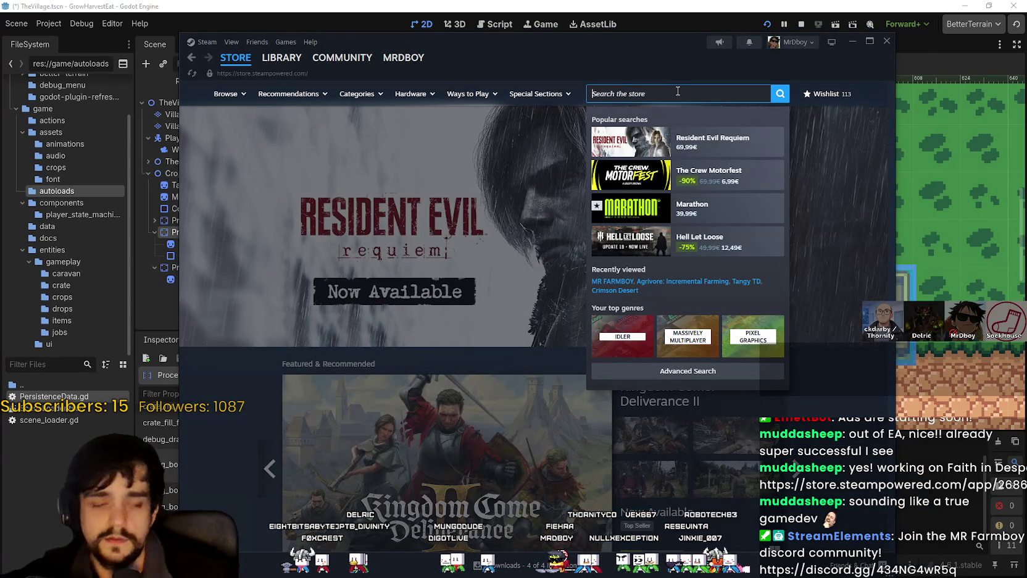
{"action": "type", "text": "Faith in de"}
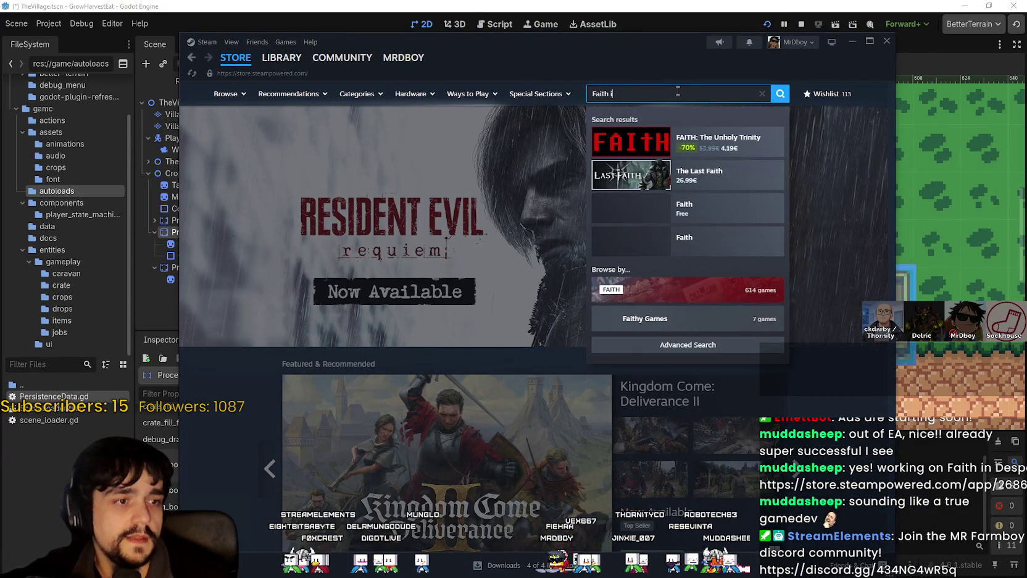
{"action": "type", "text": "ps"}
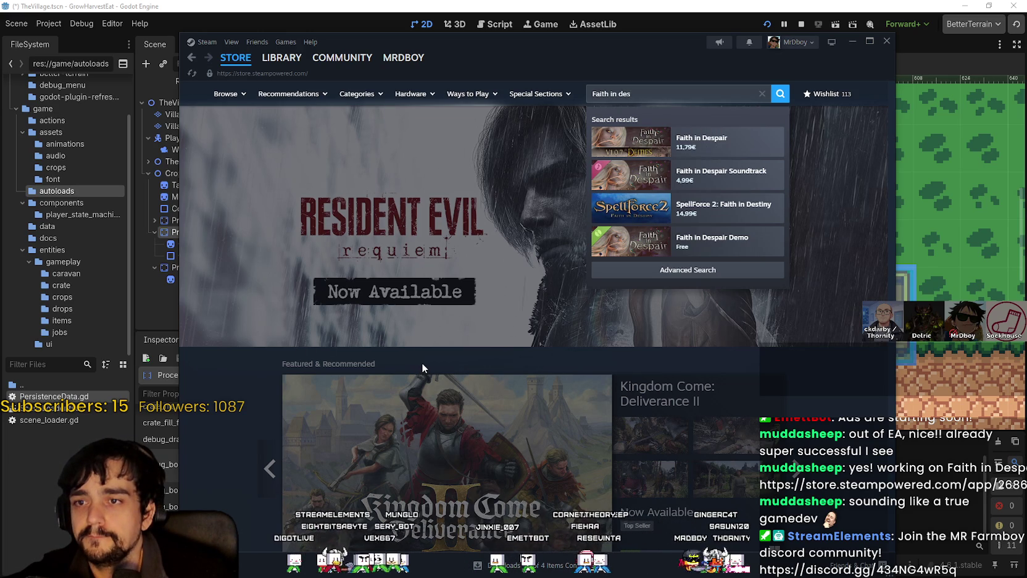
{"action": "left_click", "coordinate": [704, 141]}
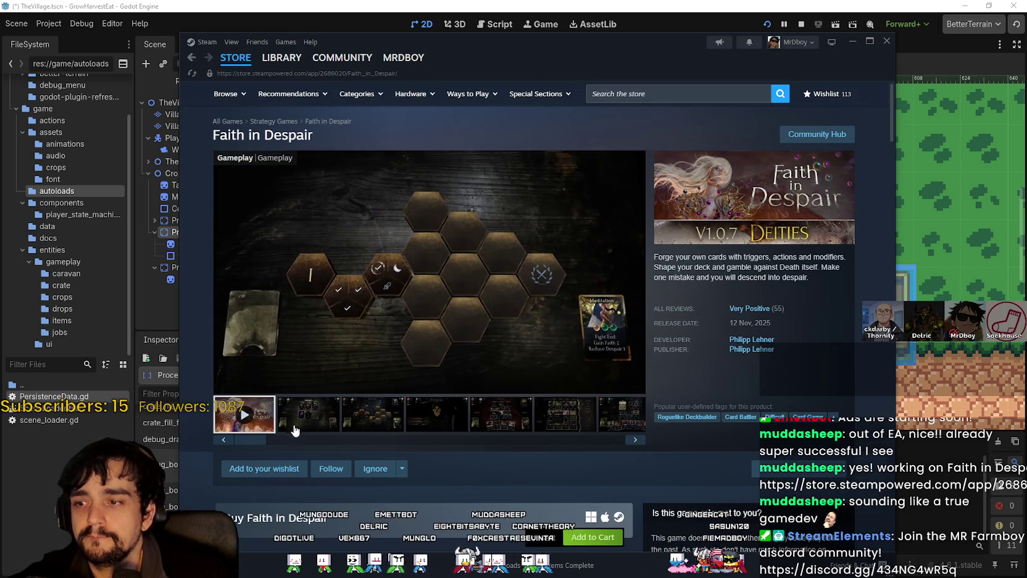
{"action": "left_click", "coordinate": [294, 425]}
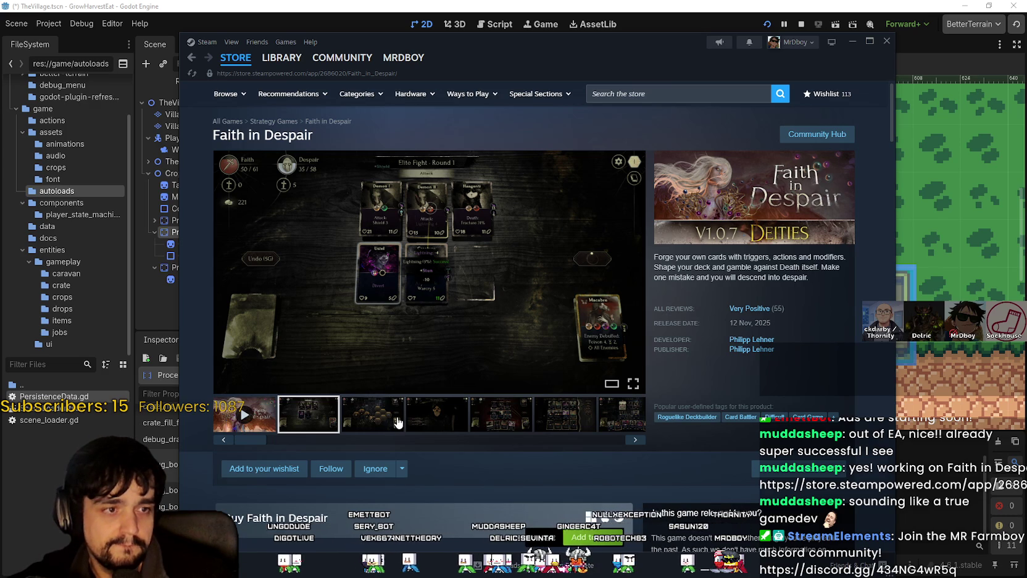
{"action": "scroll", "coordinate": [254, 469], "scroll_direction": "down", "scroll_amount": 2}
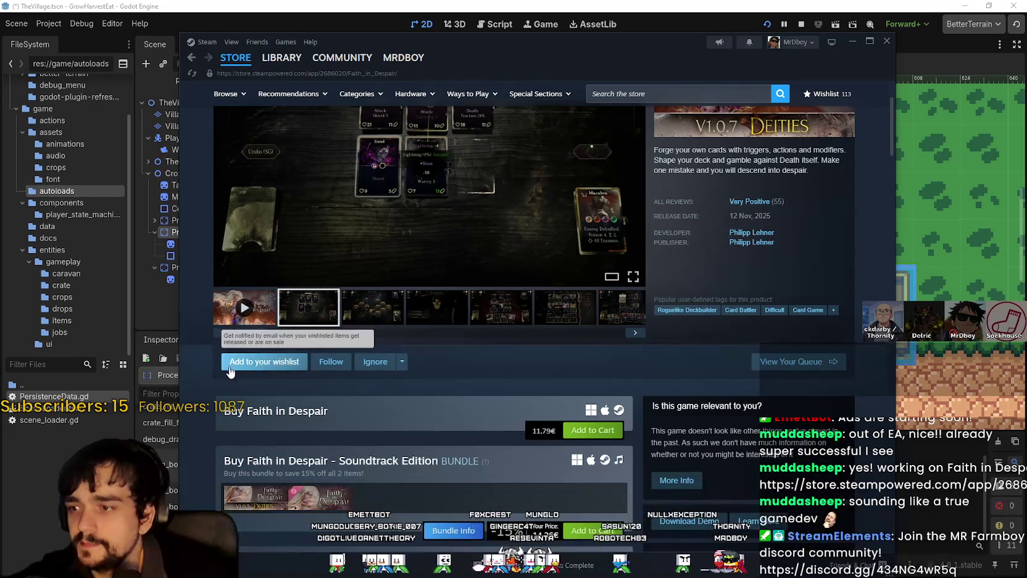
{"action": "left_click", "coordinate": [296, 364]}
Read the full patch notes of The Deities Update, then close them
{"action": "scroll", "coordinate": [411, 397], "scroll_direction": "down", "scroll_amount": 5}
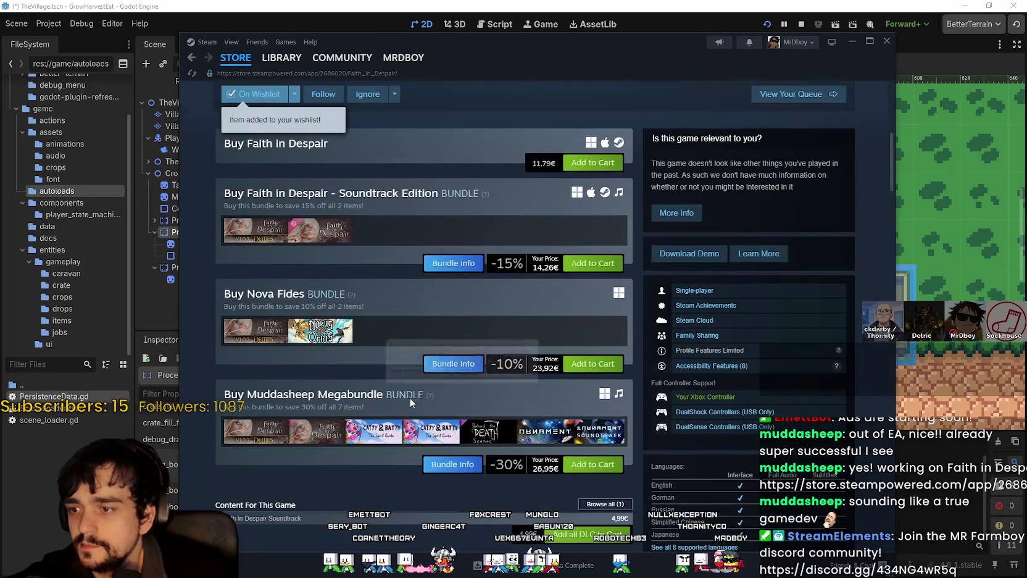
{"action": "scroll", "coordinate": [380, 335], "scroll_direction": "down", "scroll_amount": 2}
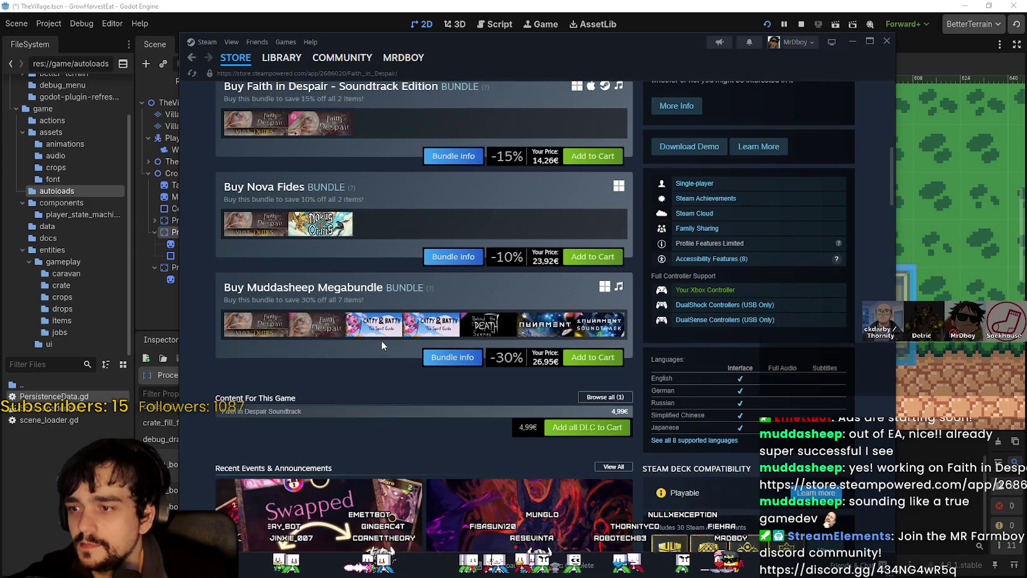
{"action": "scroll", "coordinate": [380, 336], "scroll_direction": "down", "scroll_amount": 7}
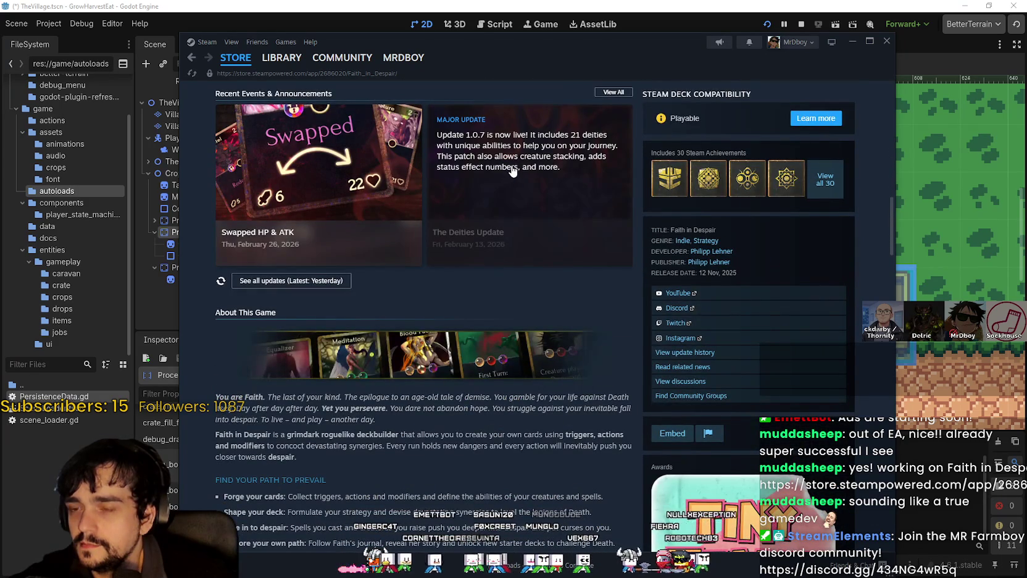
{"action": "left_click", "coordinate": [559, 190]}
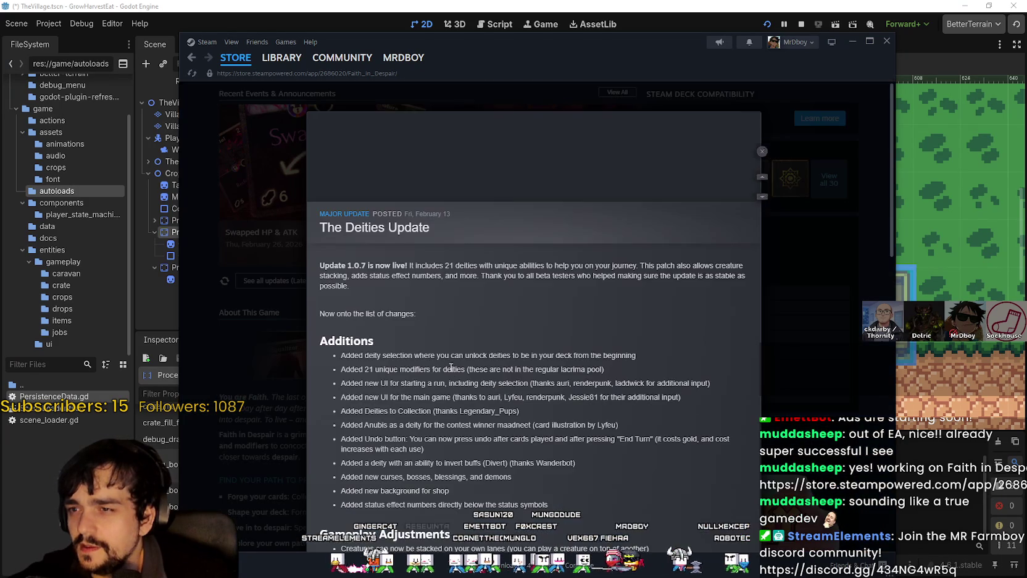
{"action": "scroll", "coordinate": [457, 383], "scroll_direction": "down", "scroll_amount": 7}
{"action": "scroll", "coordinate": [462, 360], "scroll_direction": "down", "scroll_amount": 15}
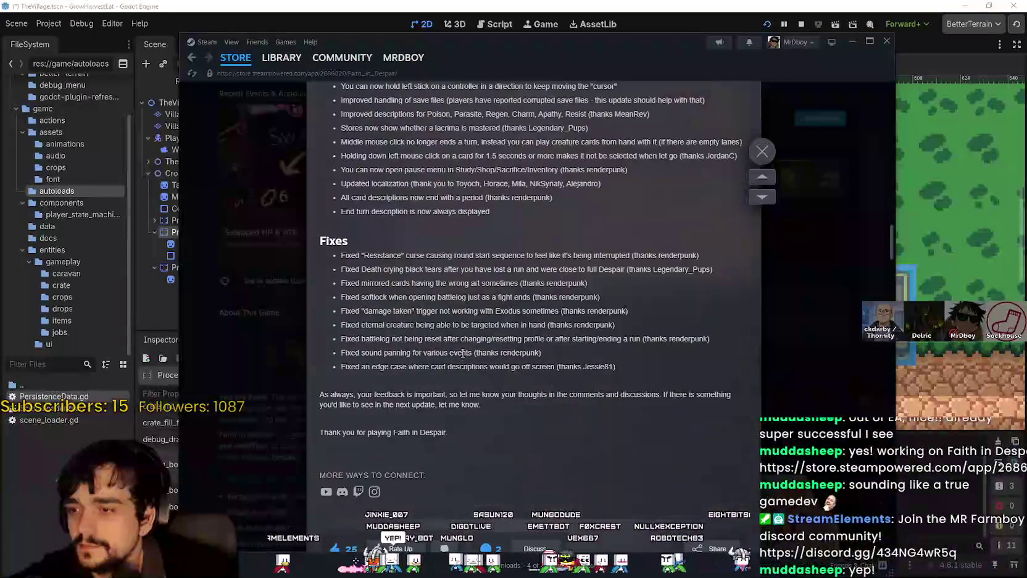
{"action": "left_click", "coordinate": [829, 320]}
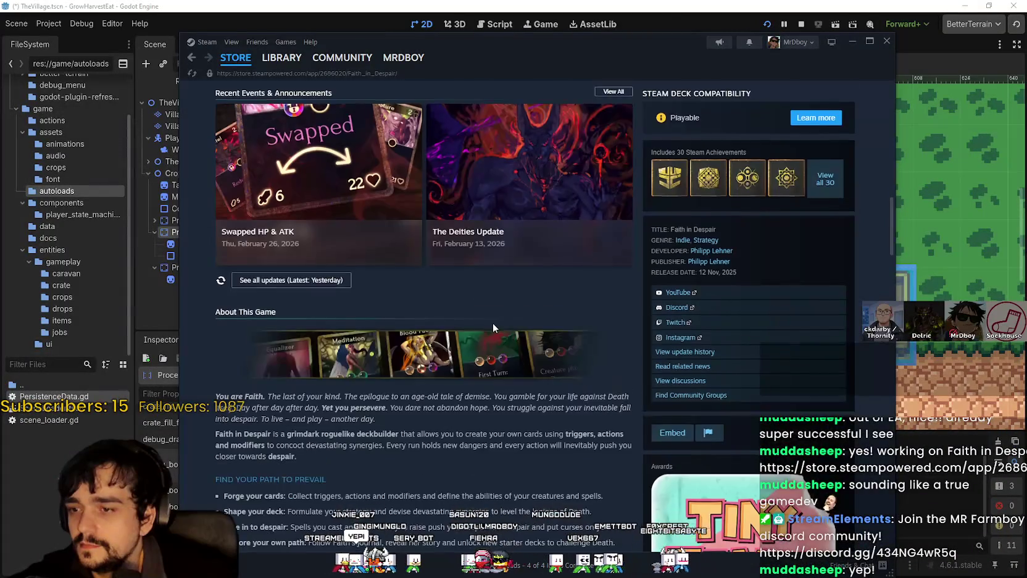
View Faith in Despair's screenshots and gameplay video full-size, then close the viewer
{"action": "scroll", "coordinate": [494, 321], "scroll_direction": "down", "scroll_amount": 1}
{"action": "scroll", "coordinate": [485, 328], "scroll_direction": "down", "scroll_amount": 2}
{"action": "scroll", "coordinate": [485, 329], "scroll_direction": "down", "scroll_amount": 2}
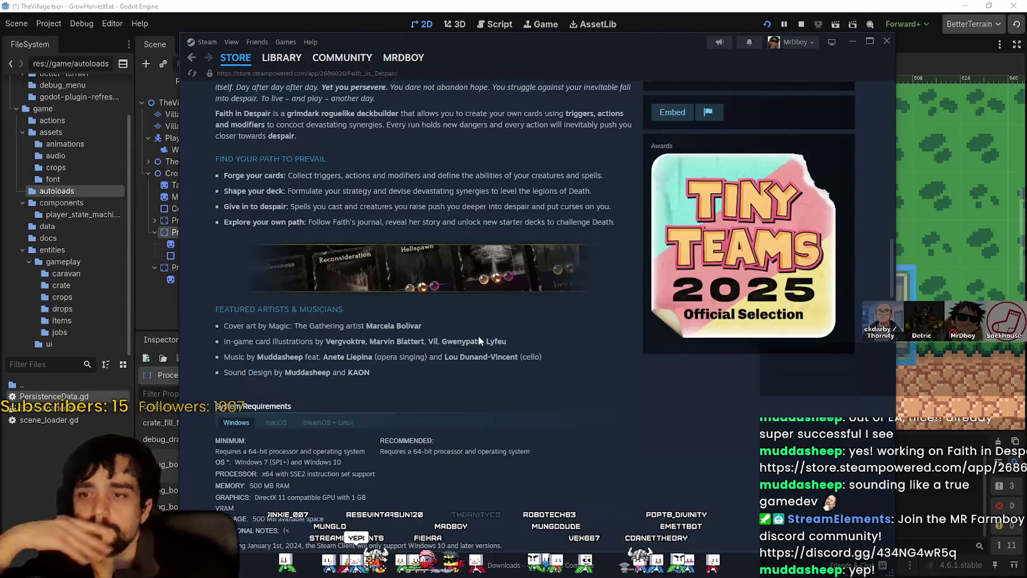
{"action": "scroll", "coordinate": [309, 366], "scroll_direction": "up", "scroll_amount": 5}
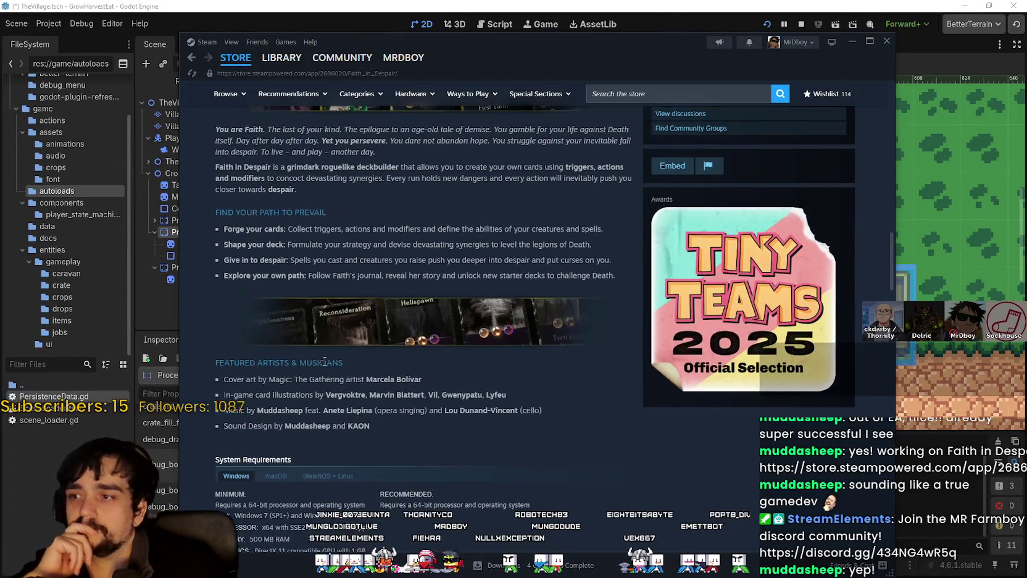
{"action": "scroll", "coordinate": [471, 319], "scroll_direction": "up", "scroll_amount": 5}
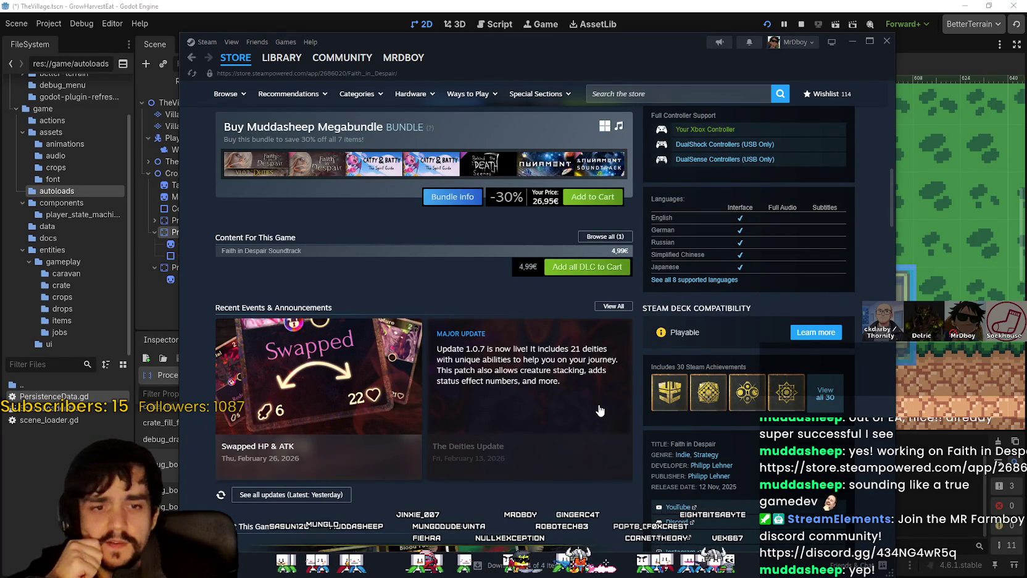
{"action": "scroll", "coordinate": [534, 420], "scroll_direction": "up", "scroll_amount": 1}
{"action": "scroll", "coordinate": [534, 419], "scroll_direction": "up", "scroll_amount": 10}
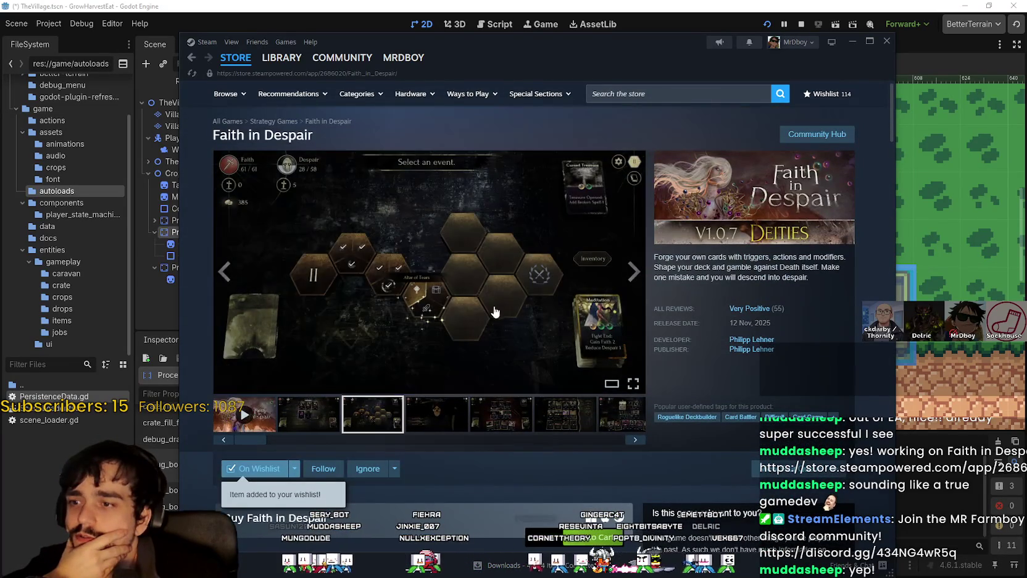
{"action": "left_click", "coordinate": [493, 308]}
{"action": "key", "text": "Right"}
{"action": "key", "text": "Right"}
{"action": "key", "text": "Right"}
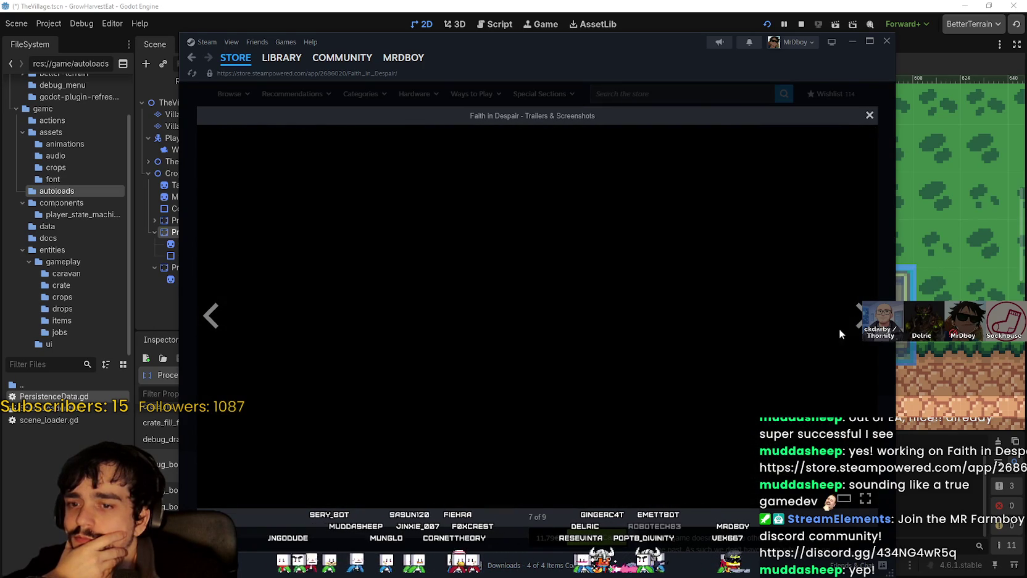
{"action": "key", "text": "Right"}
{"action": "key", "text": "Right"}
{"action": "key", "text": "Right"}
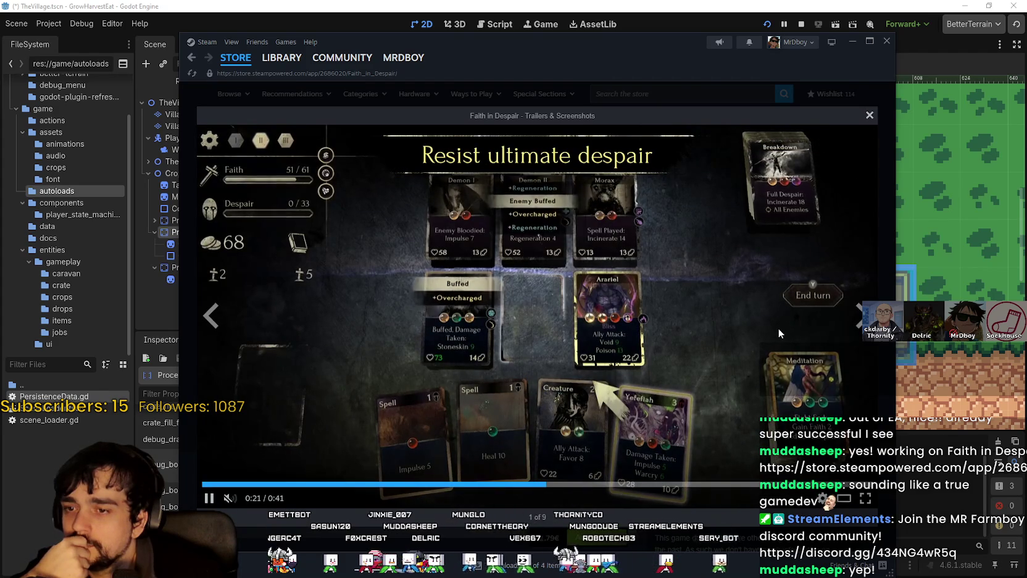
{"action": "left_click", "coordinate": [870, 115]}
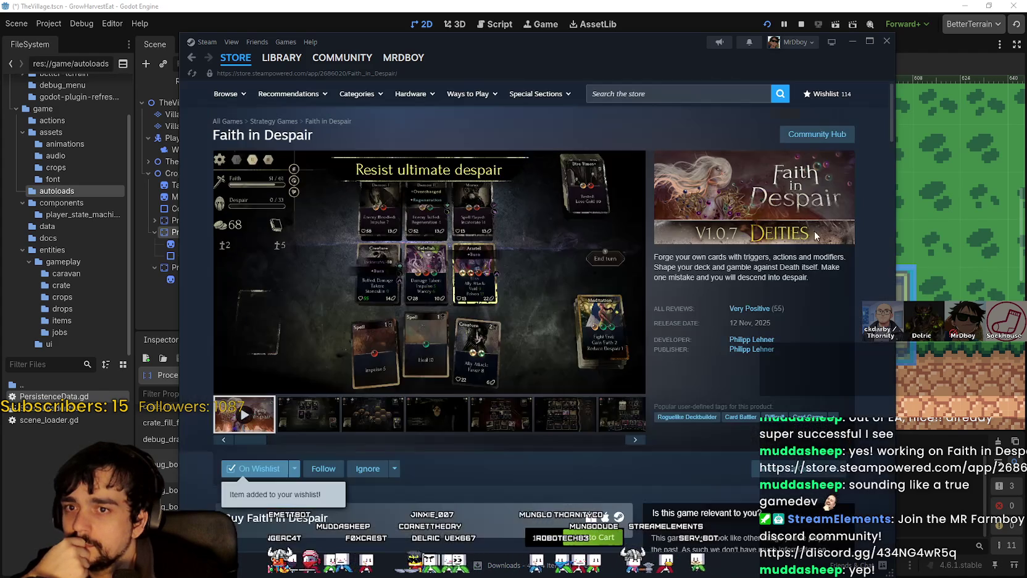
Highlight the game description and review info, clear the selection, and scroll the page
{"action": "left_click_drag", "start_coordinate": [772, 412], "coordinate": [724, 265]}
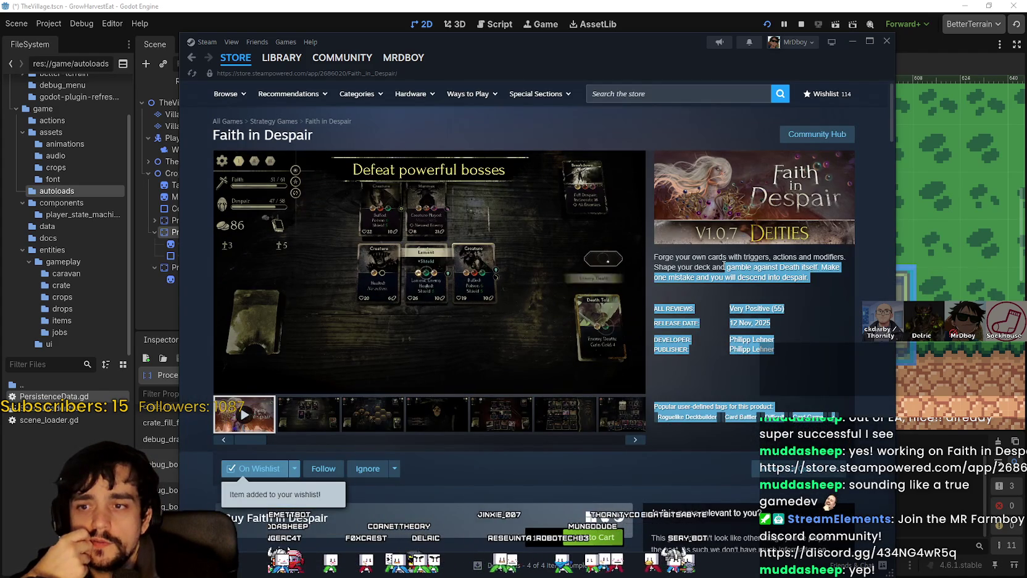
{"action": "left_click", "coordinate": [818, 284]}
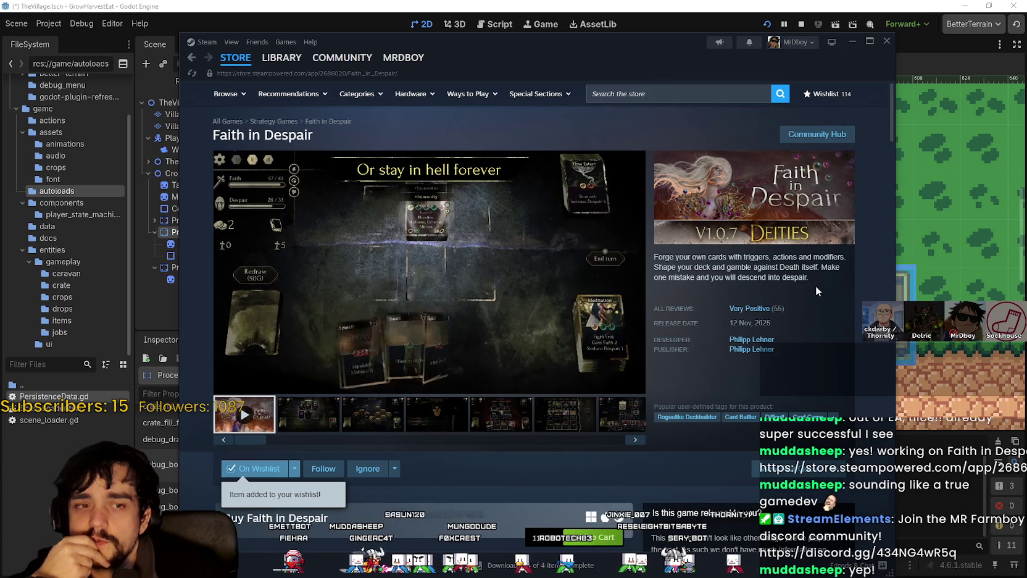
{"action": "mouse_move", "coordinate": [717, 266]}
{"action": "left_mouse_down"}
{"action": "mouse_move", "coordinate": [688, 278]}
{"action": "mouse_move", "coordinate": [803, 279]}
{"action": "left_mouse_up"}
{"action": "left_click", "coordinate": [826, 285]}
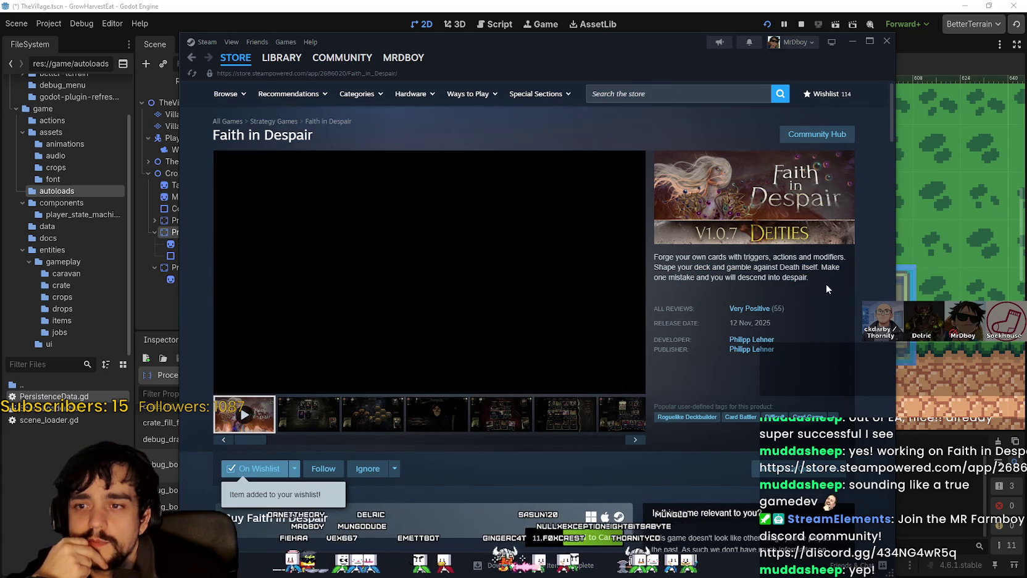
{"action": "scroll", "coordinate": [826, 283], "scroll_direction": "down", "scroll_amount": 3}
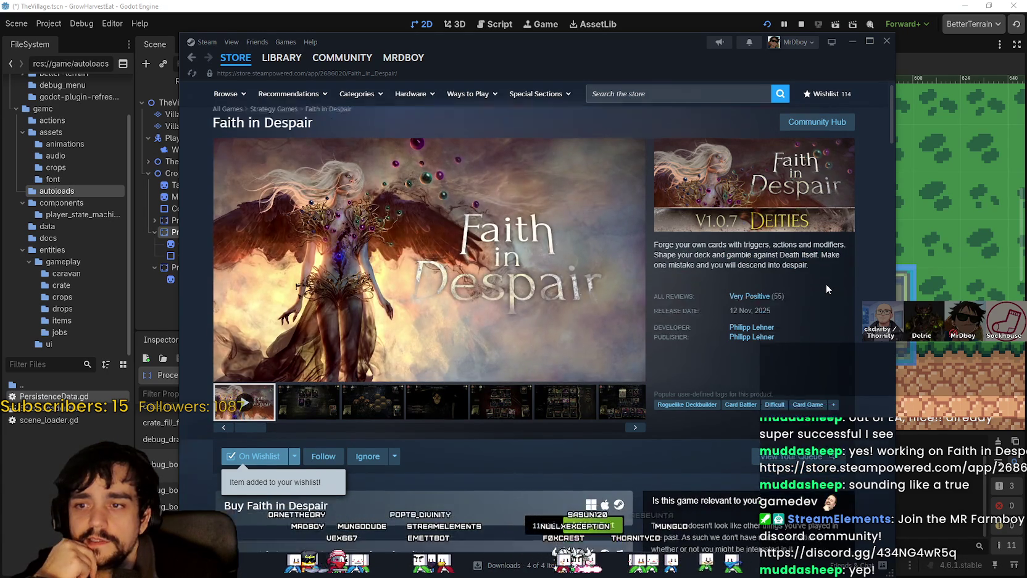
{"action": "scroll", "coordinate": [449, 373], "scroll_direction": "down", "scroll_amount": 3}
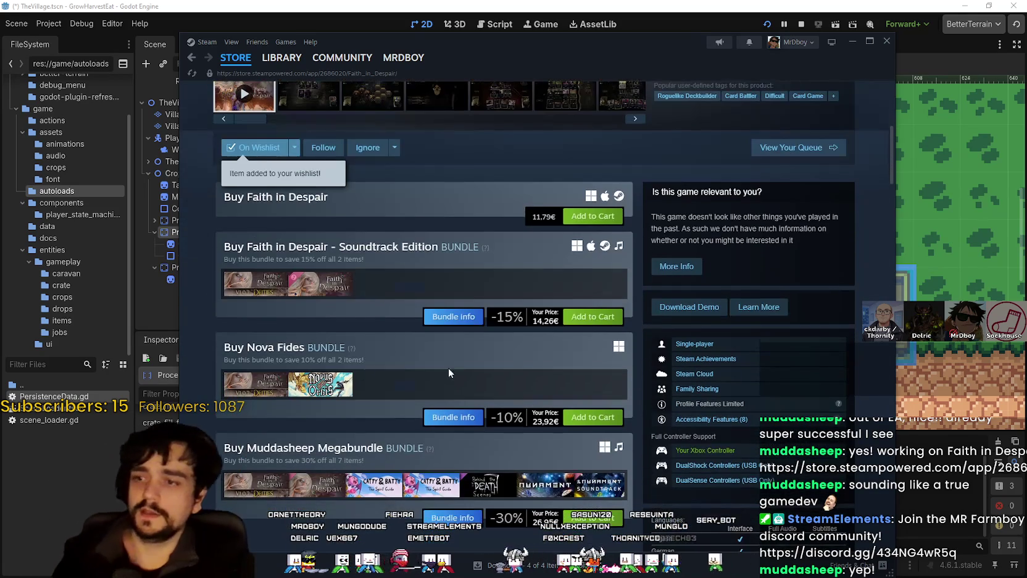
{"action": "scroll", "coordinate": [706, 279], "scroll_direction": "up", "scroll_amount": 4}
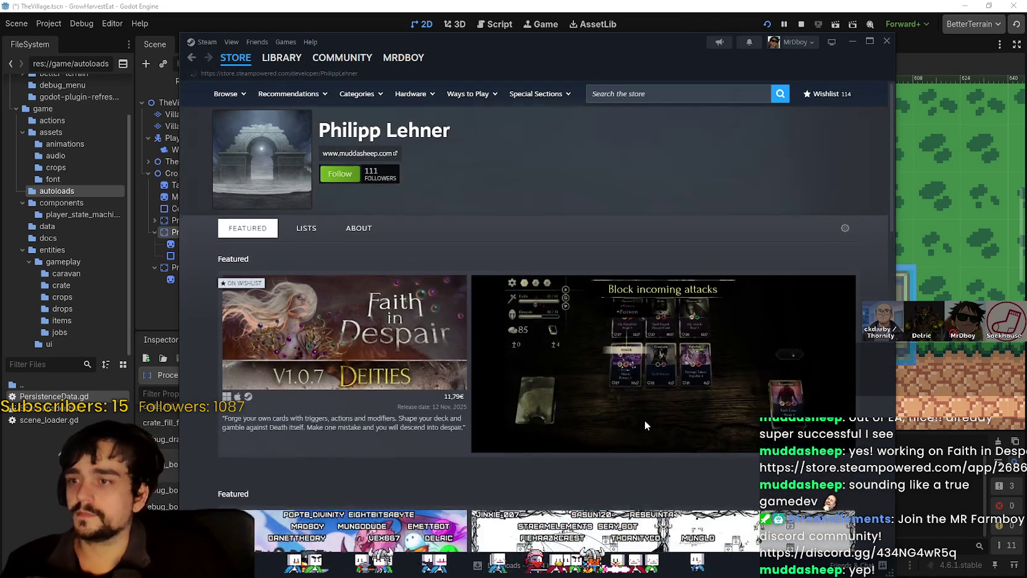
Scroll the store listings and reopen the Faith in Despair store page
{"action": "scroll", "coordinate": [658, 411], "scroll_direction": "down", "scroll_amount": 5}
{"action": "mouse_move", "coordinate": [326, 333]}
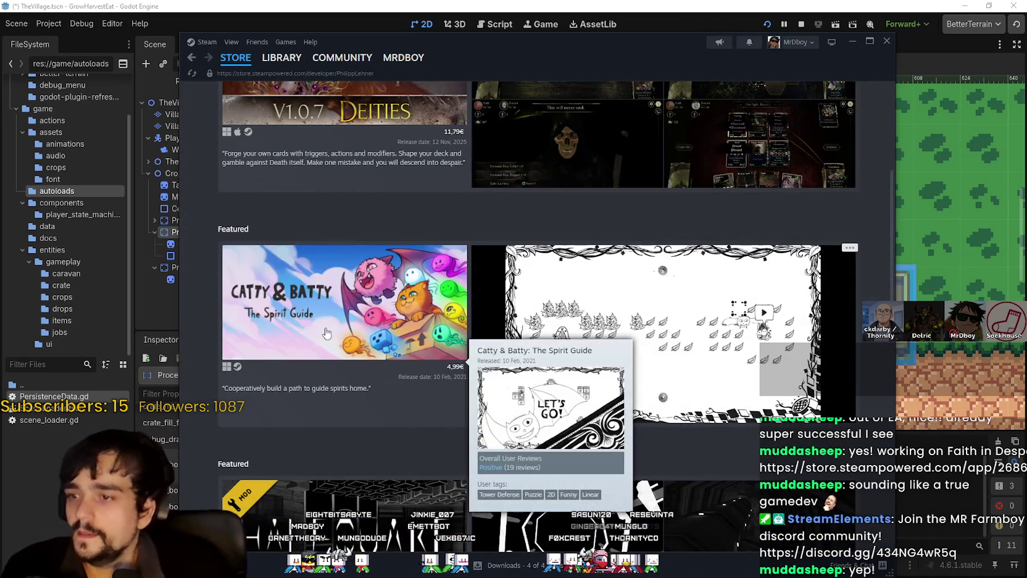
{"action": "scroll", "coordinate": [327, 333], "scroll_direction": "down", "scroll_amount": 7}
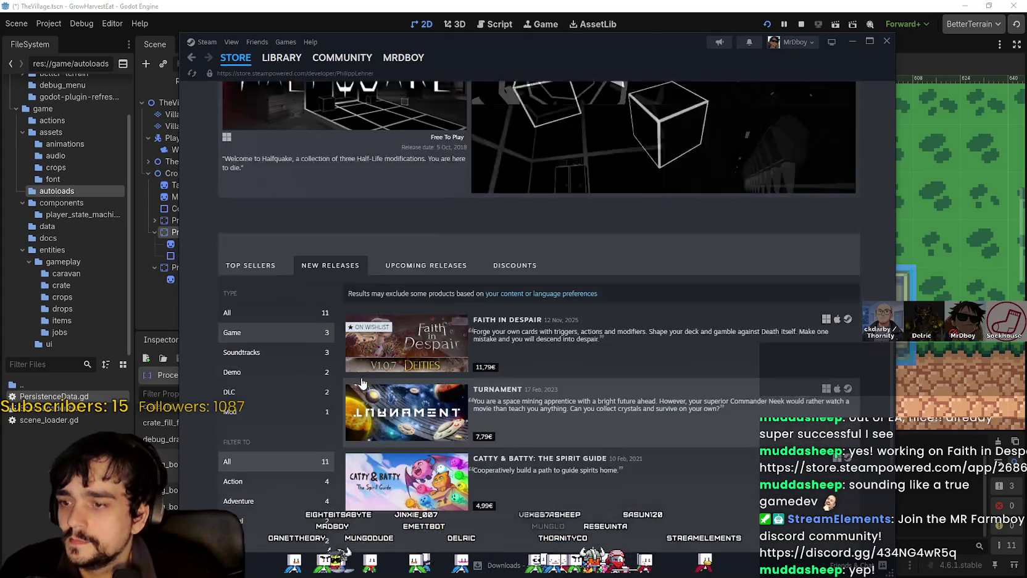
{"action": "scroll", "coordinate": [362, 384], "scroll_direction": "down", "scroll_amount": 1}
{"action": "mouse_move", "coordinate": [411, 294]}
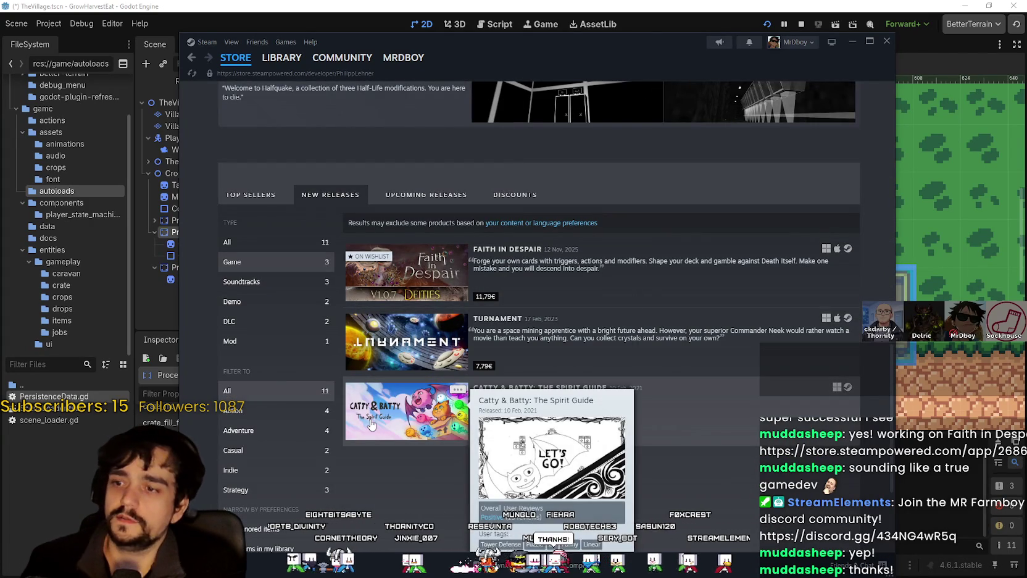
{"action": "mouse_move", "coordinate": [342, 57]}
{"action": "scroll", "coordinate": [393, 387], "scroll_direction": "down", "scroll_amount": 10}
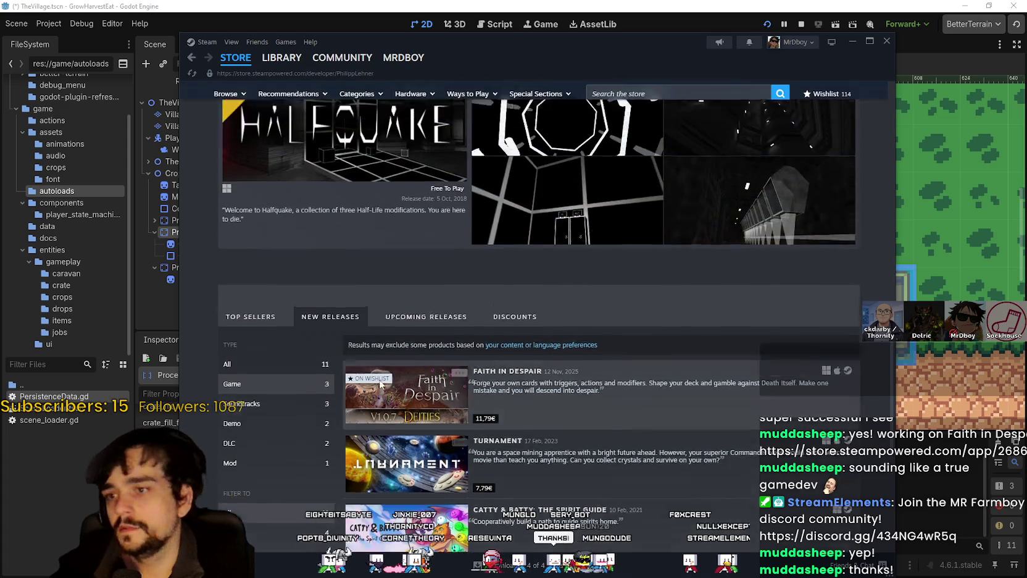
{"action": "scroll", "coordinate": [392, 387], "scroll_direction": "up", "scroll_amount": 3}
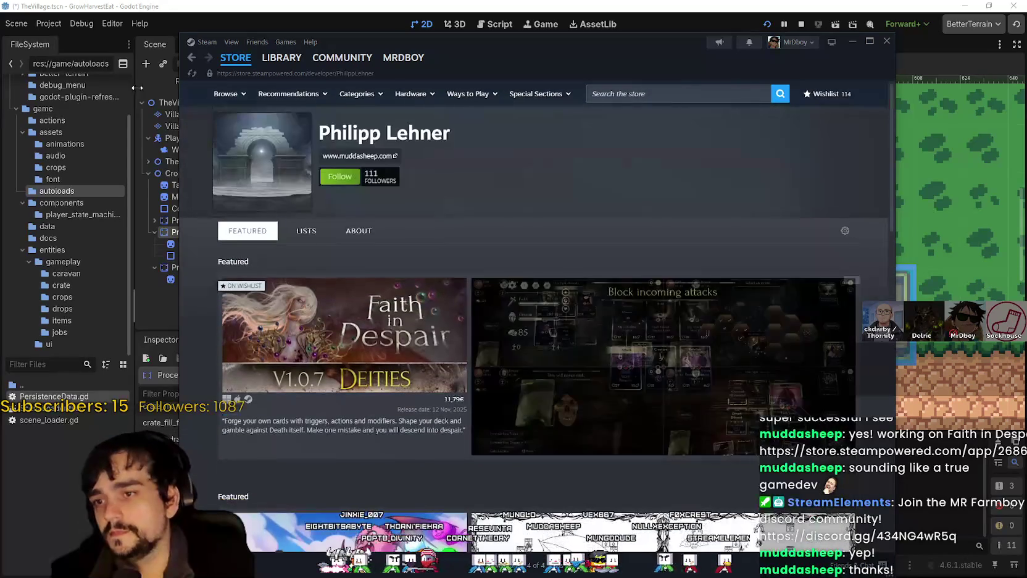
{"action": "left_click", "coordinate": [464, 401]}
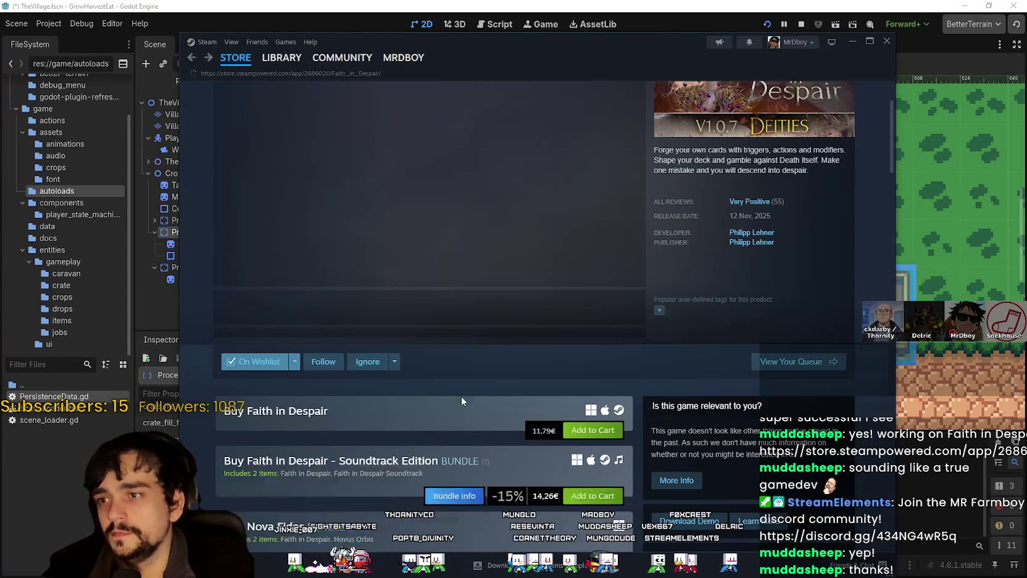
{"action": "left_click", "coordinate": [388, 318]}
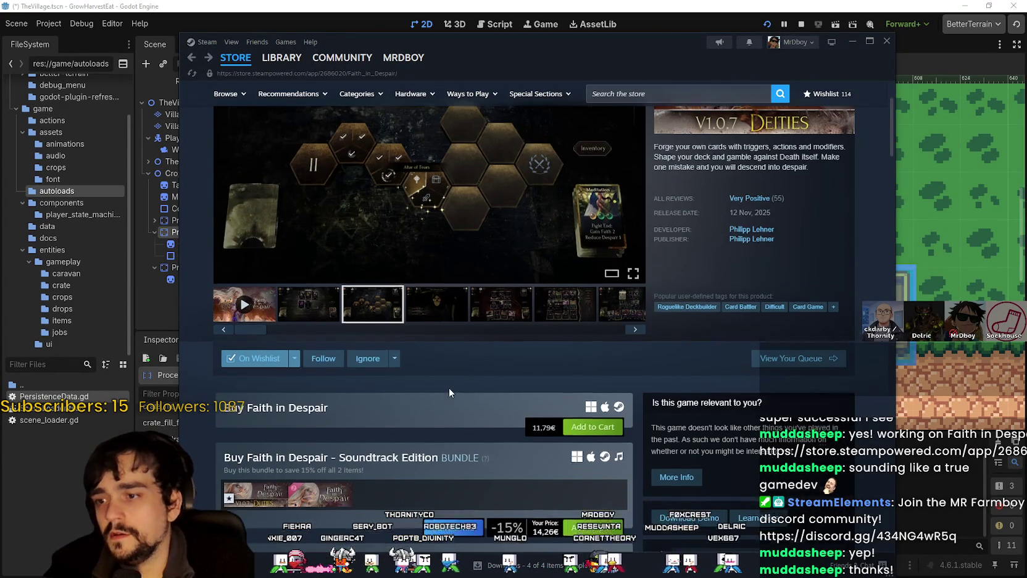
Scroll through the Faith in Despair page and its bundles
{"action": "scroll", "coordinate": [449, 388], "scroll_direction": "down", "scroll_amount": 4}
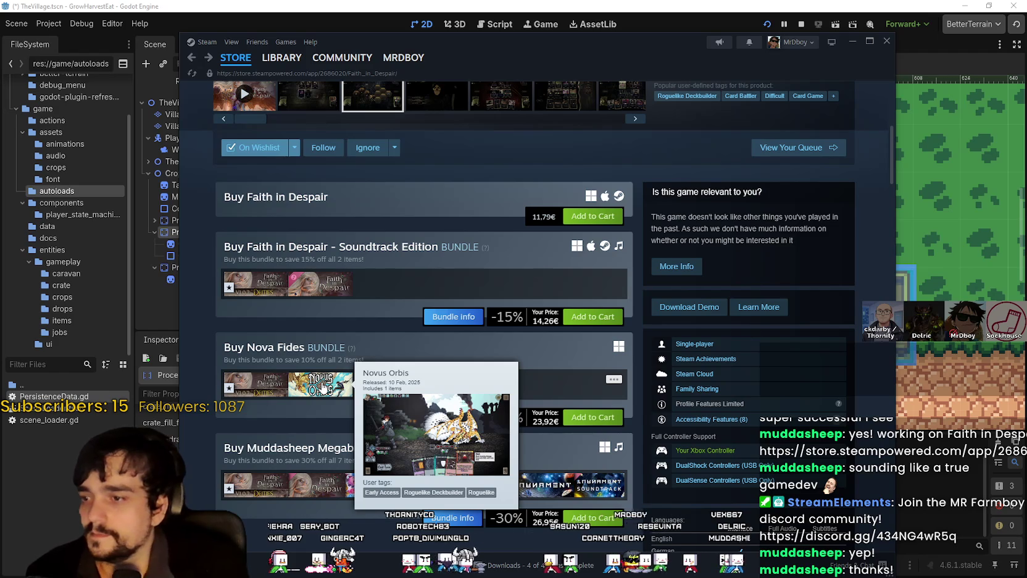
{"action": "scroll", "coordinate": [313, 371], "scroll_direction": "down", "scroll_amount": 3}
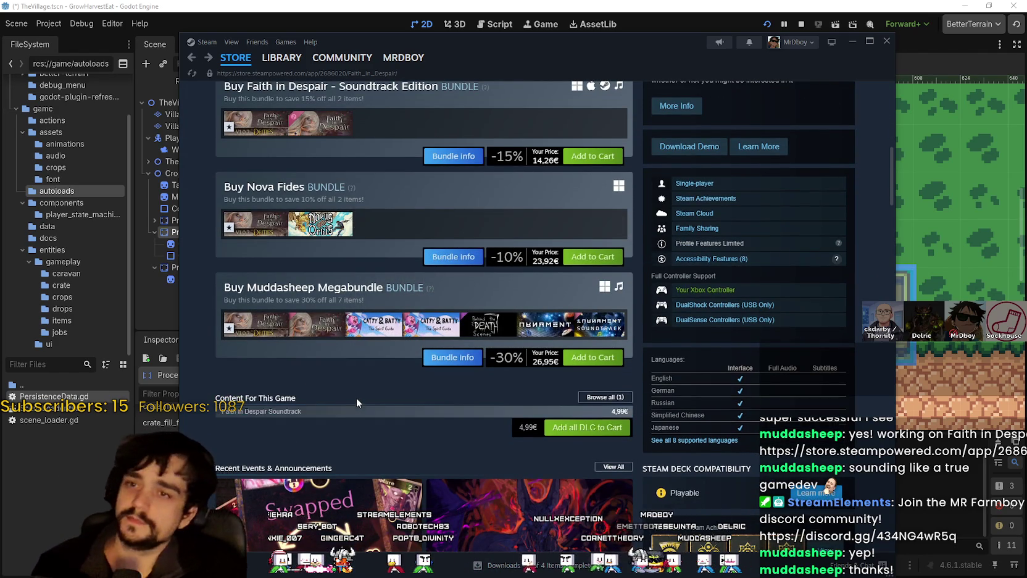
{"action": "scroll", "coordinate": [357, 396], "scroll_direction": "up", "scroll_amount": 6}
{"action": "scroll", "coordinate": [362, 401], "scroll_direction": "up", "scroll_amount": 2}
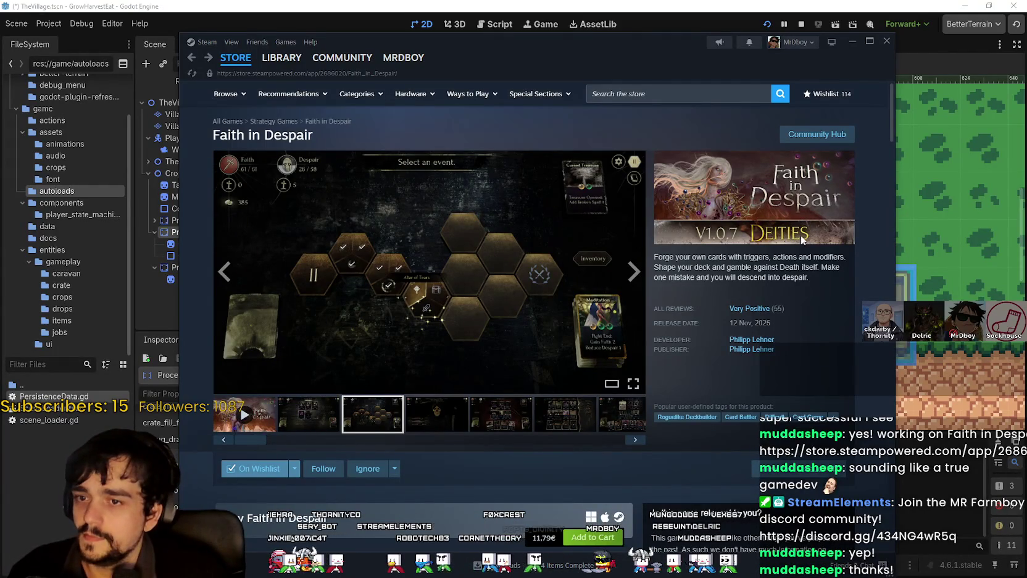
{"action": "scroll", "coordinate": [295, 483], "scroll_direction": "down", "scroll_amount": 6}
{"action": "scroll", "coordinate": [295, 483], "scroll_direction": "down", "scroll_amount": 6}
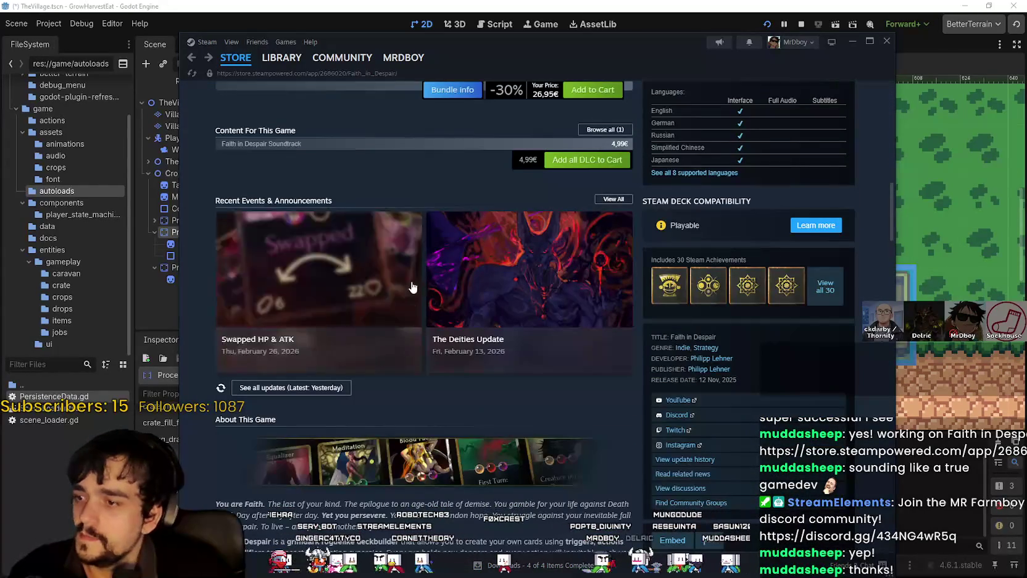
Read the Swapped HP & ATK update notes, close them, and switch back to Godot
{"action": "left_click", "coordinate": [346, 278]}
{"action": "scroll", "coordinate": [640, 386], "scroll_direction": "down", "scroll_amount": 1}
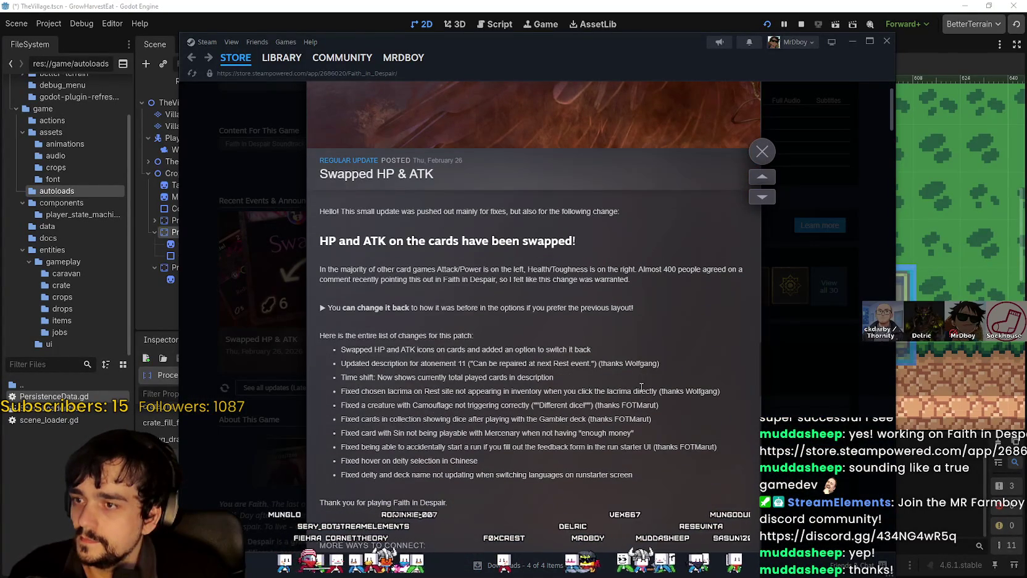
{"action": "scroll", "coordinate": [641, 386], "scroll_direction": "down", "scroll_amount": 1}
{"action": "scroll", "coordinate": [640, 386], "scroll_direction": "up", "scroll_amount": 2}
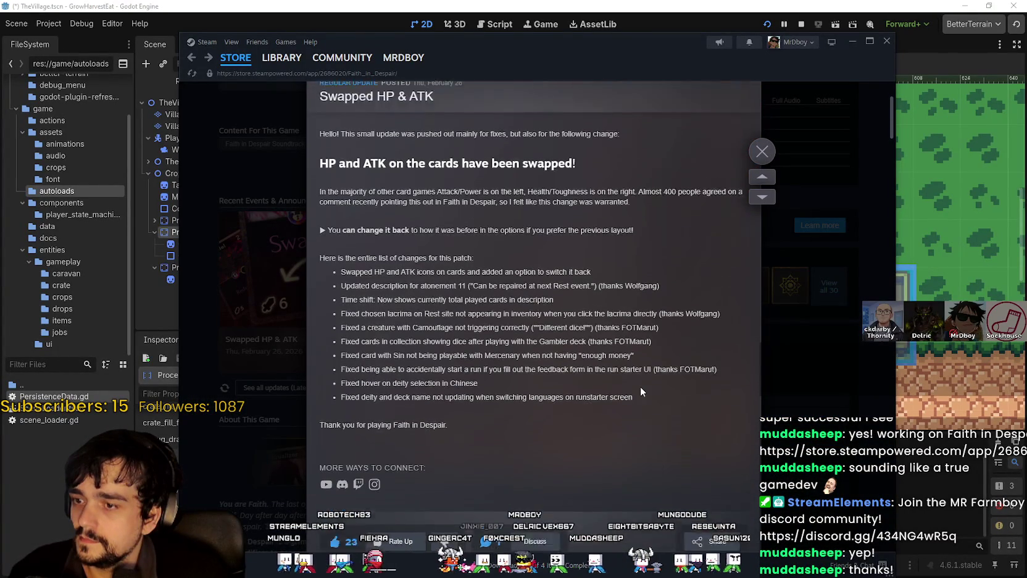
{"action": "left_click", "coordinate": [866, 371]}
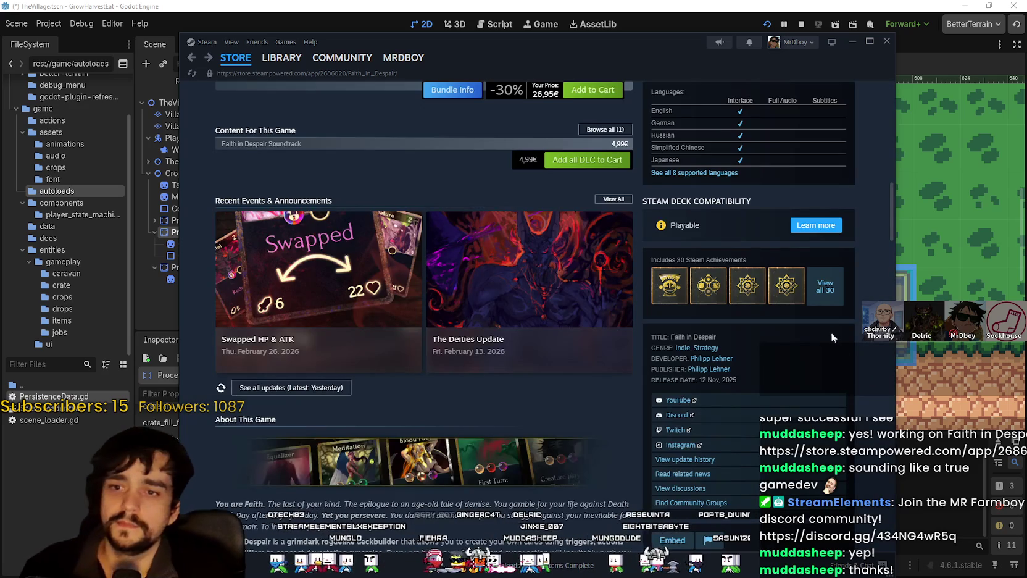
{"action": "scroll", "coordinate": [831, 332], "scroll_direction": "up", "scroll_amount": 5}
{"action": "key", "text": "alt+Tab"}
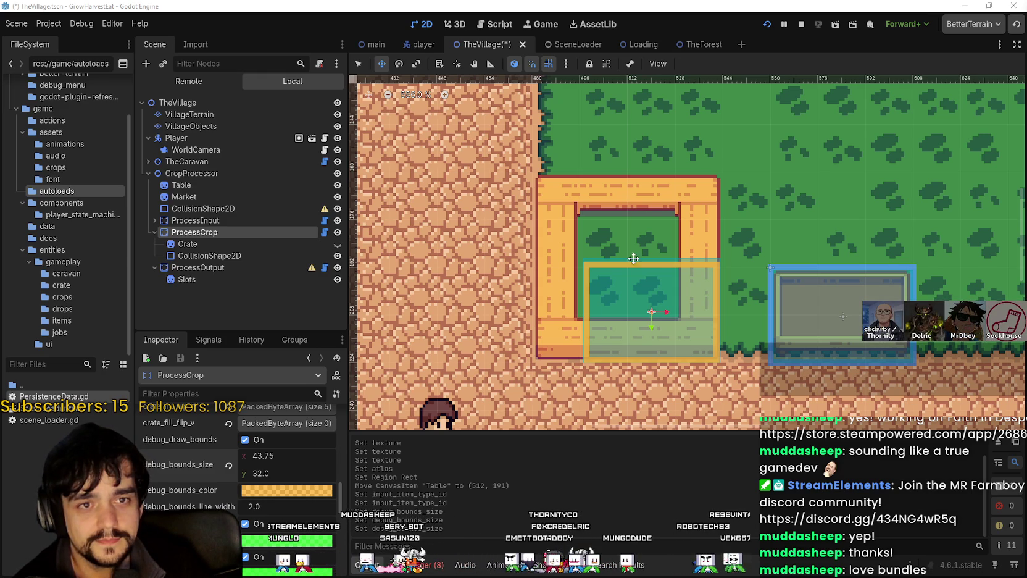
Widen ProcessCrop's debug_bounds_size x from 43.75 to 51.285, keeping height 32
{"action": "scroll", "coordinate": [486, 343], "scroll_direction": "down", "scroll_amount": 1}
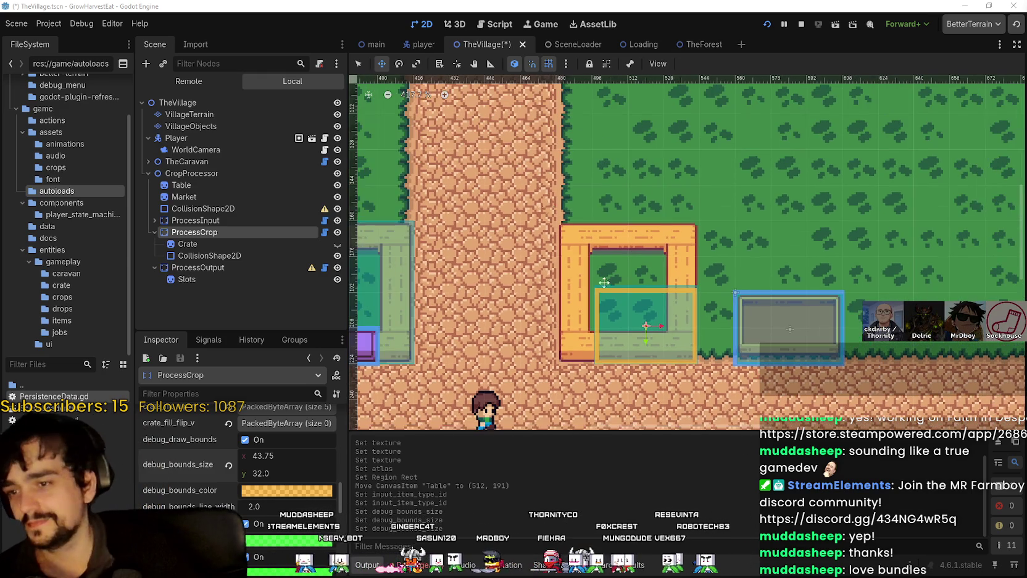
{"action": "scroll", "coordinate": [504, 270], "scroll_direction": "down", "scroll_amount": 1}
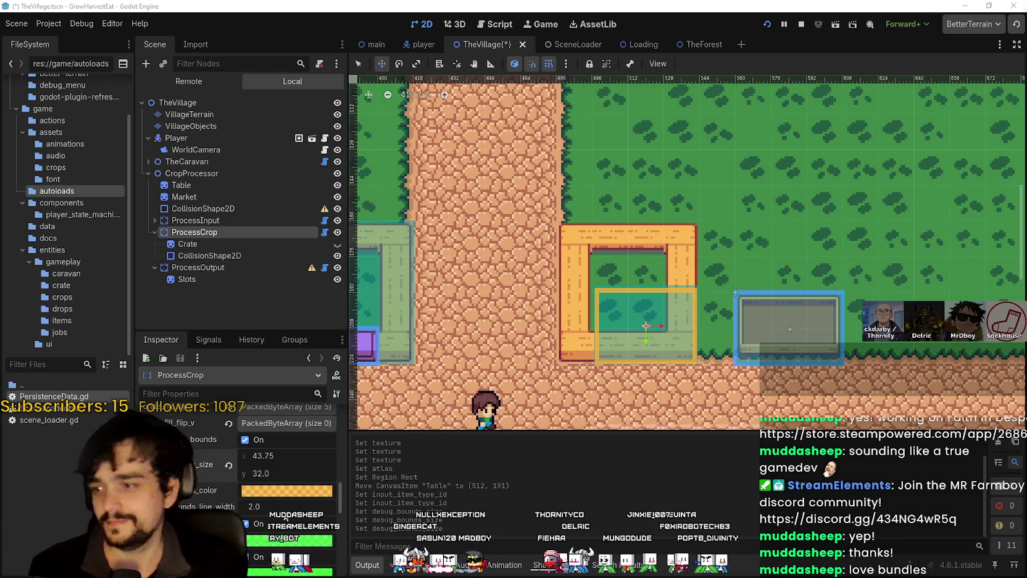
{"action": "scroll", "coordinate": [570, 337], "scroll_direction": "up", "scroll_amount": 1}
{"action": "scroll", "coordinate": [569, 337], "scroll_direction": "up", "scroll_amount": 3}
{"action": "mouse_move", "coordinate": [254, 456]}
{"action": "left_mouse_down"}
{"action": "mouse_move", "coordinate": [239, 455]}
{"action": "mouse_move", "coordinate": [275, 456]}
{"action": "left_mouse_up"}
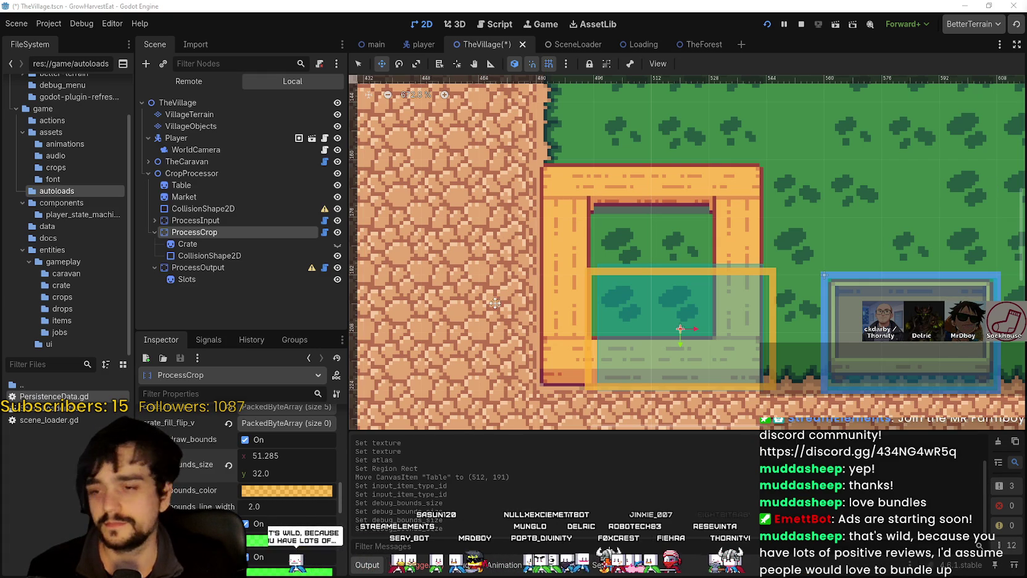
Pan the 2D canvas, select the Market sprite, then bring the Steam store back up
{"action": "scroll", "coordinate": [639, 219], "scroll_direction": "down", "scroll_amount": 3}
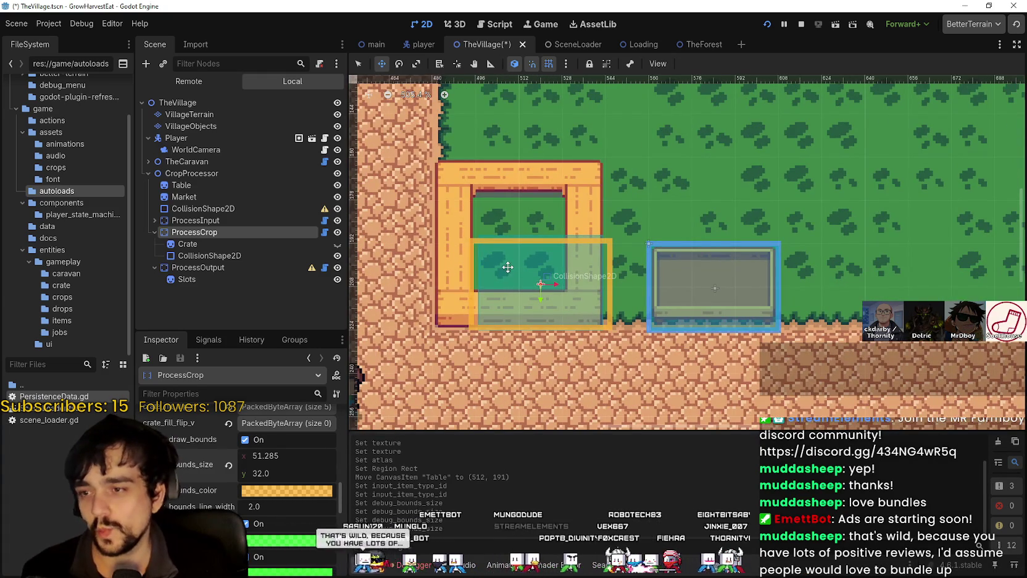
{"action": "scroll", "coordinate": [507, 264], "scroll_direction": "down", "scroll_amount": 6}
{"action": "scroll", "coordinate": [662, 269], "scroll_direction": "left", "scroll_amount": 5}
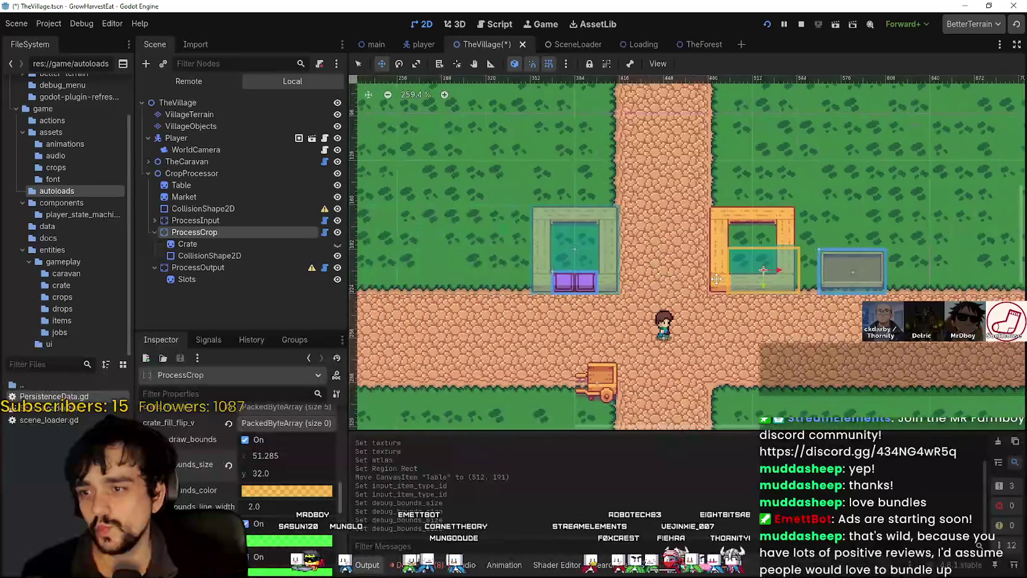
{"action": "scroll", "coordinate": [663, 268], "scroll_direction": "up", "scroll_amount": 1}
{"action": "scroll", "coordinate": [663, 269], "scroll_direction": "right", "scroll_amount": 5}
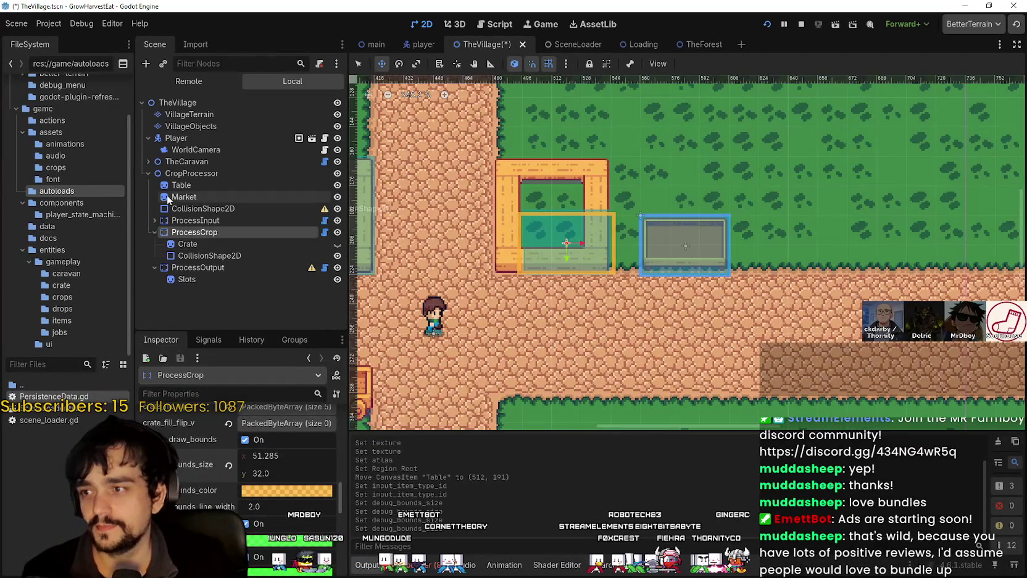
{"action": "left_click", "coordinate": [186, 196]}
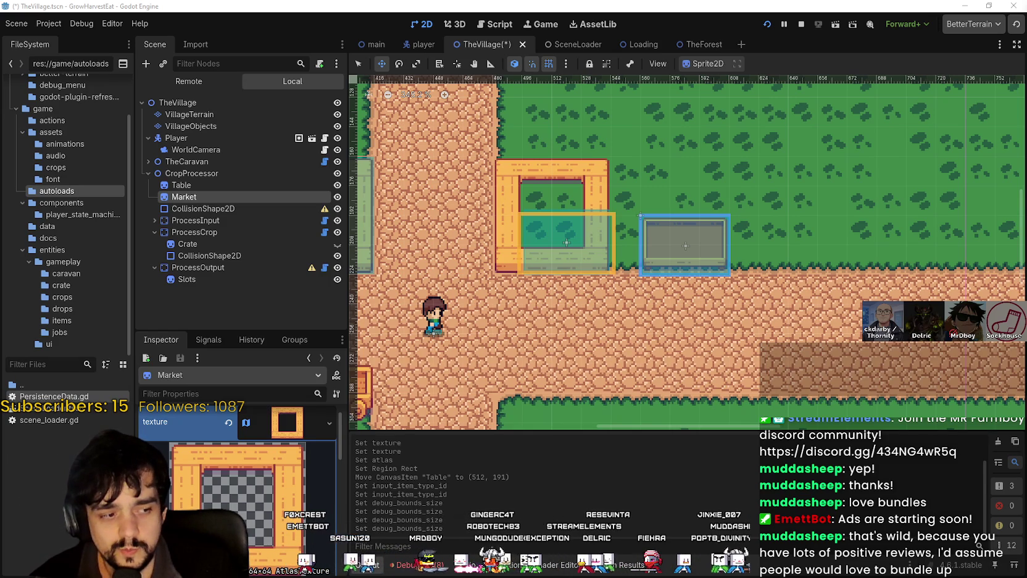
{"action": "key", "text": "alt+Tab"}
Scroll the Steam home page and page through the top-played Steam Deck games
{"action": "left_click_drag", "start_coordinate": [527, 62], "coordinate": [571, 50]}
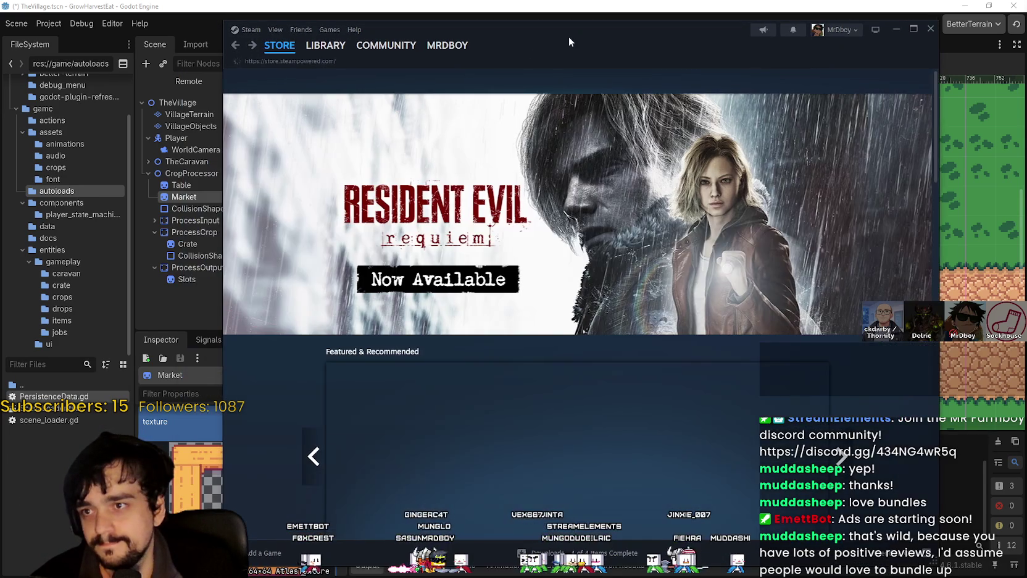
{"action": "scroll", "coordinate": [454, 293], "scroll_direction": "down", "scroll_amount": 3}
{"action": "scroll", "coordinate": [678, 332], "scroll_direction": "down", "scroll_amount": 8}
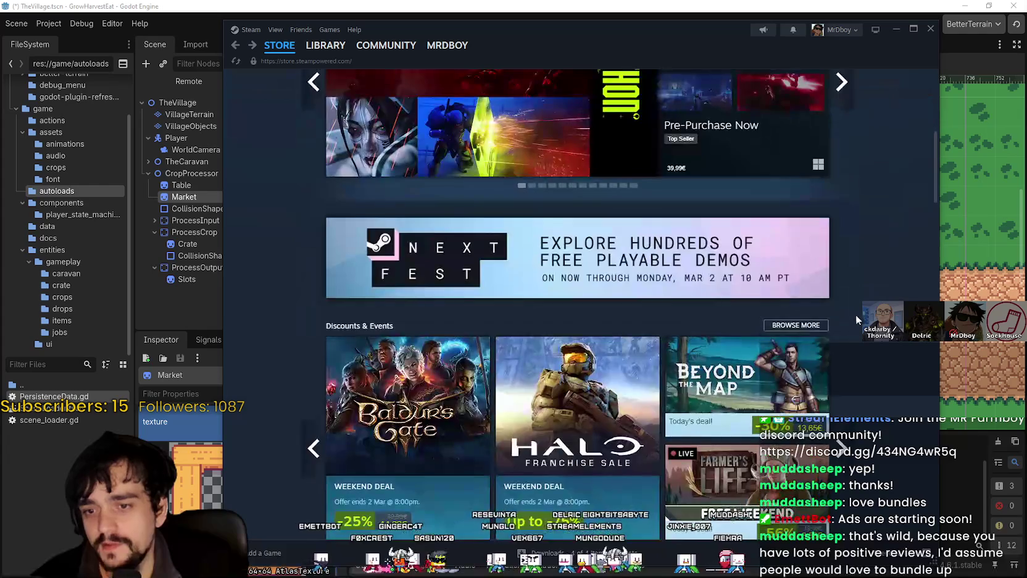
{"action": "scroll", "coordinate": [840, 332], "scroll_direction": "down", "scroll_amount": 6}
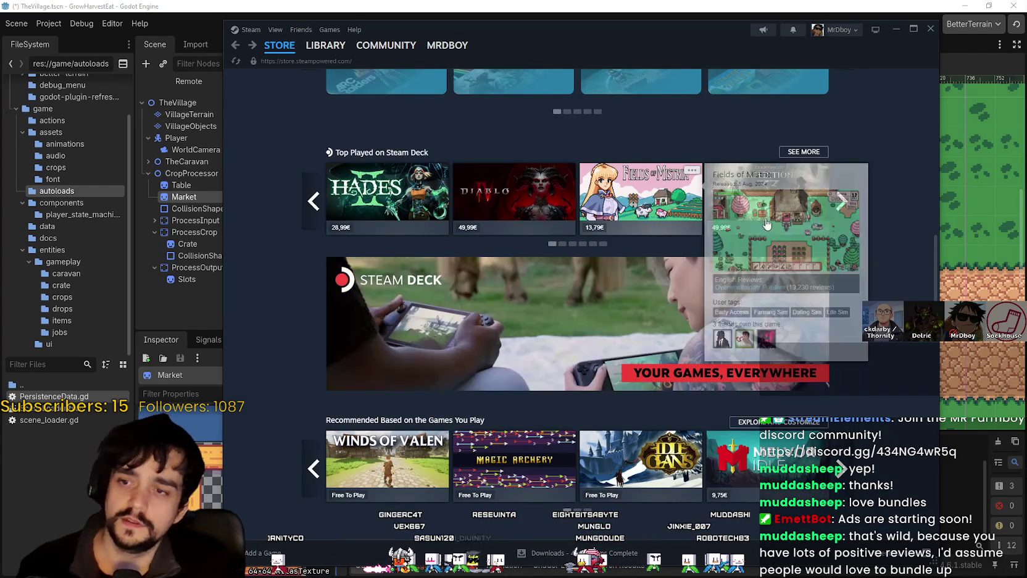
{"action": "left_click", "coordinate": [843, 201]}
{"action": "scroll", "coordinate": [844, 247], "scroll_direction": "up", "scroll_amount": 10}
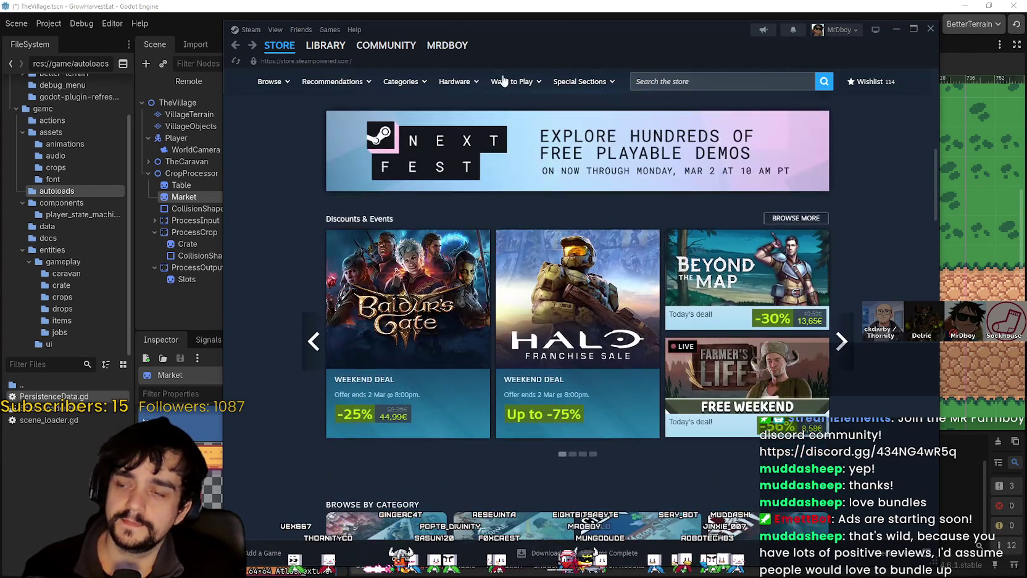
Search the store for 'RM' and open the MR FARMBOY store page
{"action": "left_click", "coordinate": [709, 80]}
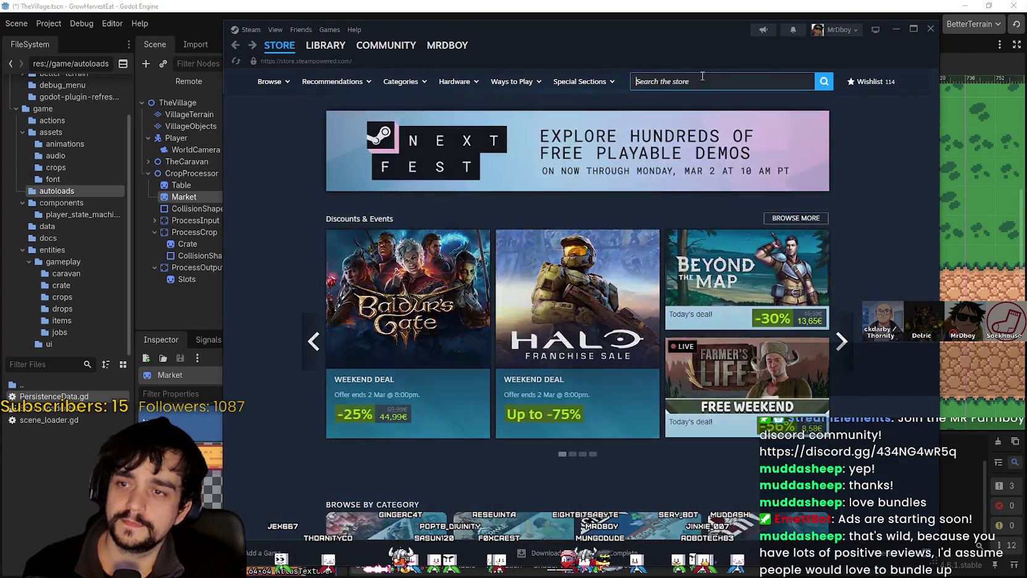
{"action": "type", "text": "MR FARM"}
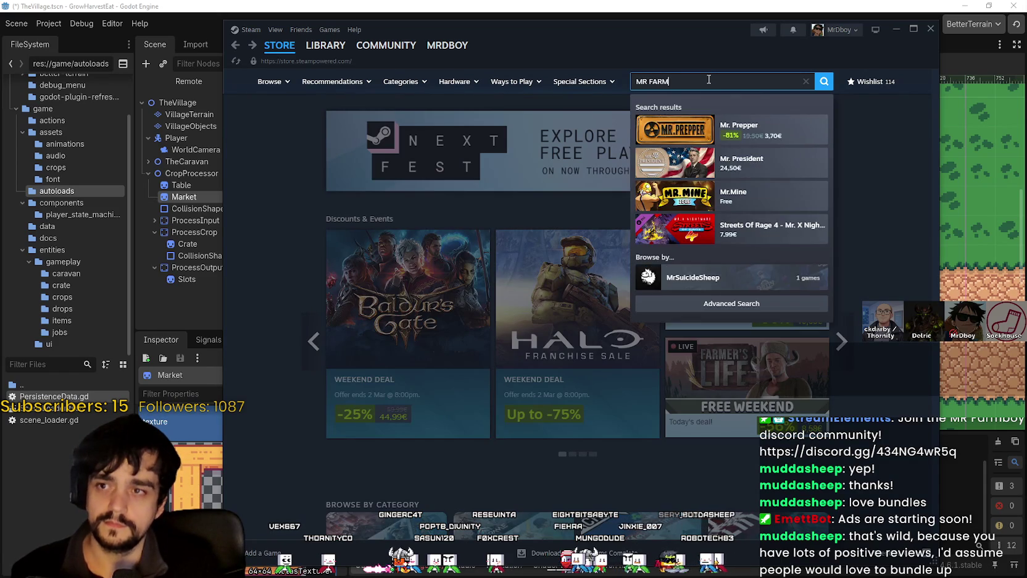
{"action": "left_click", "coordinate": [756, 129]}
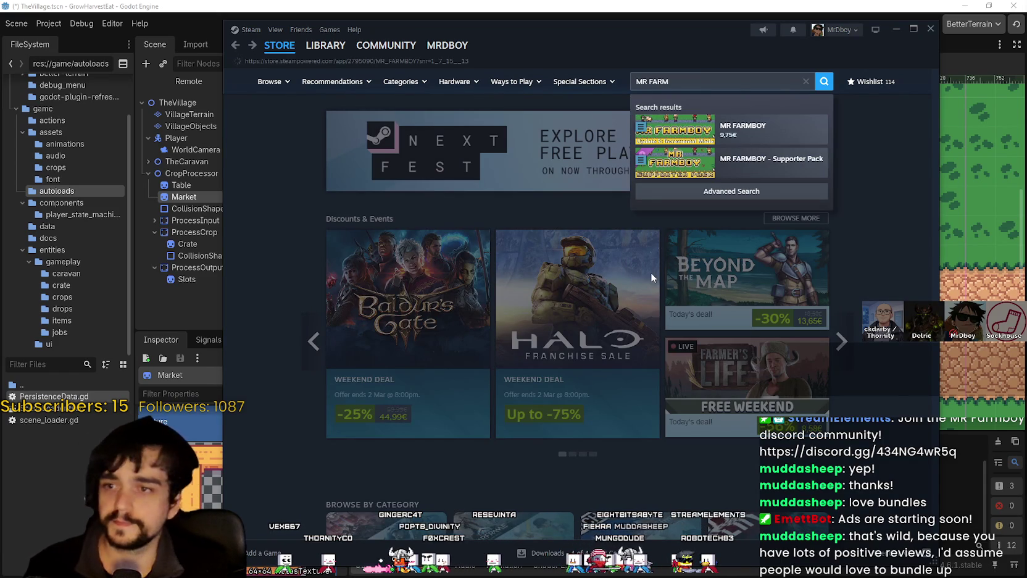
{"action": "scroll", "coordinate": [469, 377], "scroll_direction": "down", "scroll_amount": 15}
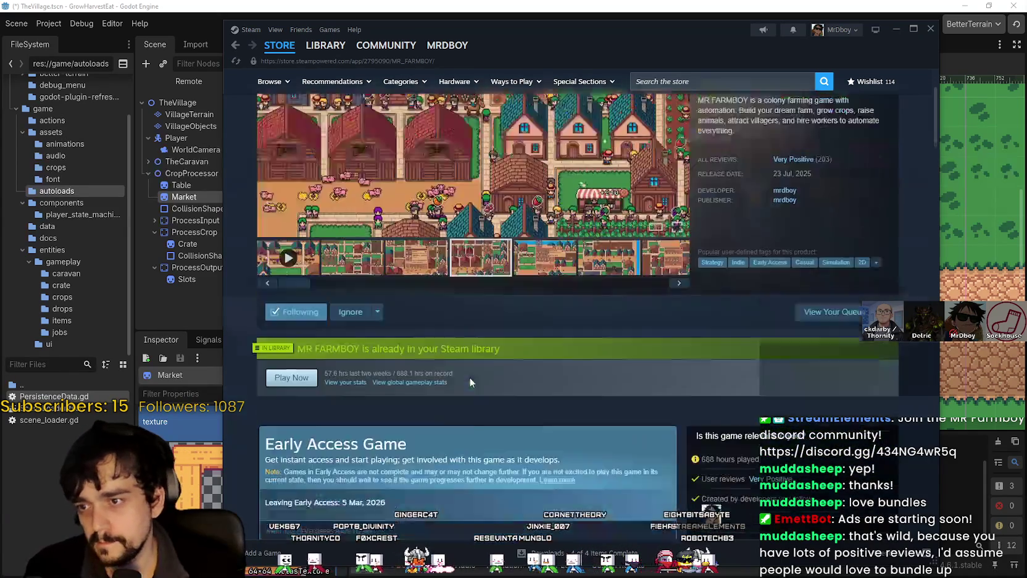
{"action": "scroll", "coordinate": [473, 370], "scroll_direction": "down", "scroll_amount": 15}
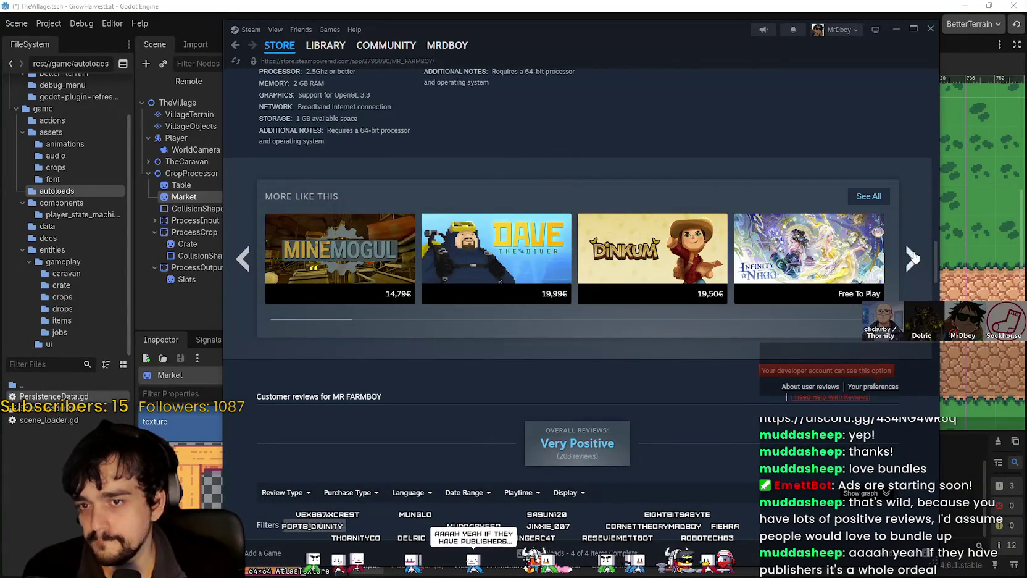
Page six times through MR FARMBOY's More Like This games, then return to Godot
{"action": "mouse_move", "coordinate": [663, 253]}
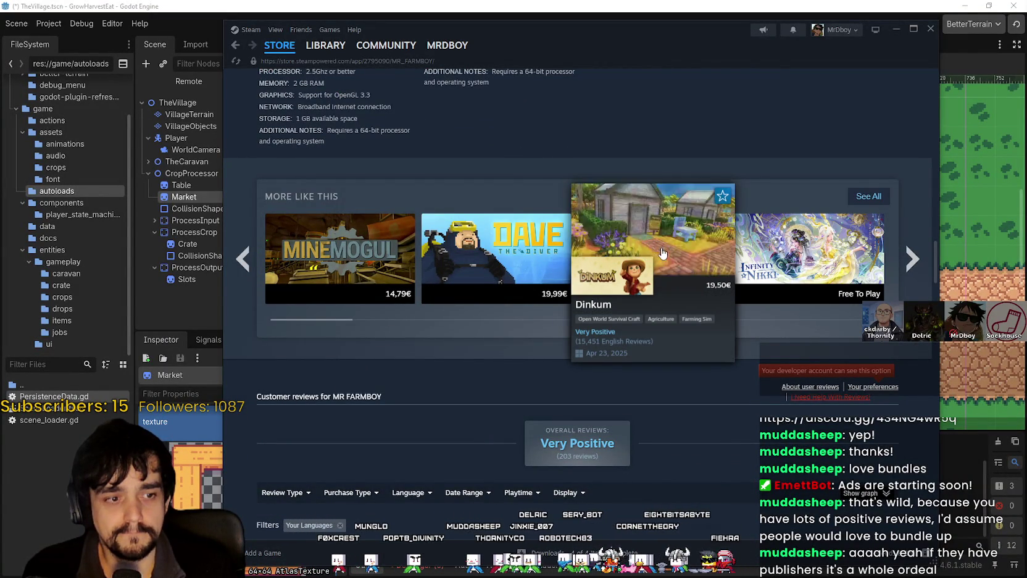
{"action": "left_click", "coordinate": [905, 261]}
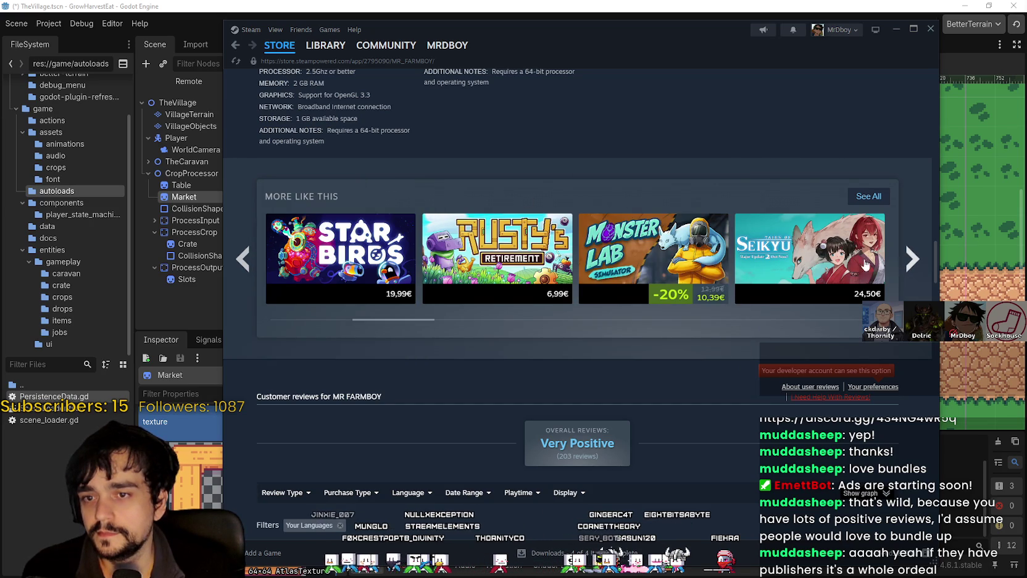
{"action": "left_click", "coordinate": [912, 262]}
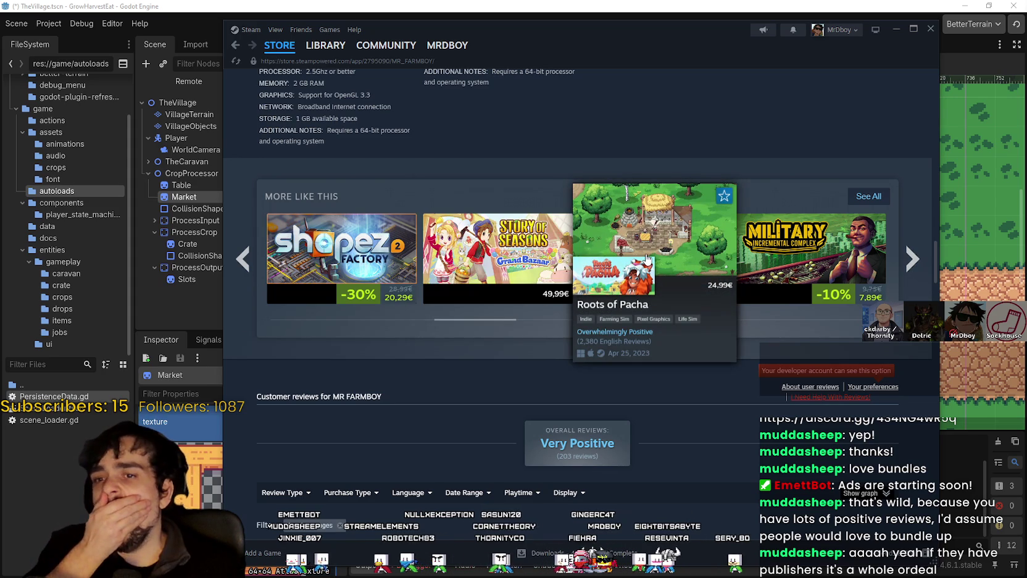
{"action": "left_click", "coordinate": [907, 255]}
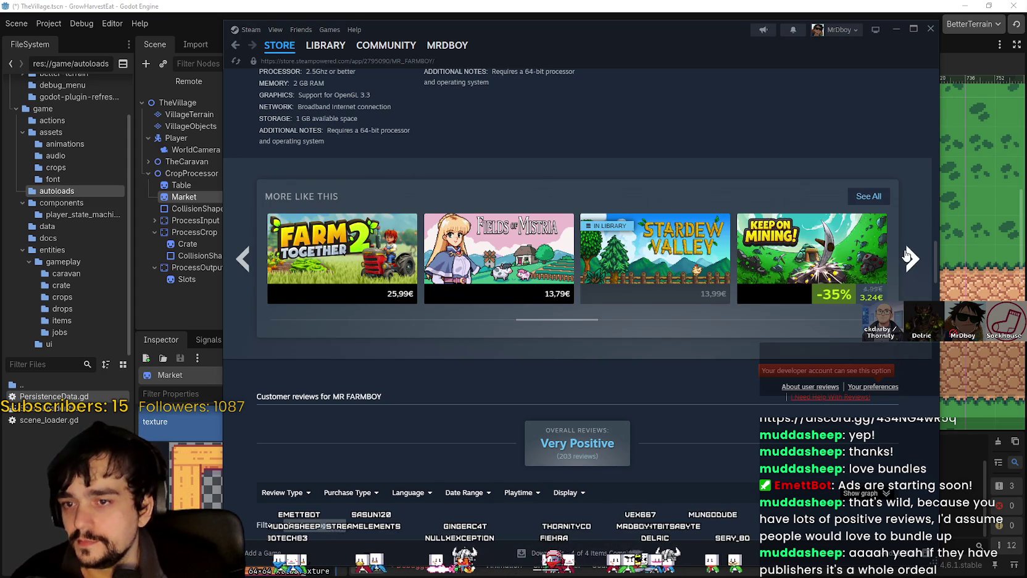
{"action": "left_click", "coordinate": [907, 255]}
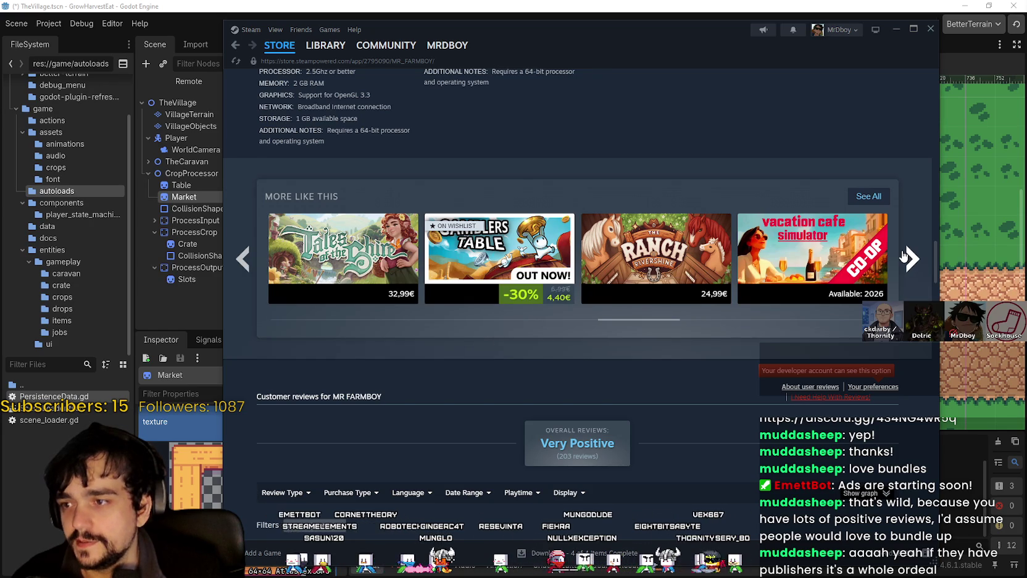
{"action": "left_click", "coordinate": [913, 259]}
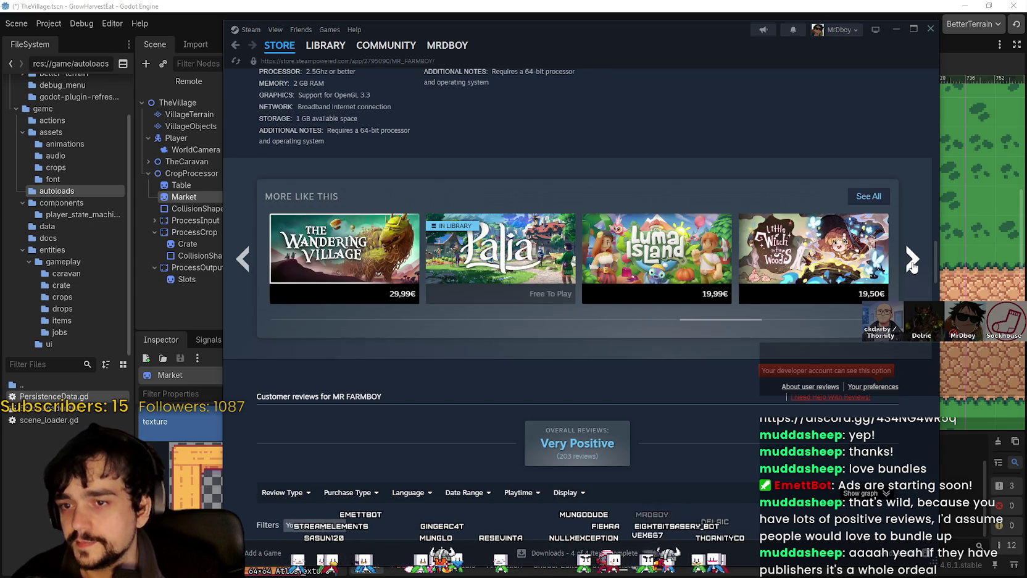
{"action": "mouse_move", "coordinate": [700, 260]}
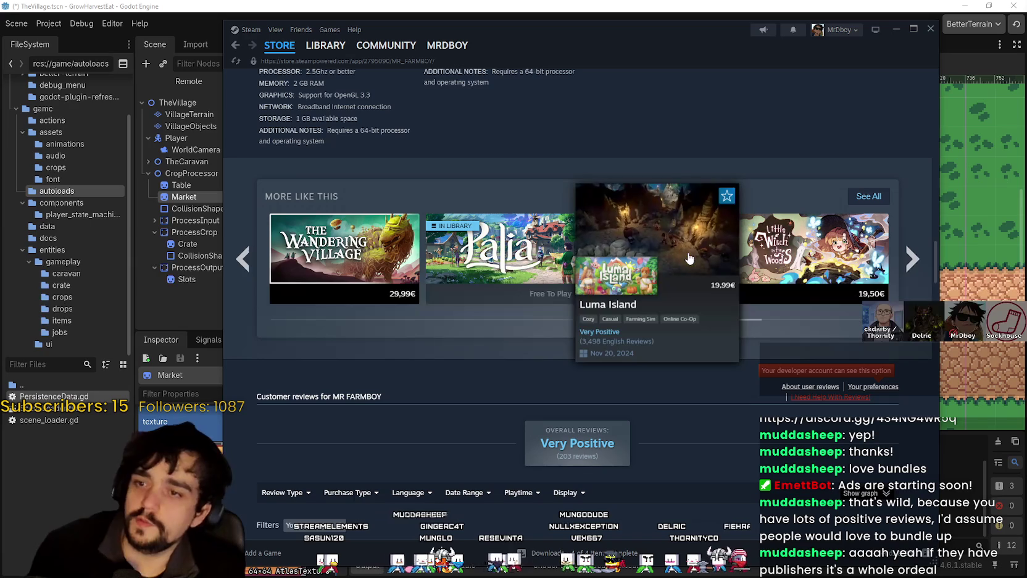
{"action": "left_click", "coordinate": [912, 259]}
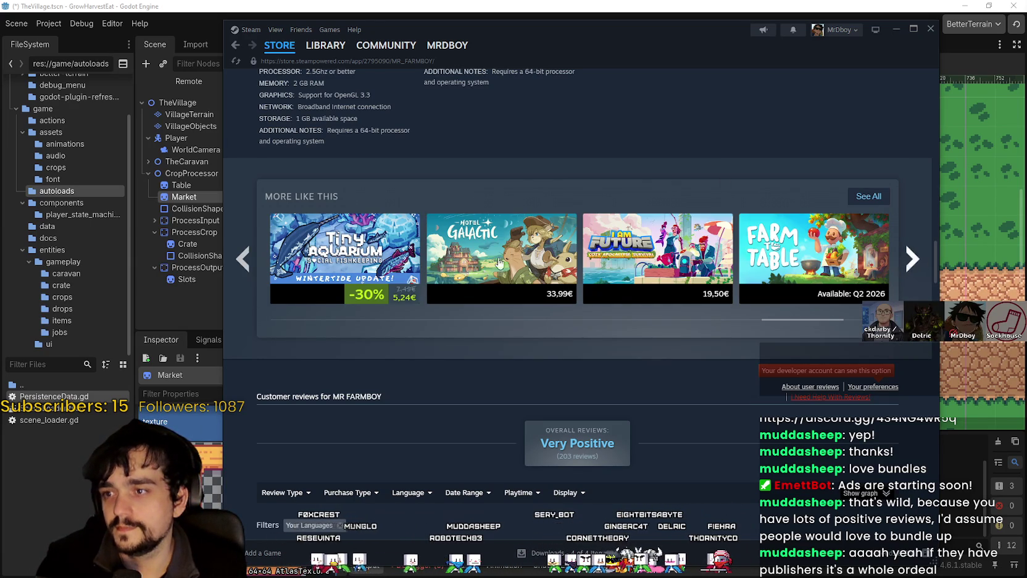
{"action": "mouse_move", "coordinate": [840, 260]}
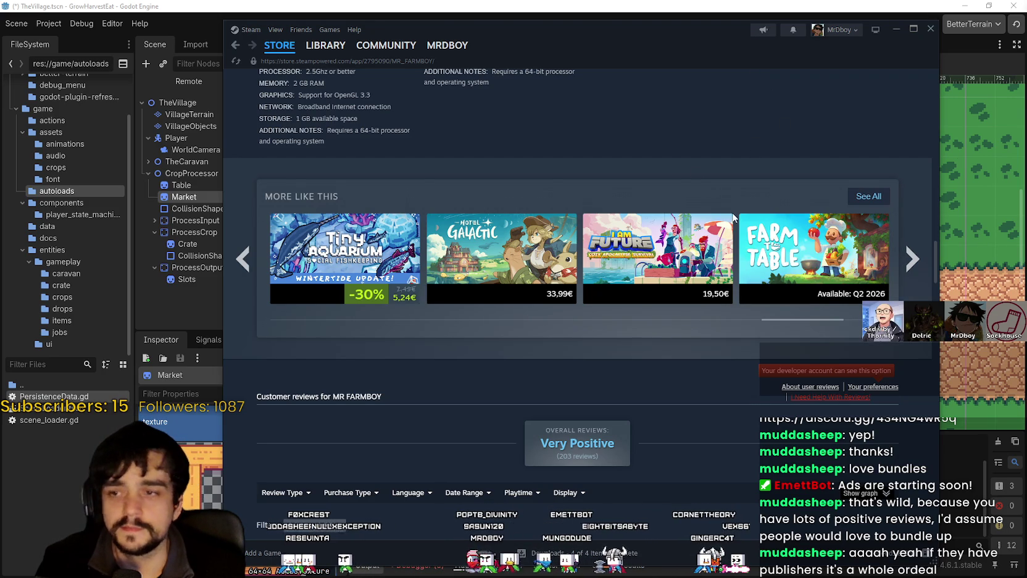
{"action": "left_click", "coordinate": [598, 4]}
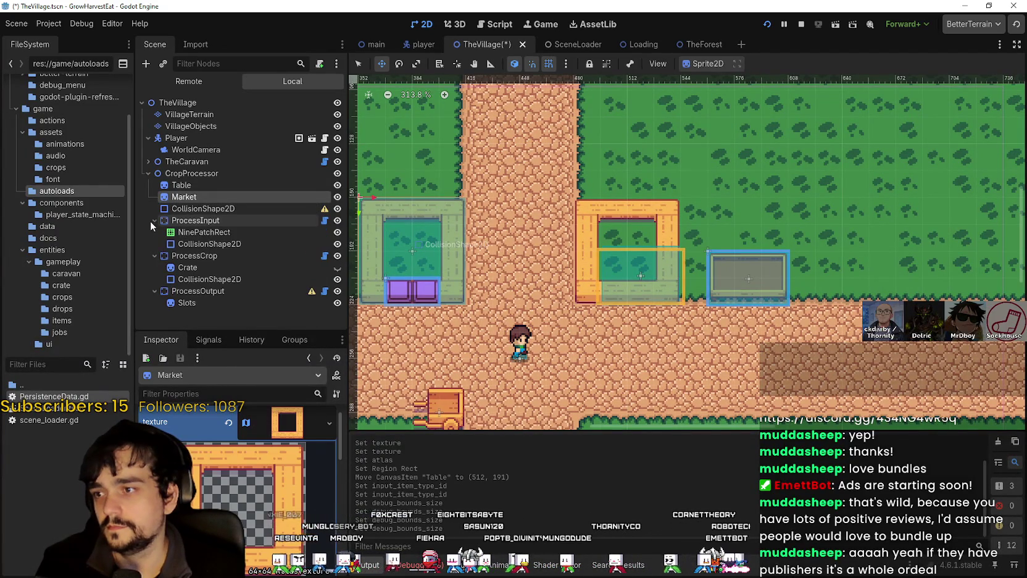
Inspect the Crate and Slots sprites, opening and dismissing the Slots context menu
{"action": "left_click", "coordinate": [198, 246]}
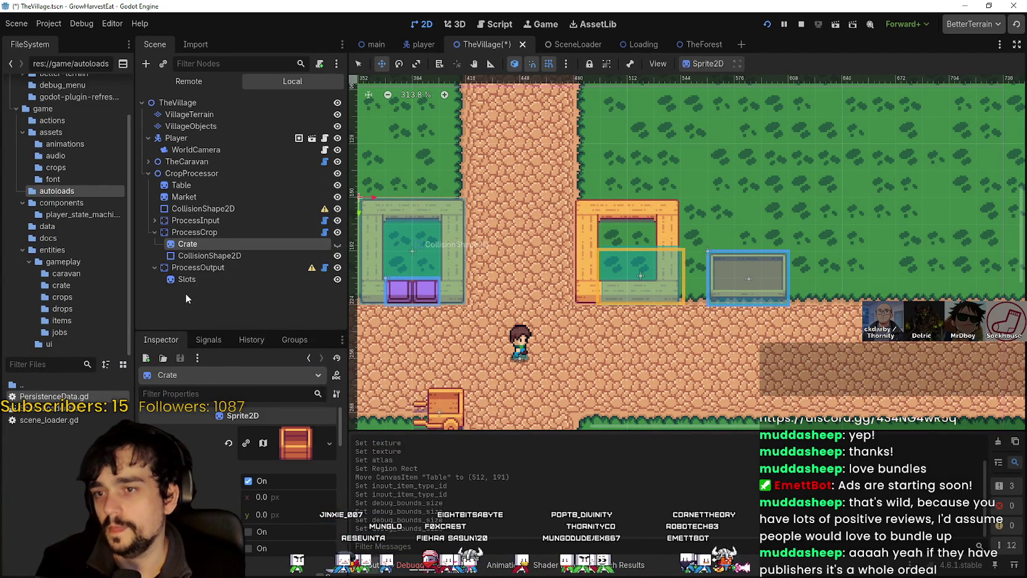
{"action": "left_click", "coordinate": [189, 268]}
{"action": "left_click", "coordinate": [188, 280]}
{"action": "right_click", "coordinate": [189, 286]}
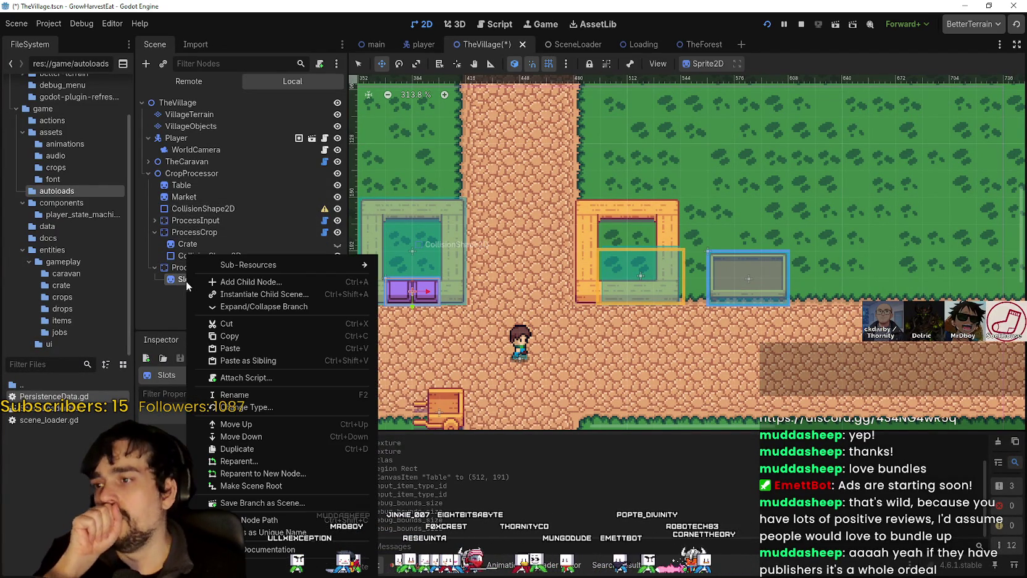
{"action": "key", "text": "Escape"}
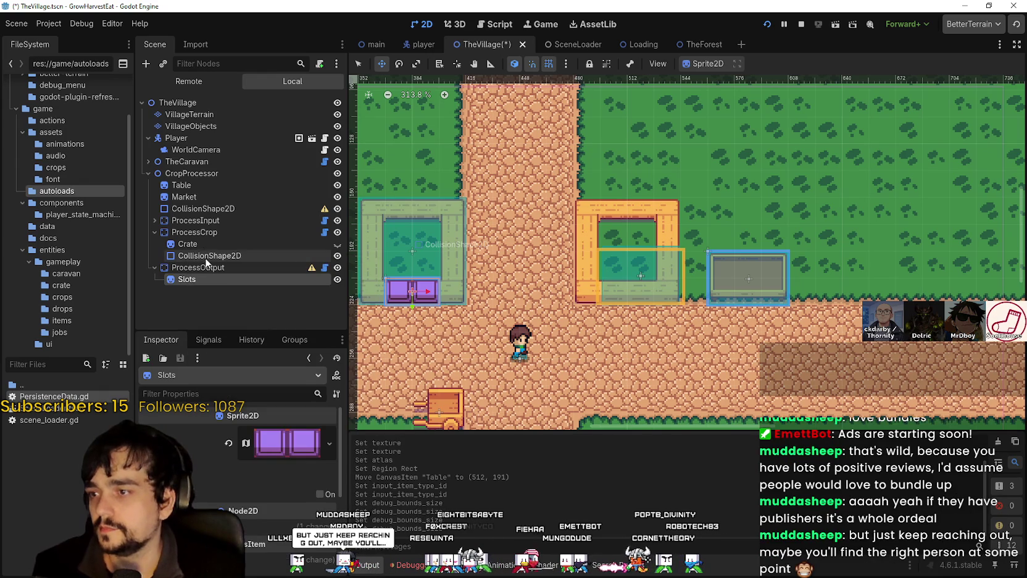
Select ProcessCrop to show its 51.285 × 32 debug bounds and zoom the 2D viewport
{"action": "left_click", "coordinate": [206, 233]}
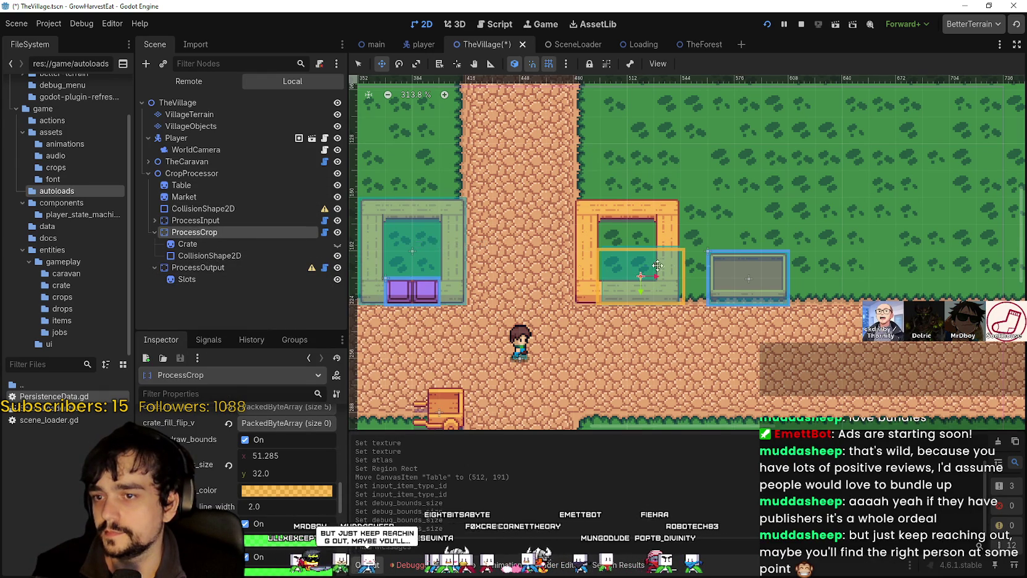
{"action": "scroll", "coordinate": [655, 265], "scroll_direction": "up", "scroll_amount": 5}
{"action": "scroll", "coordinate": [621, 276], "scroll_direction": "down", "scroll_amount": 5}
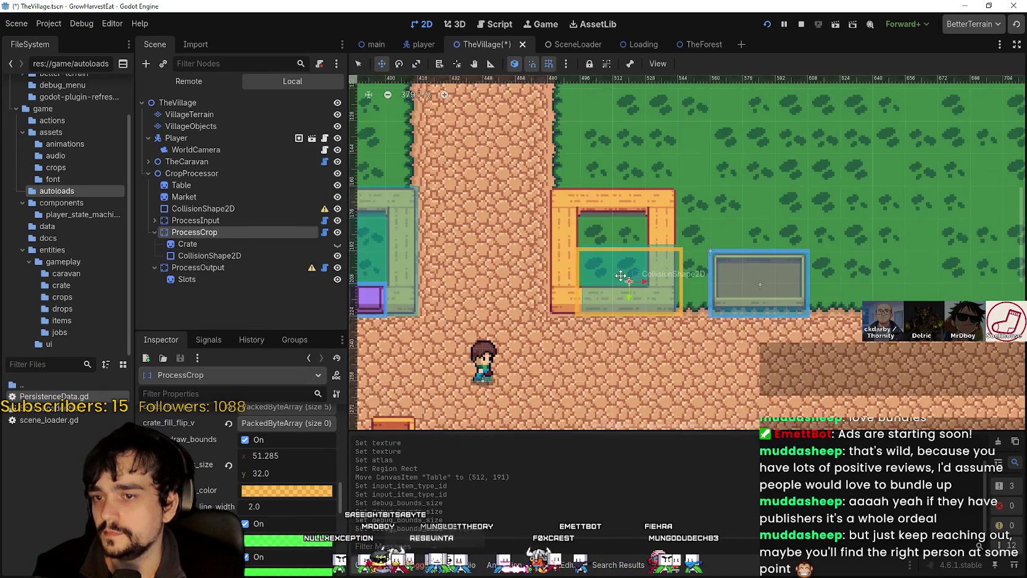
{"action": "scroll", "coordinate": [583, 283], "scroll_direction": "up", "scroll_amount": 2}
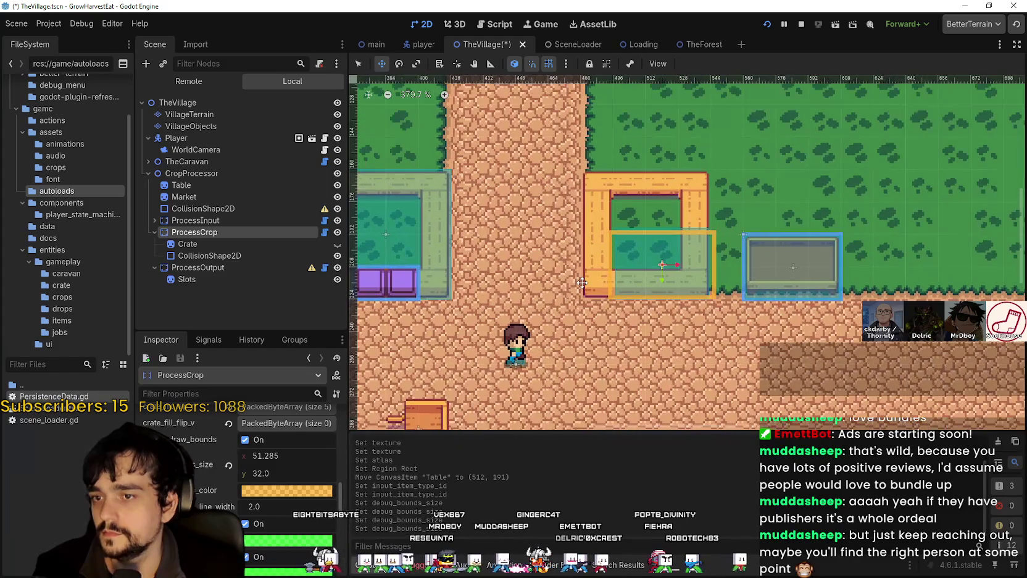
{"action": "scroll", "coordinate": [582, 283], "scroll_direction": "down", "scroll_amount": 3}
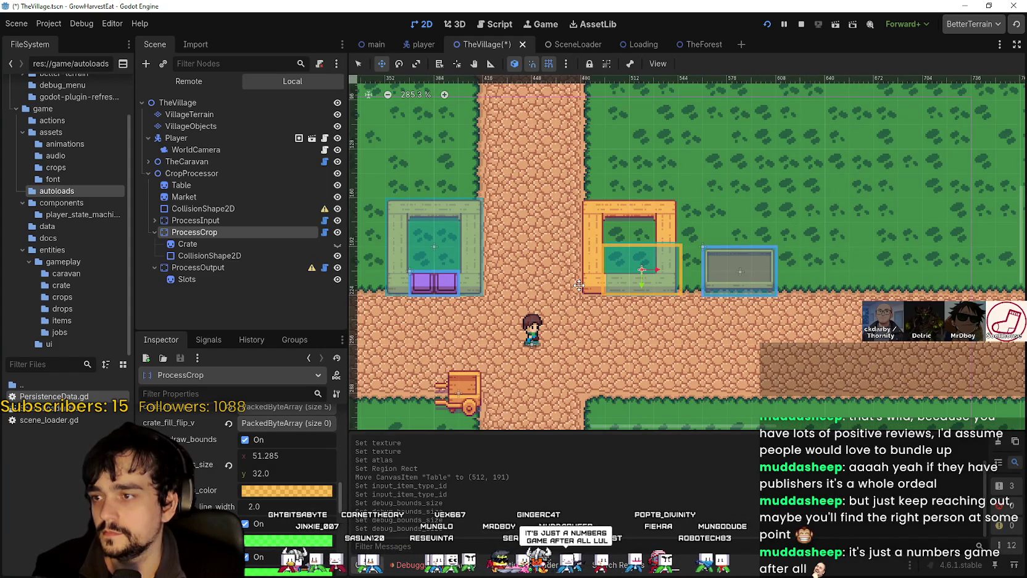
{"action": "scroll", "coordinate": [579, 285], "scroll_direction": "up", "scroll_amount": 2}
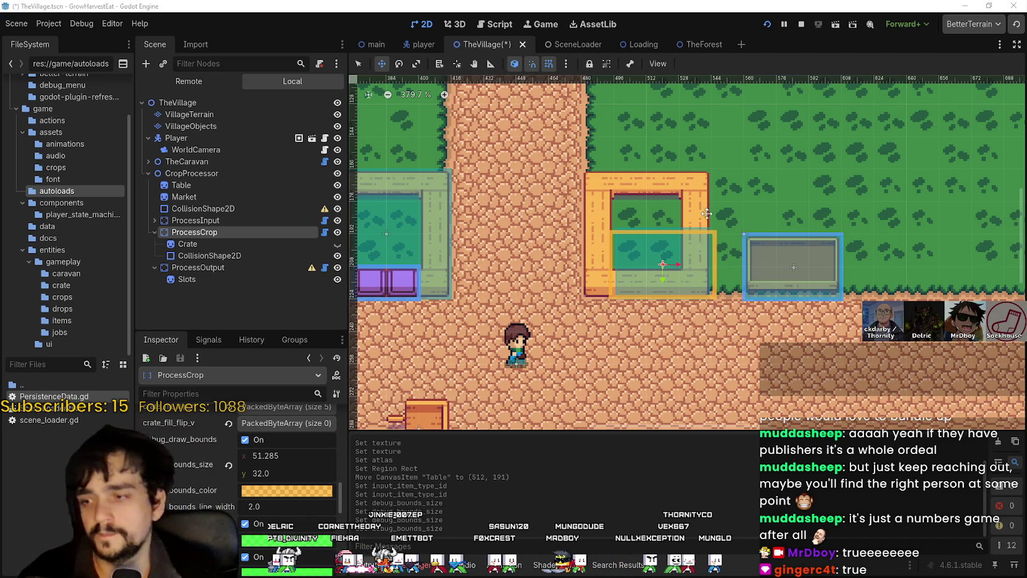
{"action": "scroll", "coordinate": [269, 507], "scroll_direction": "up", "scroll_amount": 2}
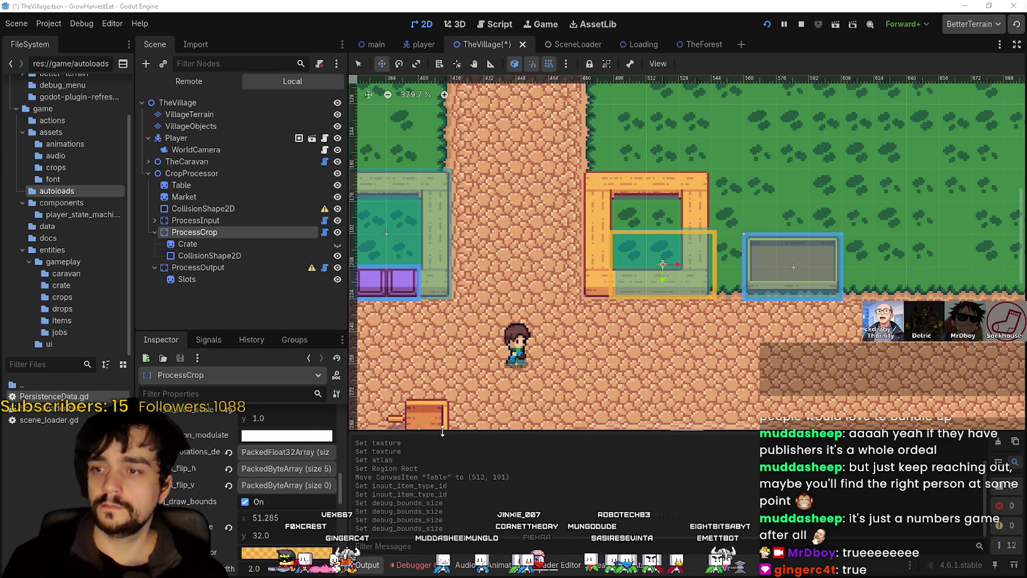
Select ProcessOutput to show its WheatDropField settings, zooming around the market station
{"action": "scroll", "coordinate": [551, 403], "scroll_direction": "up", "scroll_amount": 2}
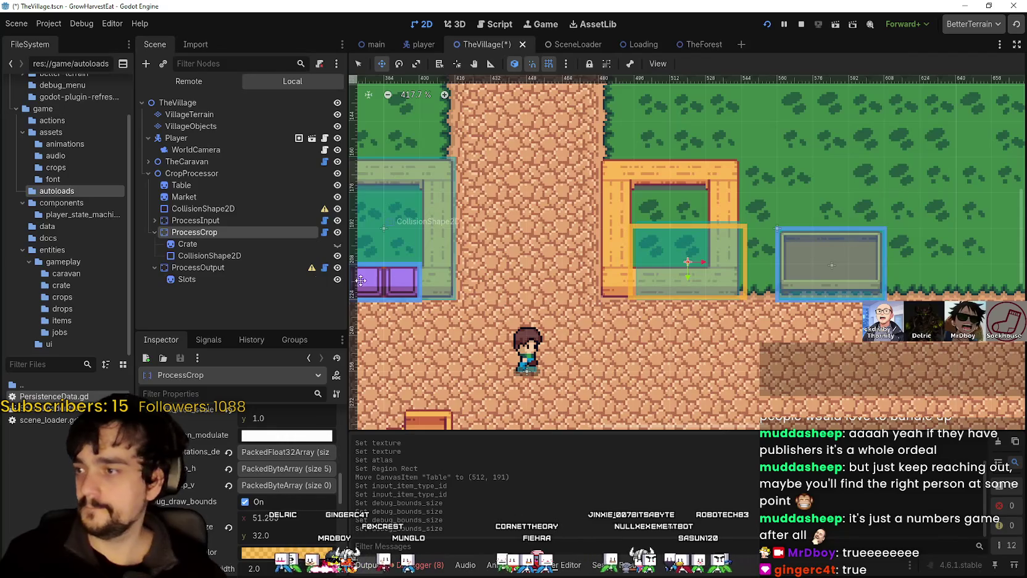
{"action": "left_click", "coordinate": [234, 269]}
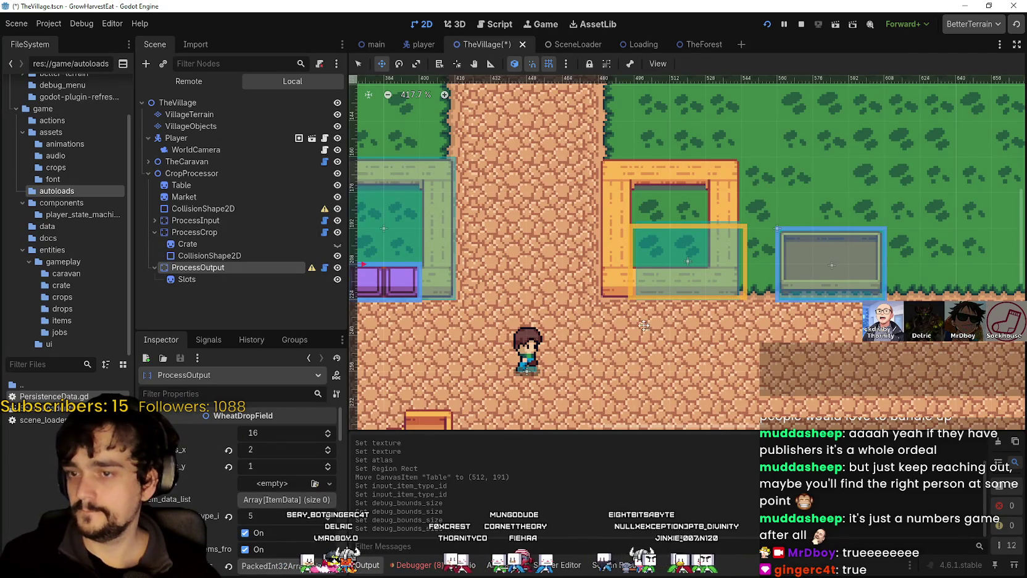
{"action": "scroll", "coordinate": [638, 322], "scroll_direction": "up", "scroll_amount": 1}
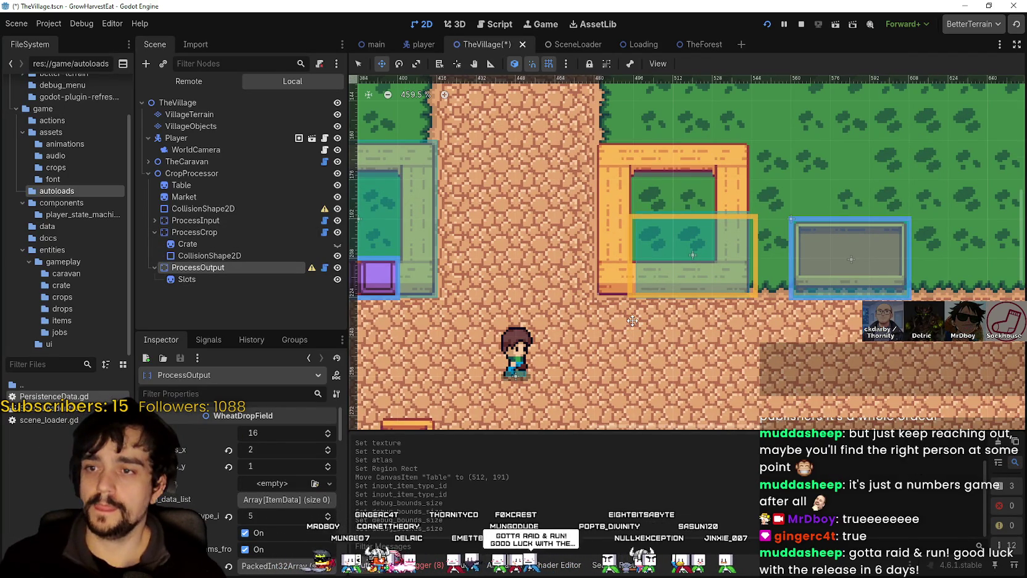
{"action": "scroll", "coordinate": [627, 308], "scroll_direction": "up", "scroll_amount": 3}
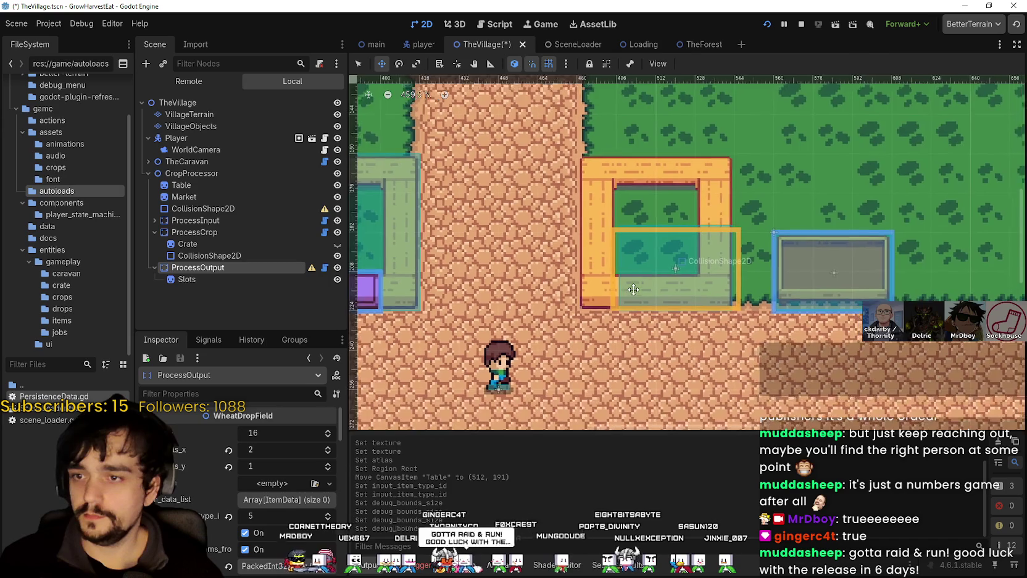
{"action": "scroll", "coordinate": [627, 306], "scroll_direction": "down", "scroll_amount": 3}
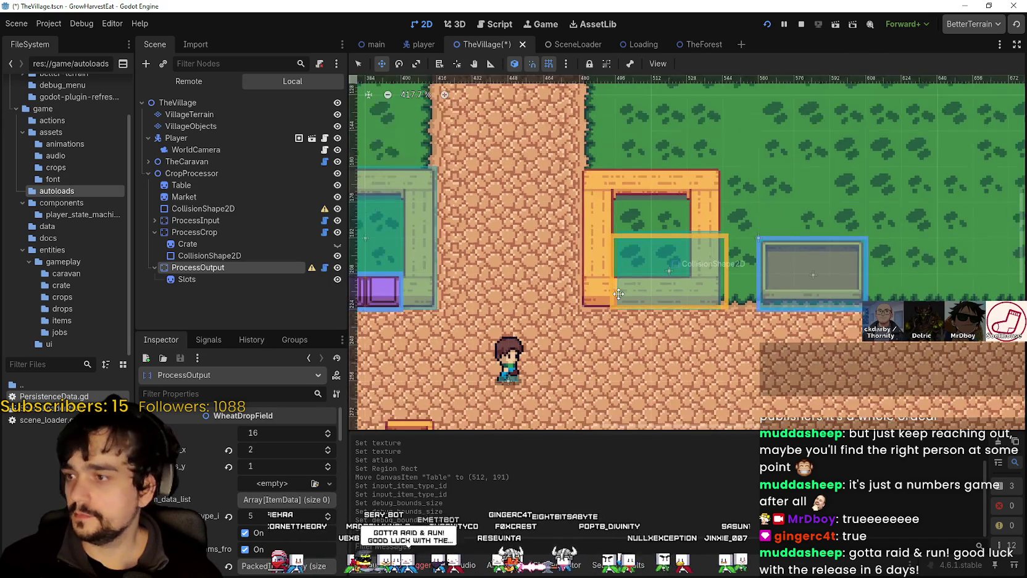
{"action": "scroll", "coordinate": [642, 321], "scroll_direction": "up", "scroll_amount": 2}
{"action": "scroll", "coordinate": [657, 301], "scroll_direction": "down", "scroll_amount": 1}
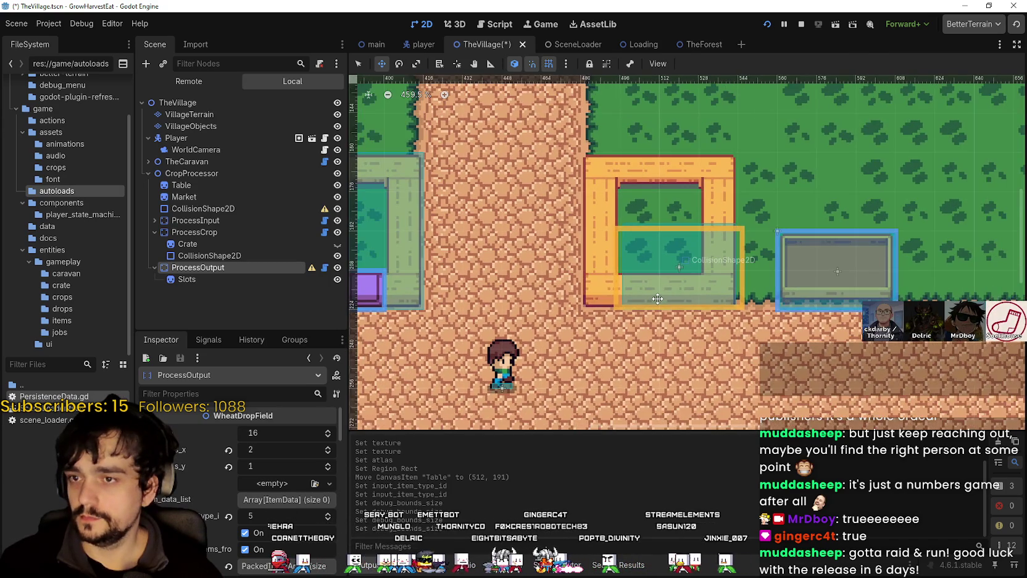
{"action": "scroll", "coordinate": [674, 296], "scroll_direction": "up", "scroll_amount": 1}
{"action": "scroll", "coordinate": [674, 297], "scroll_direction": "up", "scroll_amount": 1}
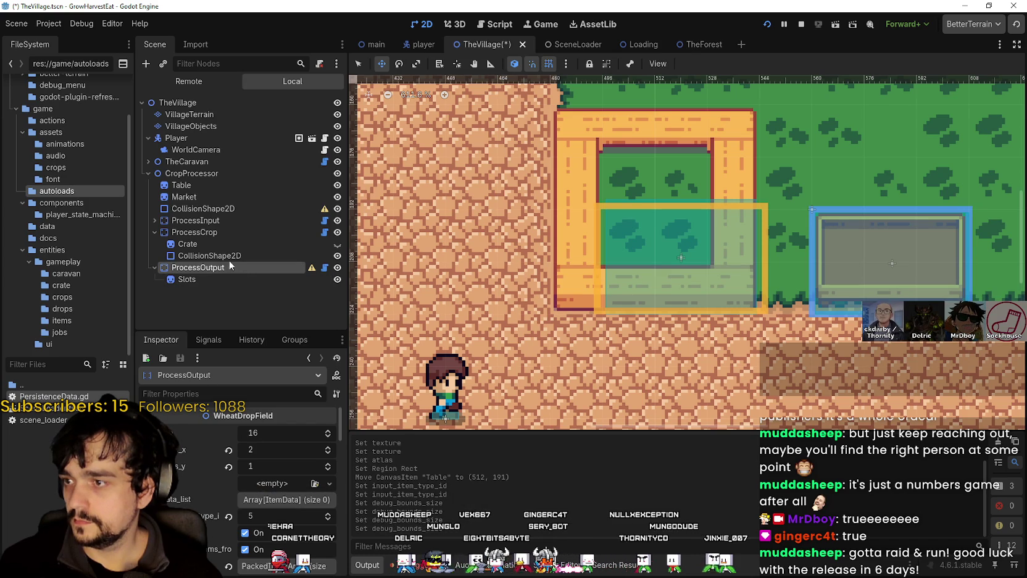
Select ProcessCrop, zoom around the CropProcessor building, then select ProcessOutput
{"action": "left_click", "coordinate": [225, 231]}
{"action": "scroll", "coordinate": [284, 481], "scroll_direction": "up", "scroll_amount": 5}
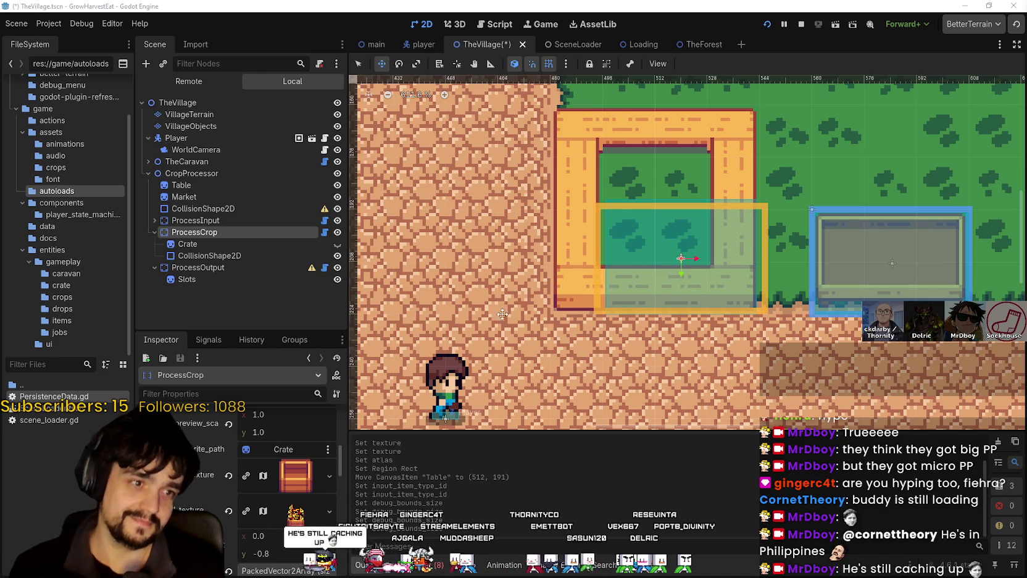
{"action": "scroll", "coordinate": [502, 315], "scroll_direction": "down", "scroll_amount": 2}
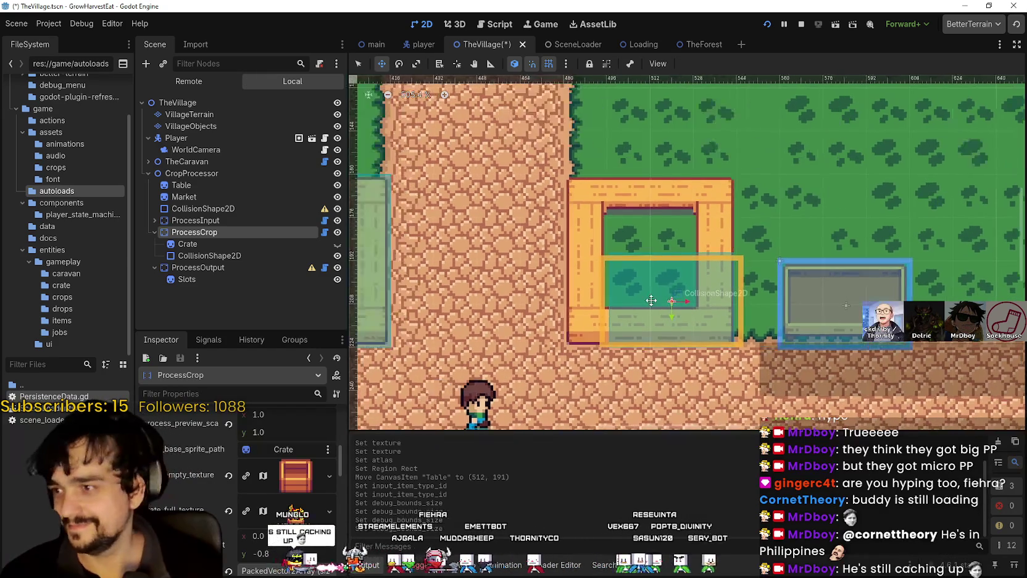
{"action": "scroll", "coordinate": [651, 301], "scroll_direction": "up", "scroll_amount": 2}
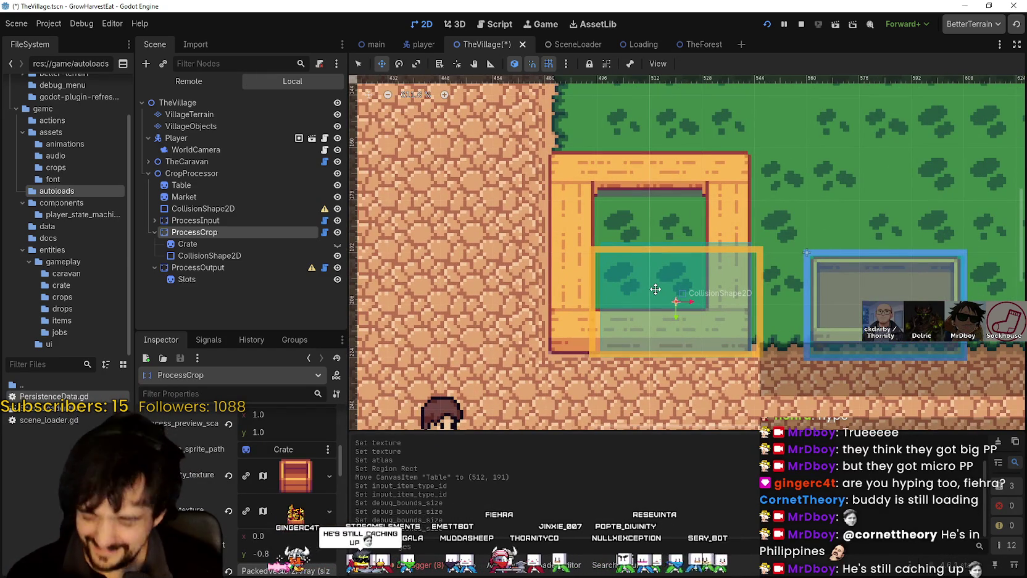
{"action": "scroll", "coordinate": [642, 315], "scroll_direction": "down", "scroll_amount": 3}
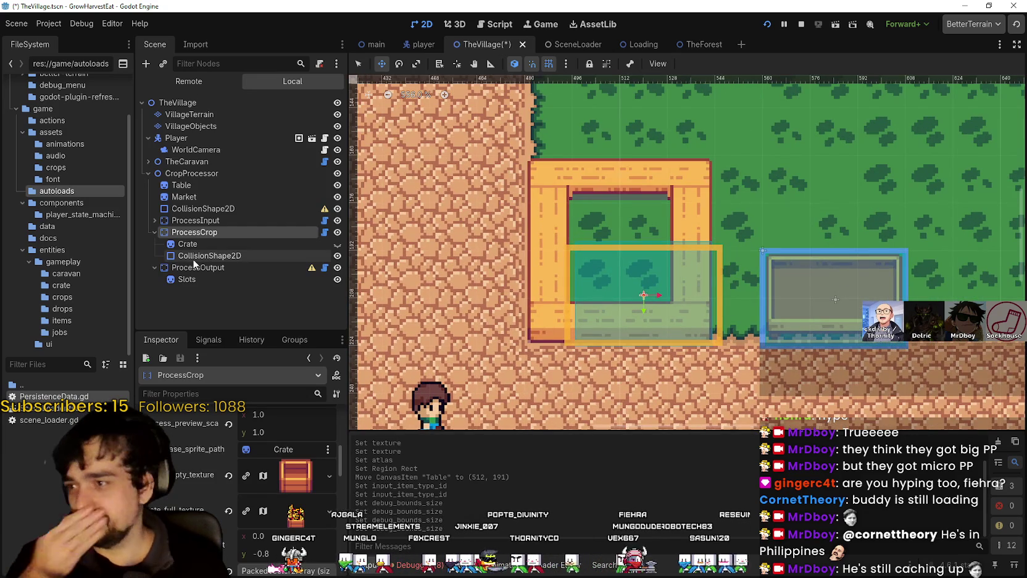
{"action": "left_click", "coordinate": [210, 268]}
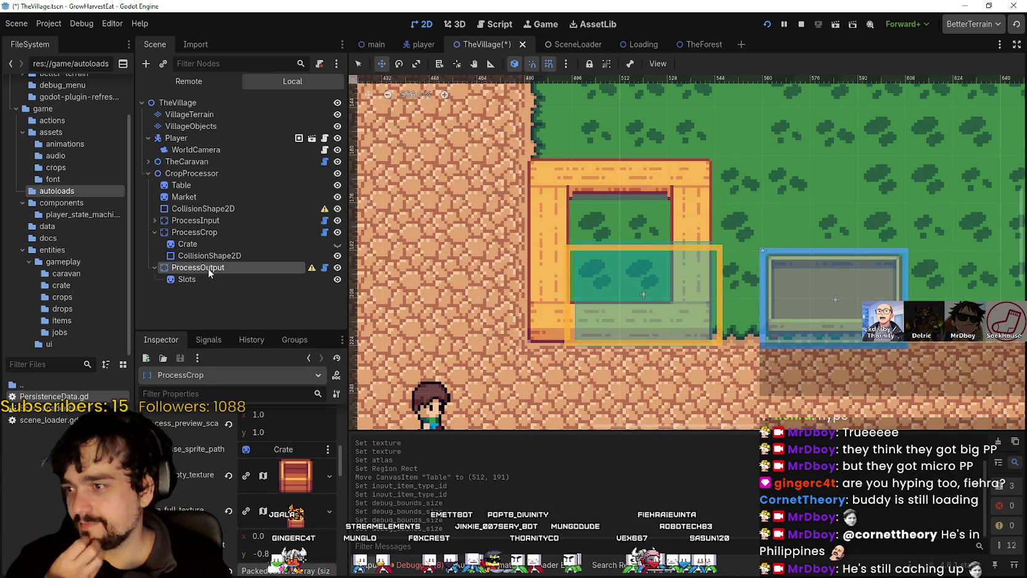
{"action": "scroll", "coordinate": [573, 304], "scroll_direction": "down", "scroll_amount": 3}
{"action": "scroll", "coordinate": [802, 234], "scroll_direction": "down", "scroll_amount": 1}
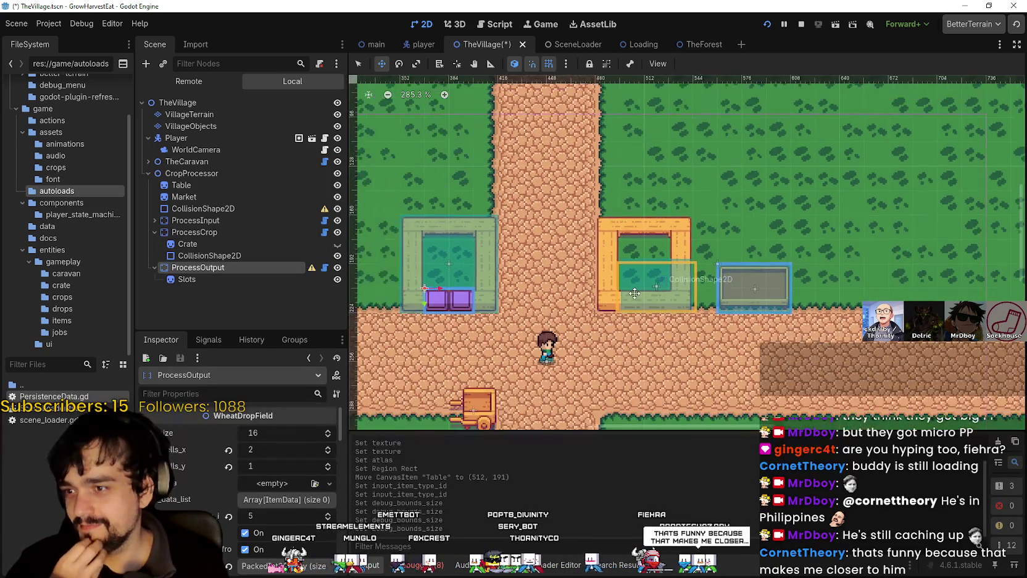
{"action": "scroll", "coordinate": [635, 293], "scroll_direction": "up", "scroll_amount": 1}
{"action": "scroll", "coordinate": [629, 296], "scroll_direction": "up", "scroll_amount": 3}
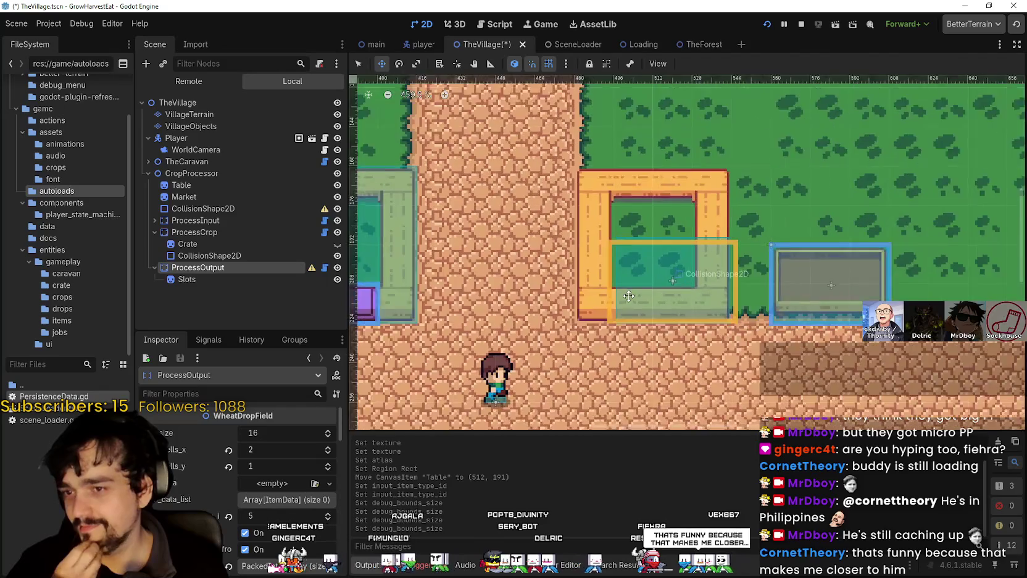
{"action": "scroll", "coordinate": [625, 289], "scroll_direction": "down", "scroll_amount": 2}
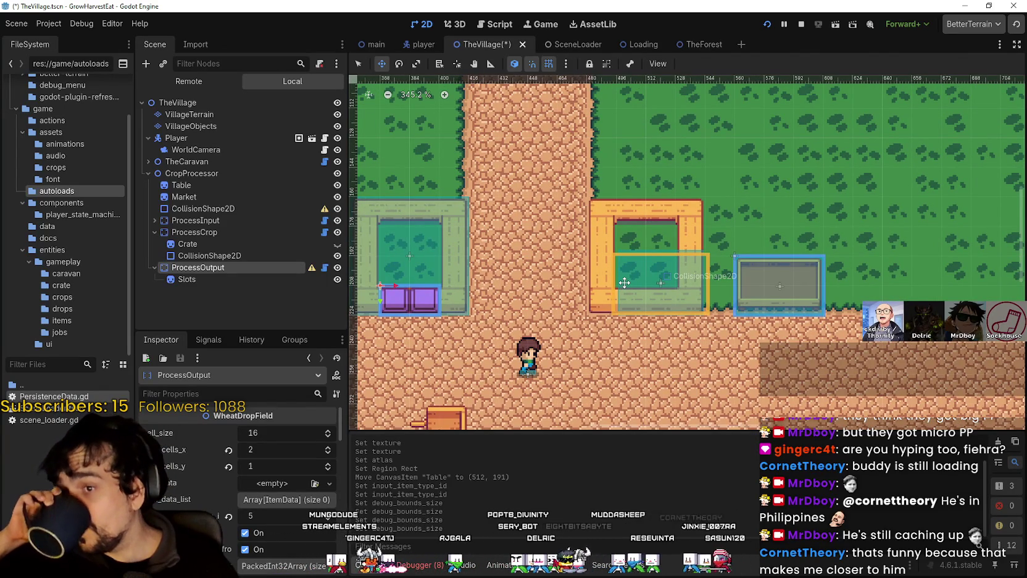
{"action": "scroll", "coordinate": [603, 276], "scroll_direction": "down", "scroll_amount": 3}
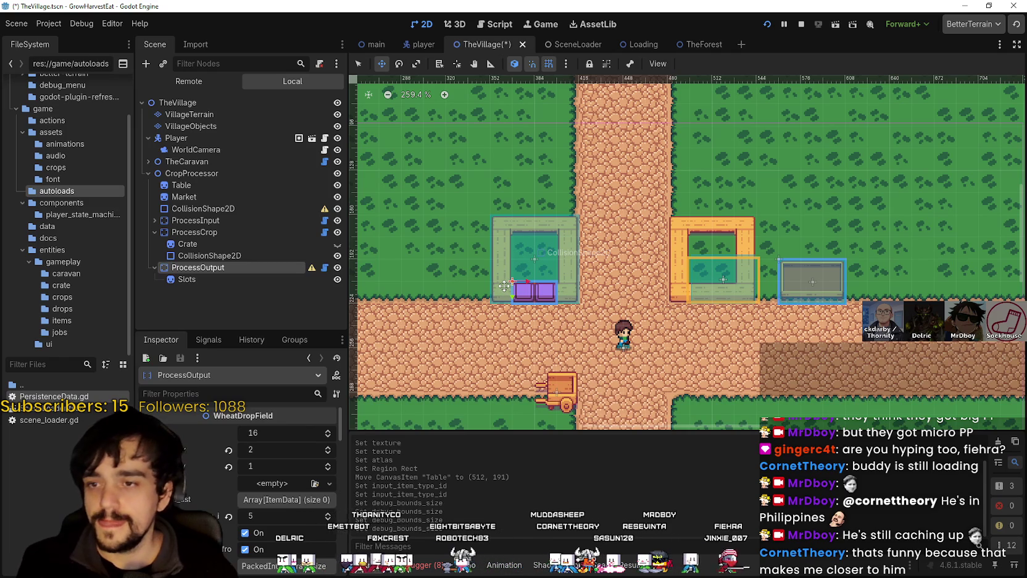
{"action": "scroll", "coordinate": [743, 338], "scroll_direction": "up", "scroll_amount": 2}
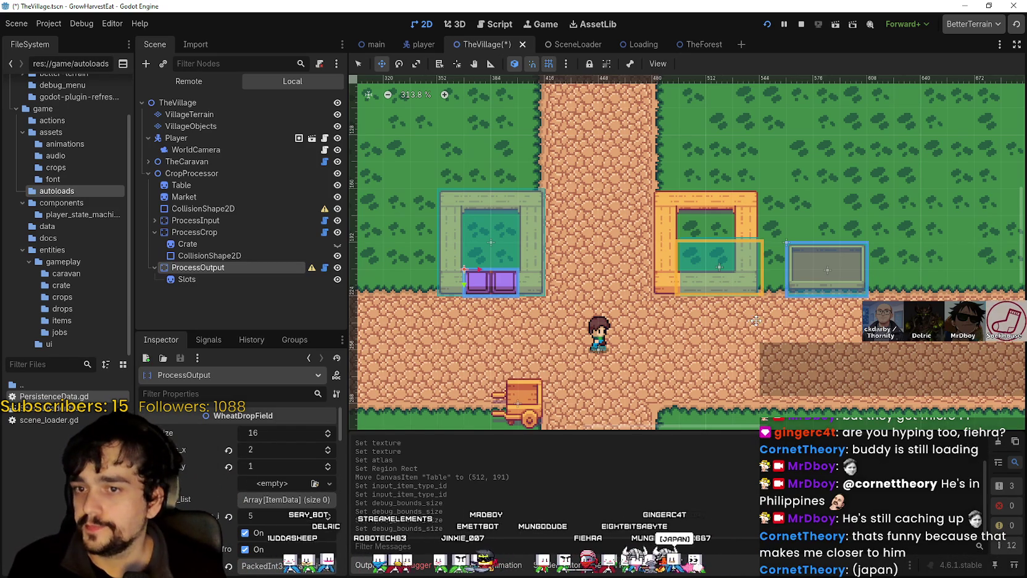
{"action": "scroll", "coordinate": [741, 305], "scroll_direction": "up", "scroll_amount": 2}
{"action": "scroll", "coordinate": [728, 287], "scroll_direction": "down", "scroll_amount": 1}
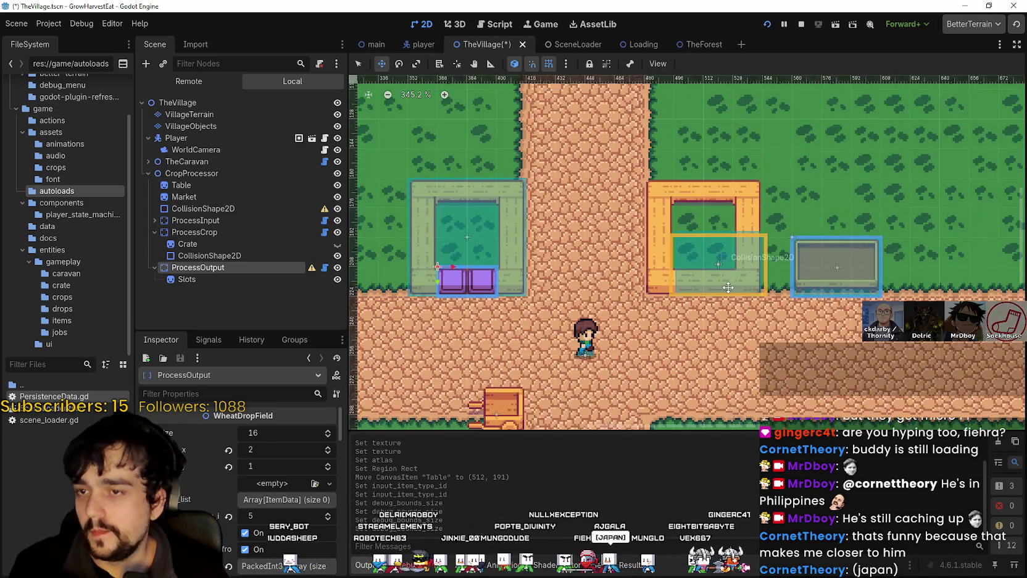
{"action": "scroll", "coordinate": [728, 287], "scroll_direction": "down", "scroll_amount": 1}
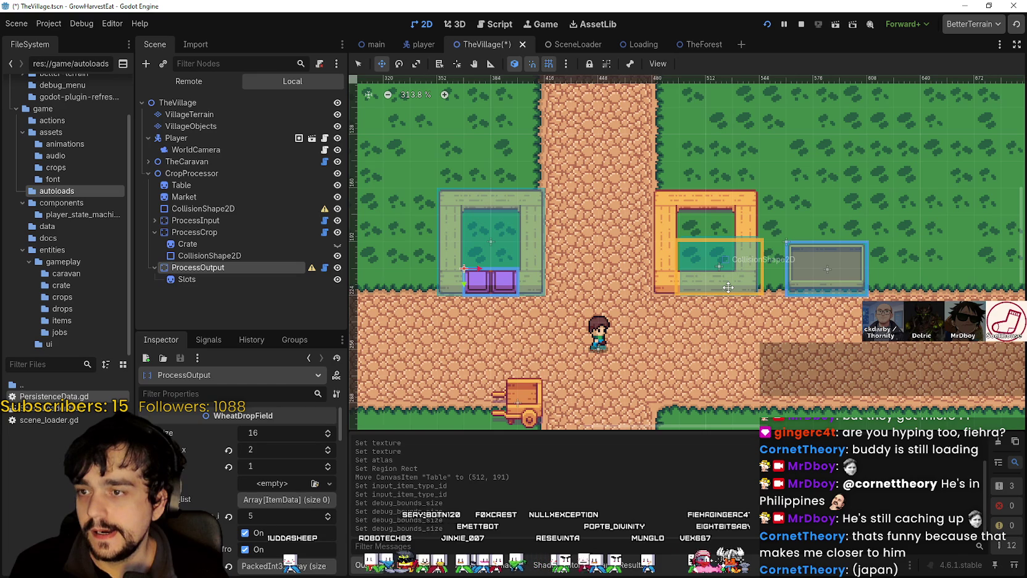
{"action": "scroll", "coordinate": [729, 288], "scroll_direction": "down", "scroll_amount": 1}
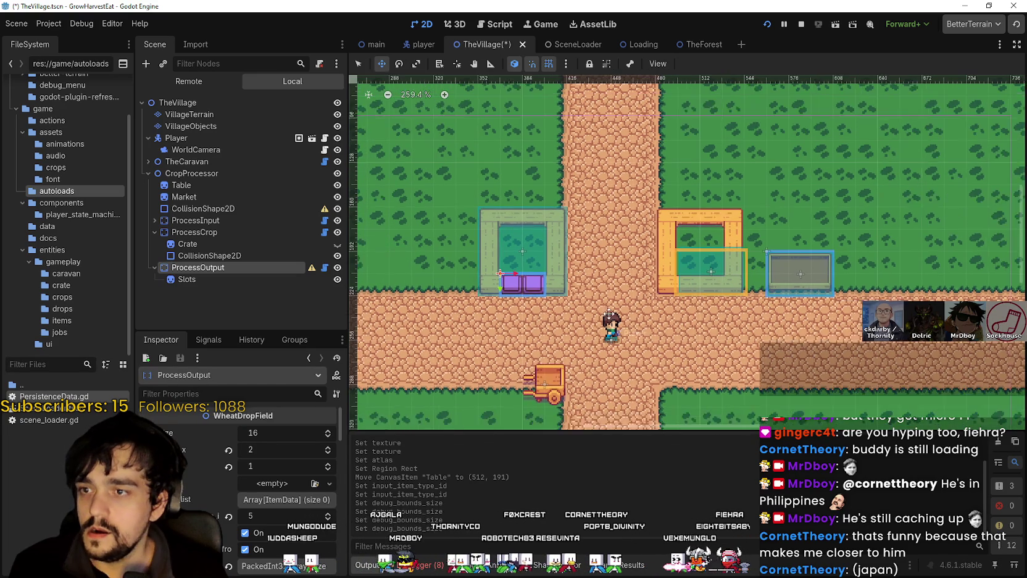
{"action": "scroll", "coordinate": [753, 315], "scroll_direction": "up", "scroll_amount": 1}
{"action": "mouse_move", "coordinate": [760, 326]}
{"action": "left_mouse_down"}
{"action": "mouse_move", "coordinate": [666, 352]}
{"action": "mouse_move", "coordinate": [618, 326]}
{"action": "left_mouse_up"}
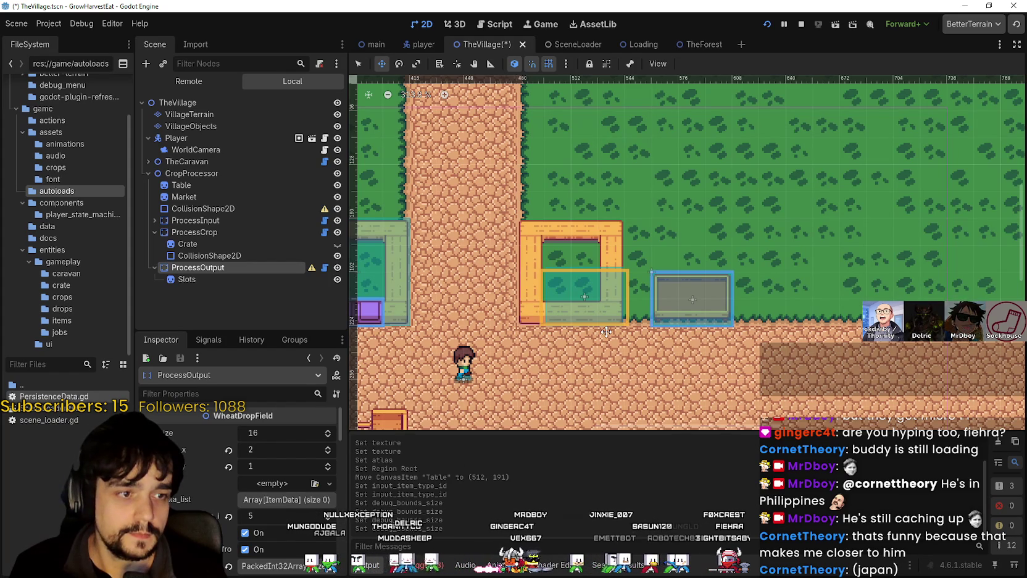
{"action": "scroll", "coordinate": [606, 331], "scroll_direction": "up", "scroll_amount": 3}
{"action": "scroll", "coordinate": [606, 331], "scroll_direction": "down", "scroll_amount": 5}
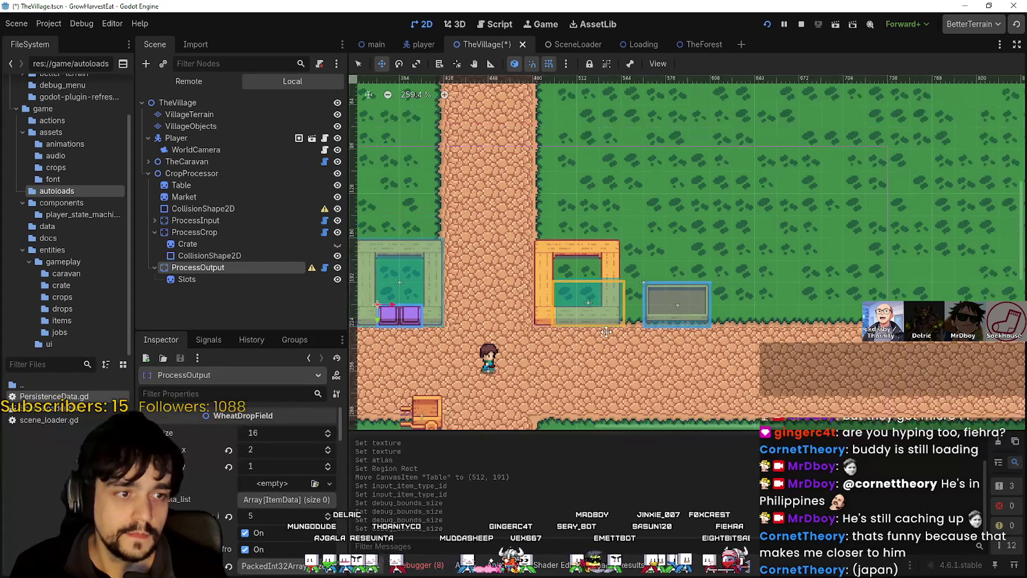
{"action": "scroll", "coordinate": [639, 294], "scroll_direction": "up", "scroll_amount": 4}
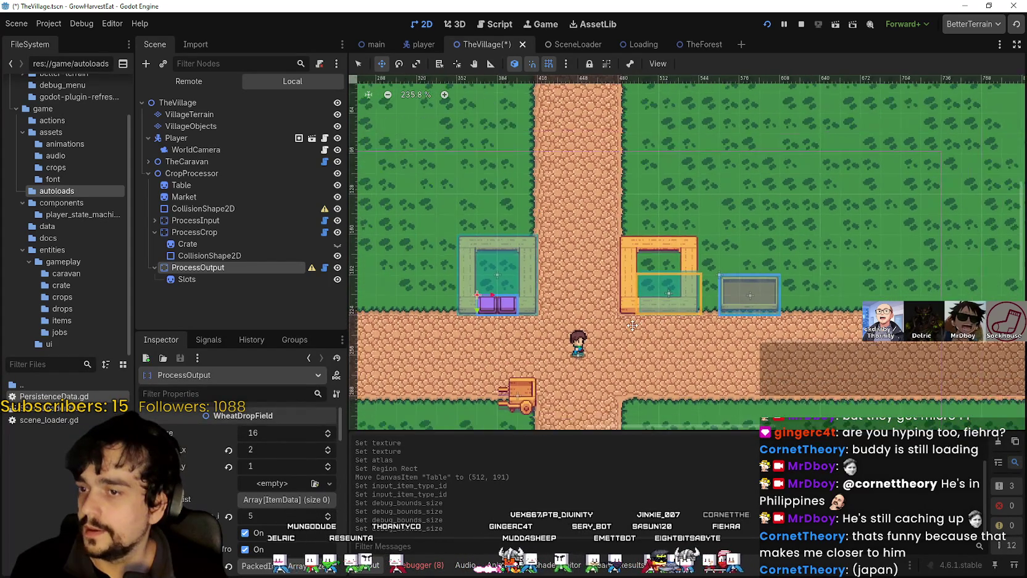
{"action": "scroll", "coordinate": [640, 294], "scroll_direction": "up", "scroll_amount": 2}
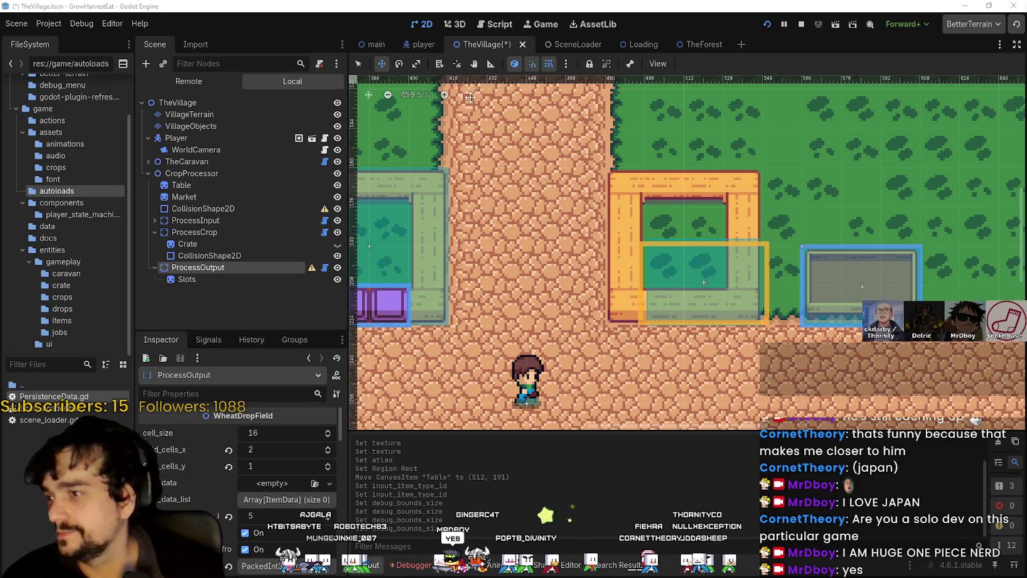
{"action": "scroll", "coordinate": [627, 342], "scroll_direction": "down", "scroll_amount": 4}
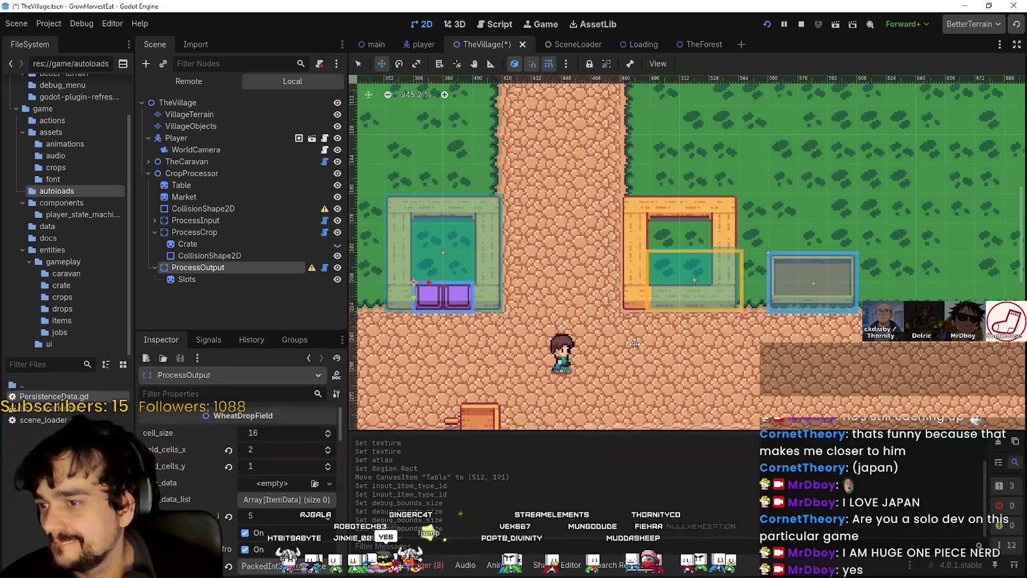
{"action": "scroll", "coordinate": [628, 342], "scroll_direction": "up", "scroll_amount": 5}
{"action": "scroll", "coordinate": [633, 259], "scroll_direction": "up", "scroll_amount": 4}
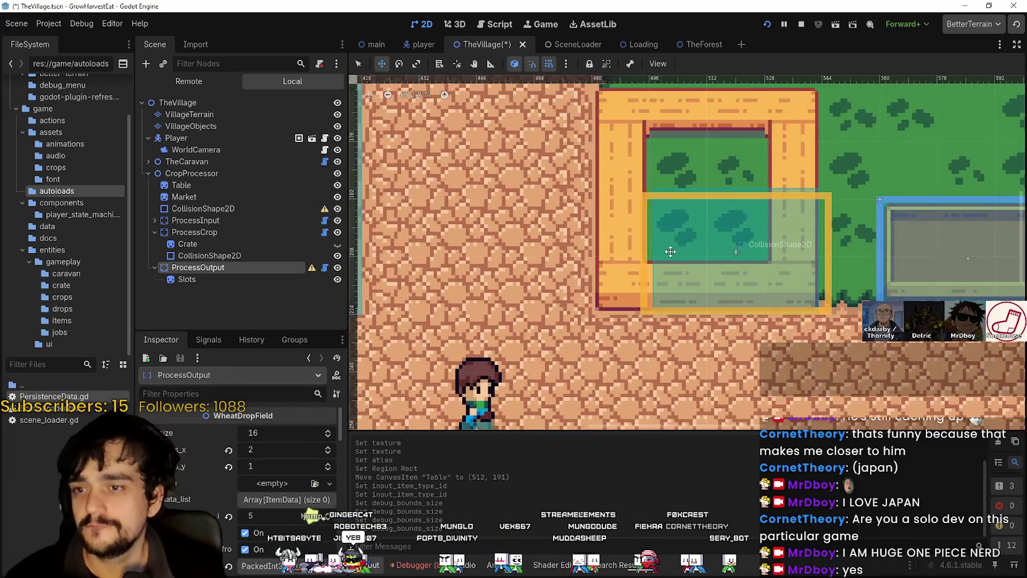
{"action": "scroll", "coordinate": [632, 260], "scroll_direction": "down", "scroll_amount": 4}
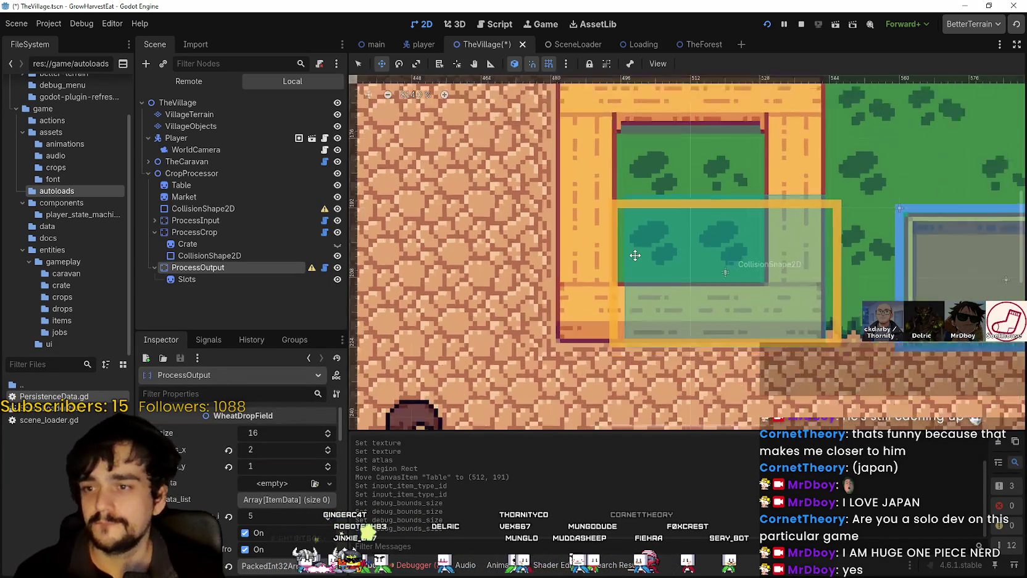
{"action": "left_click", "coordinate": [237, 231]}
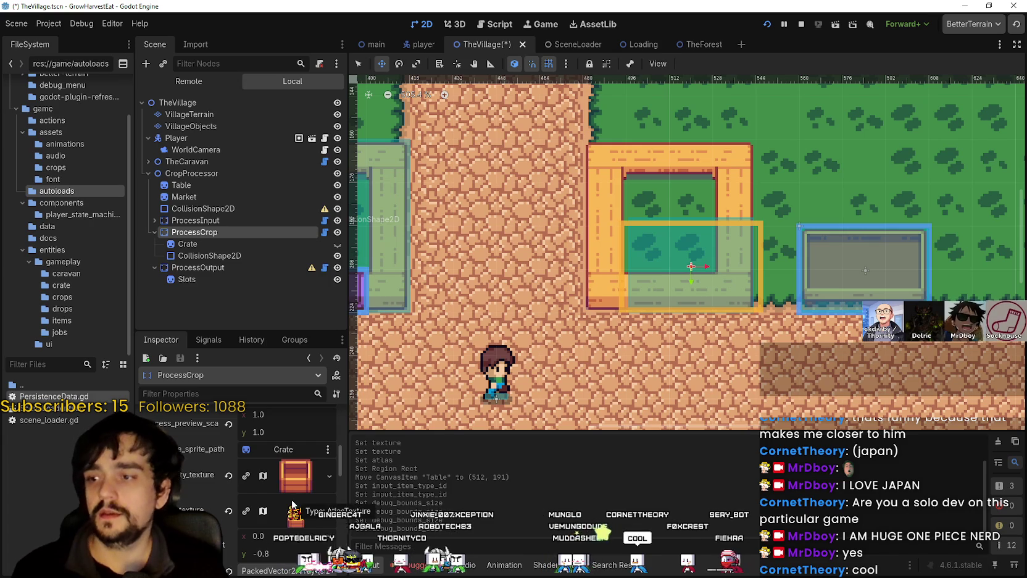
Zoom around the viewport to check ProcessCrop's crate texture at 1.0 × 1.0 scale
{"action": "scroll", "coordinate": [596, 238], "scroll_direction": "down", "scroll_amount": 2}
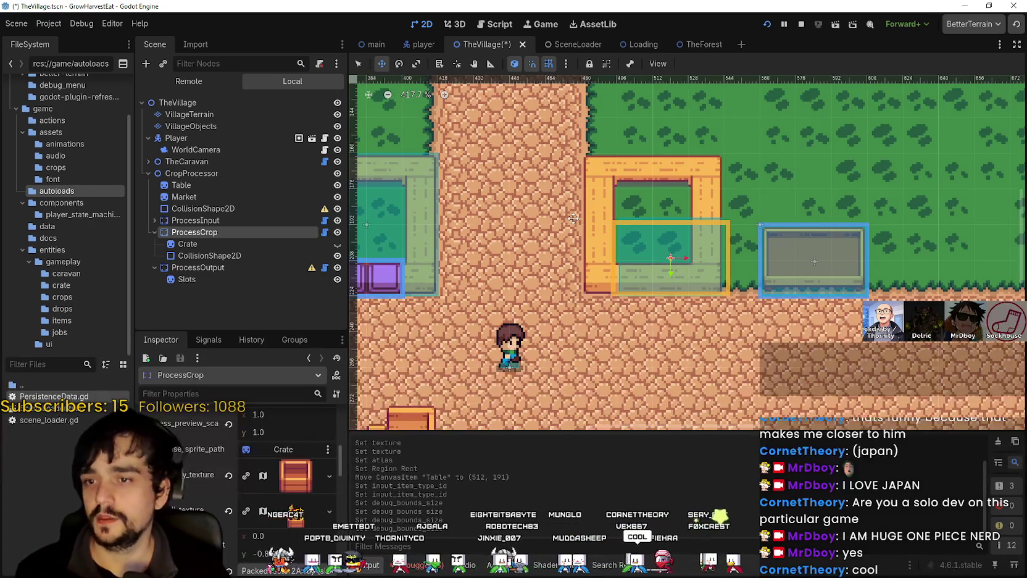
{"action": "scroll", "coordinate": [596, 237], "scroll_direction": "up", "scroll_amount": 2}
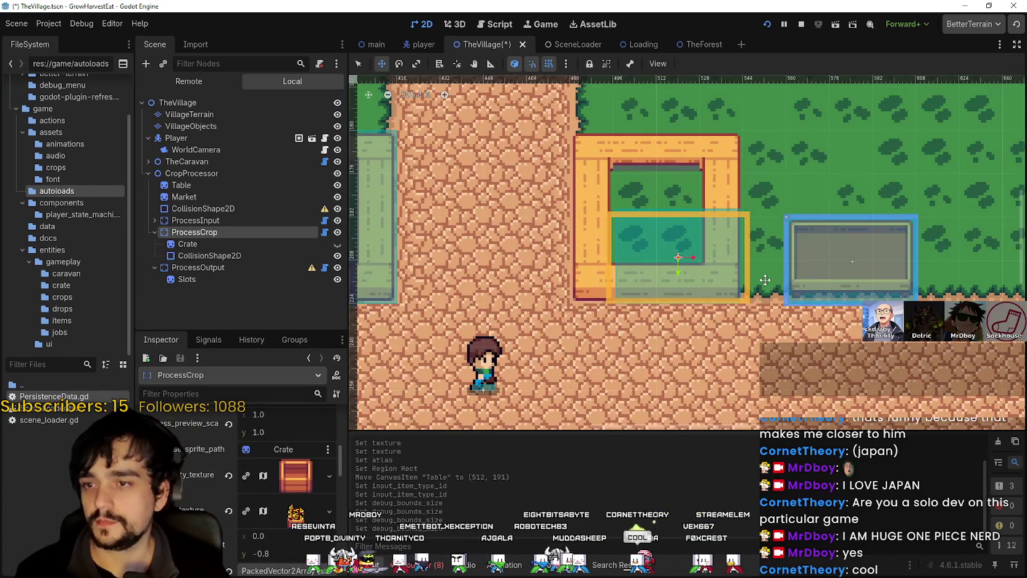
{"action": "scroll", "coordinate": [765, 280], "scroll_direction": "up", "scroll_amount": 3}
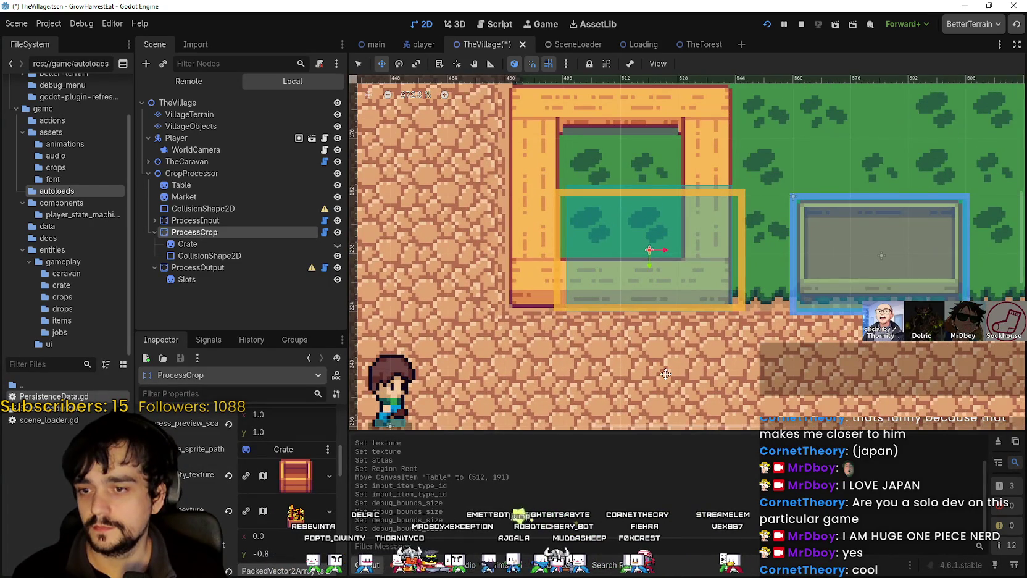
{"action": "scroll", "coordinate": [665, 374], "scroll_direction": "down", "scroll_amount": 3}
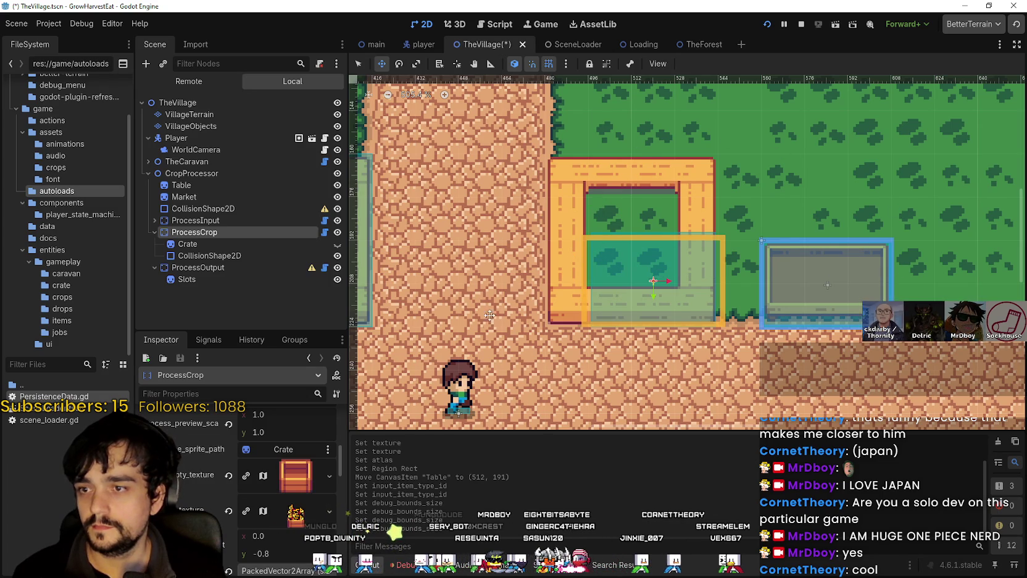
{"action": "scroll", "coordinate": [673, 302], "scroll_direction": "up", "scroll_amount": 2}
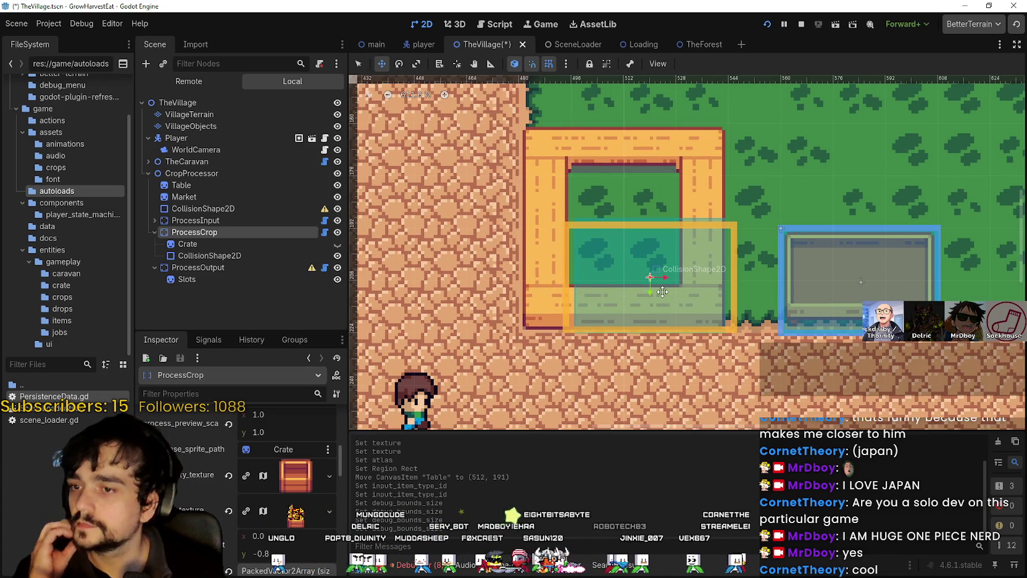
{"action": "scroll", "coordinate": [661, 290], "scroll_direction": "down", "scroll_amount": 2}
{"action": "scroll", "coordinate": [660, 288], "scroll_direction": "down", "scroll_amount": 4}
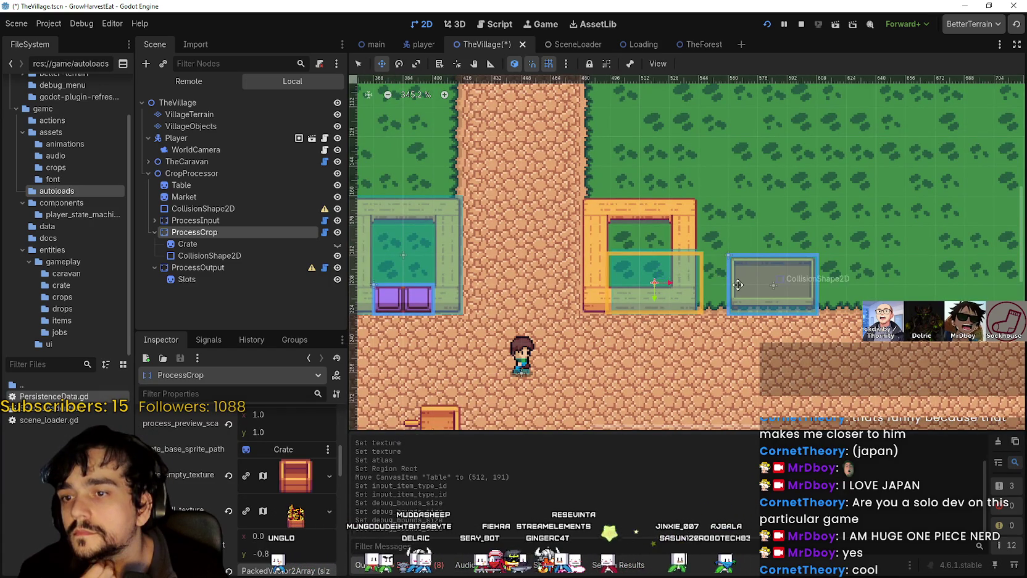
{"action": "scroll", "coordinate": [738, 284], "scroll_direction": "up", "scroll_amount": 3}
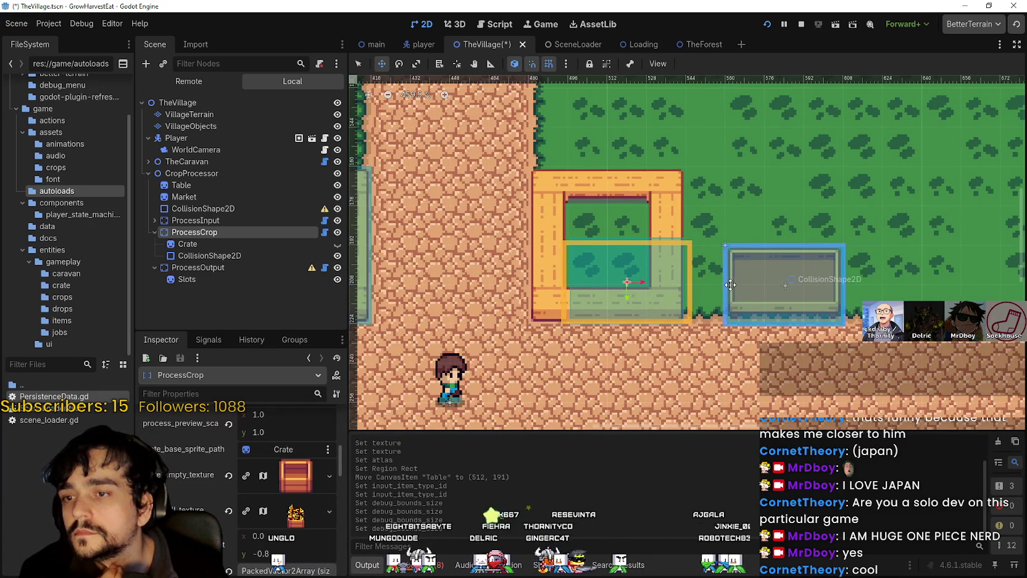
{"action": "scroll", "coordinate": [731, 285], "scroll_direction": "down", "scroll_amount": 2}
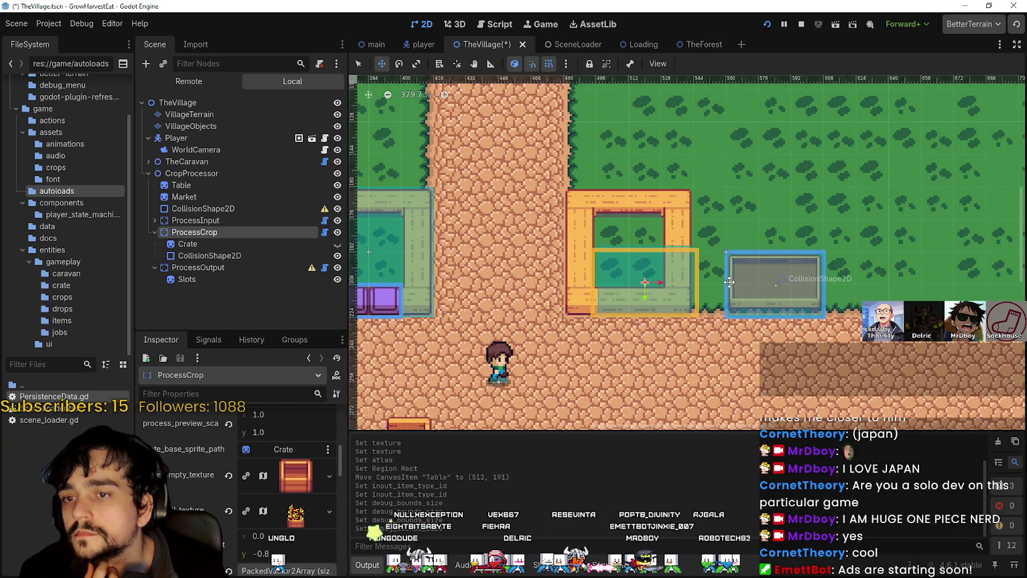
{"action": "scroll", "coordinate": [729, 282], "scroll_direction": "down", "scroll_amount": 2}
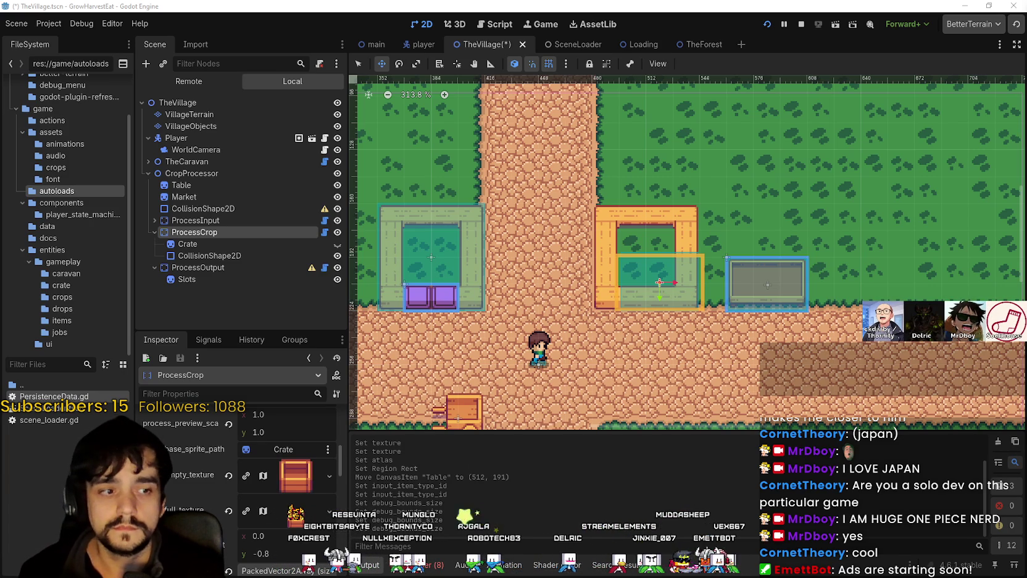
{"action": "scroll", "coordinate": [647, 299], "scroll_direction": "up", "scroll_amount": 2}
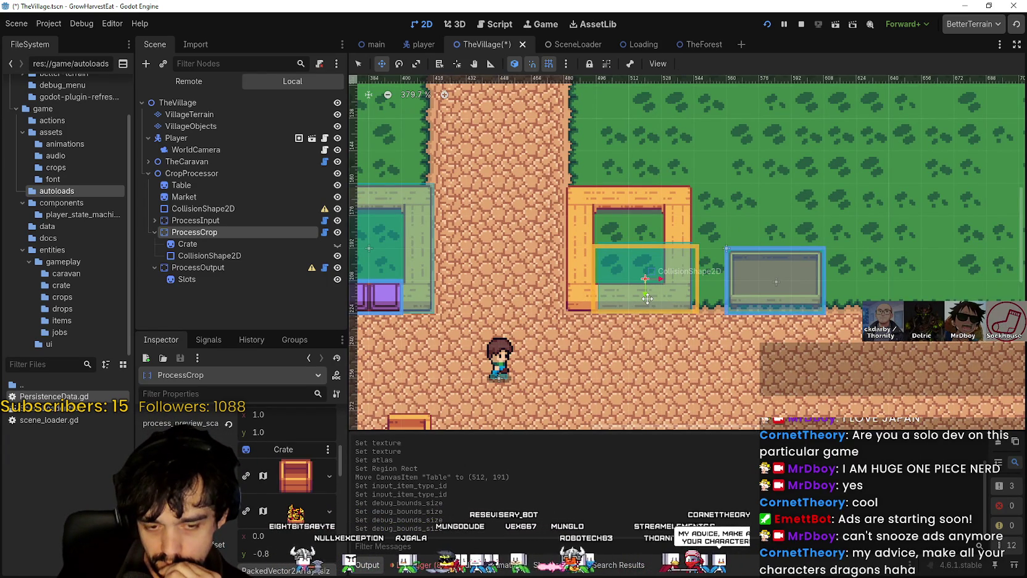
{"action": "scroll", "coordinate": [618, 302], "scroll_direction": "left", "scroll_amount": 3}
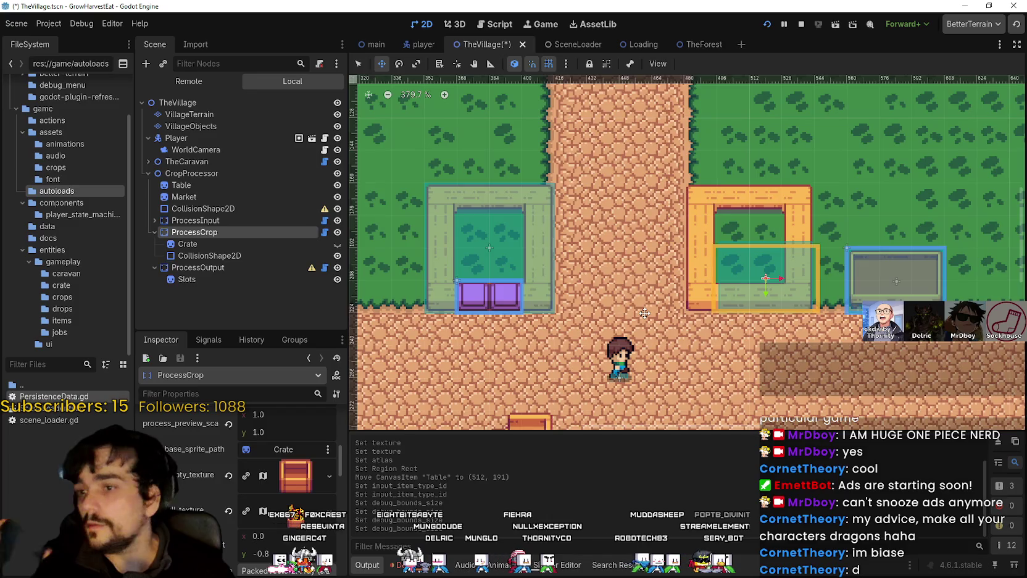
{"action": "scroll", "coordinate": [602, 303], "scroll_direction": "up", "scroll_amount": 4}
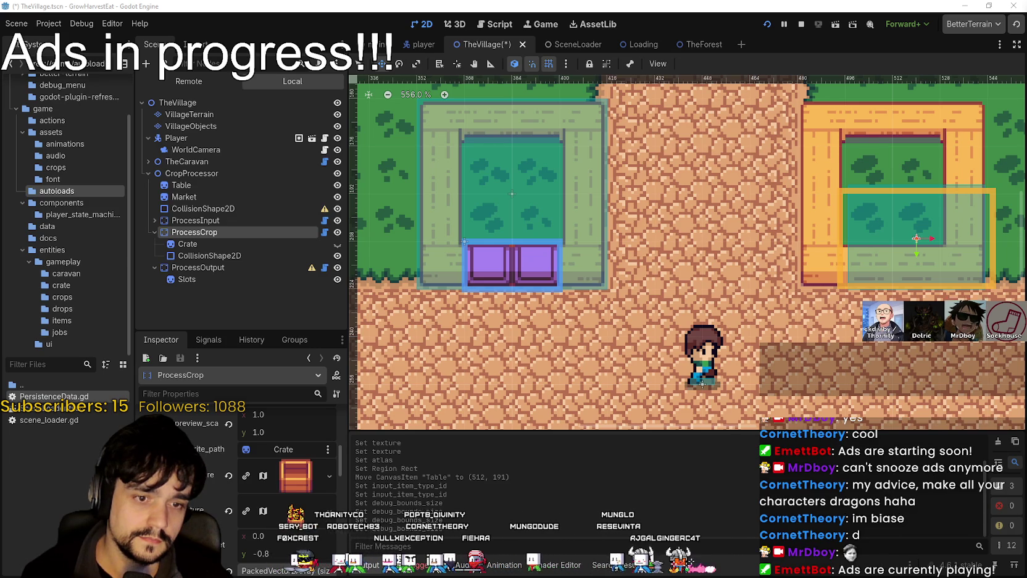
Switch to Aseprite and pan the main_atlas.png sprite sheet into view
{"action": "key", "text": "alt+Tab"}
{"action": "scroll", "coordinate": [454, 262], "scroll_direction": "up", "scroll_amount": 1}
{"action": "scroll", "coordinate": [473, 169], "scroll_direction": "down", "scroll_amount": 3}
{"action": "mouse_move", "coordinate": [534, 349]}
{"action": "left_mouse_down"}
{"action": "mouse_move", "coordinate": [577, 417]}
{"action": "mouse_move", "coordinate": [567, 260]}
{"action": "mouse_move", "coordinate": [585, 332]}
{"action": "left_mouse_up"}
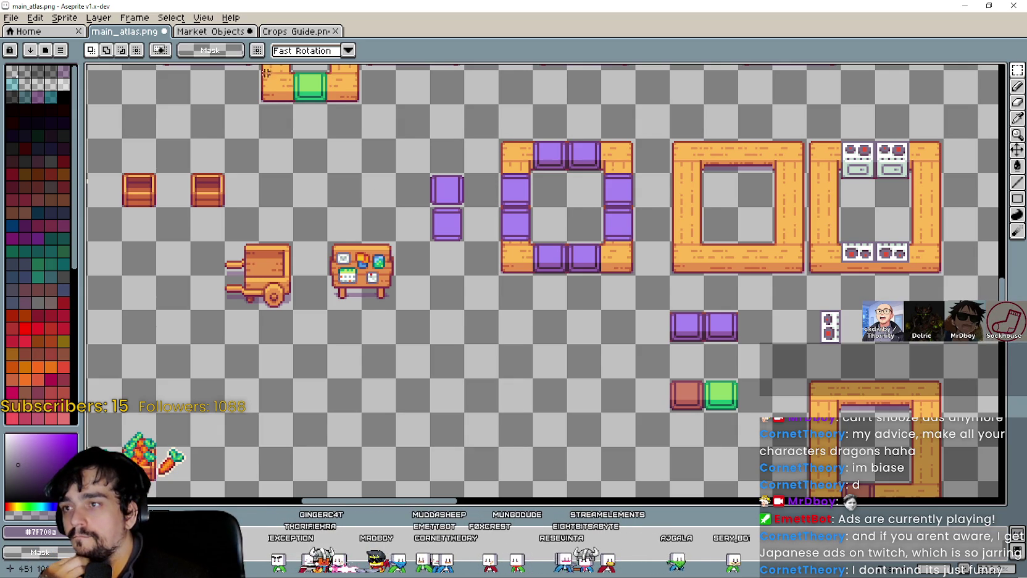
Open the Market Objects sheet and zoom over its upper and lower sprite rows
{"action": "left_click", "coordinate": [214, 37]}
{"action": "scroll", "coordinate": [538, 370], "scroll_direction": "down", "scroll_amount": 1}
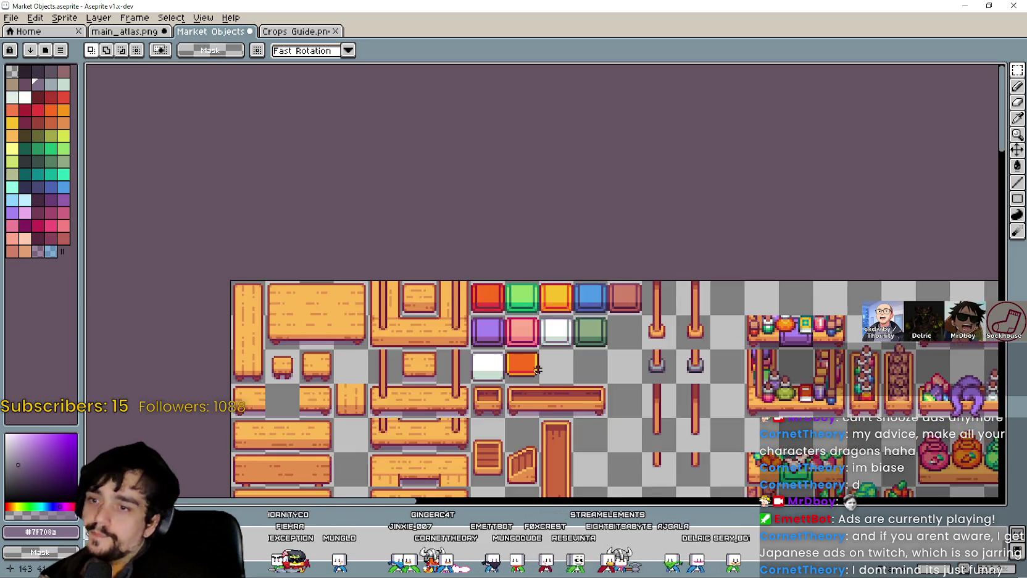
{"action": "scroll", "coordinate": [538, 369], "scroll_direction": "down", "scroll_amount": 3}
{"action": "scroll", "coordinate": [457, 384], "scroll_direction": "up", "scroll_amount": 1}
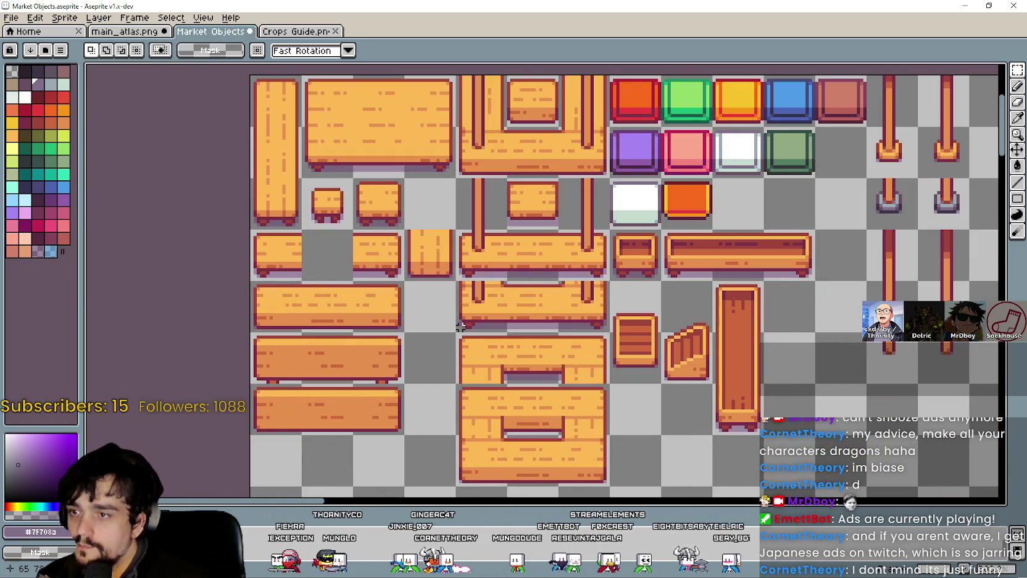
{"action": "scroll", "coordinate": [624, 417], "scroll_direction": "down", "scroll_amount": 2}
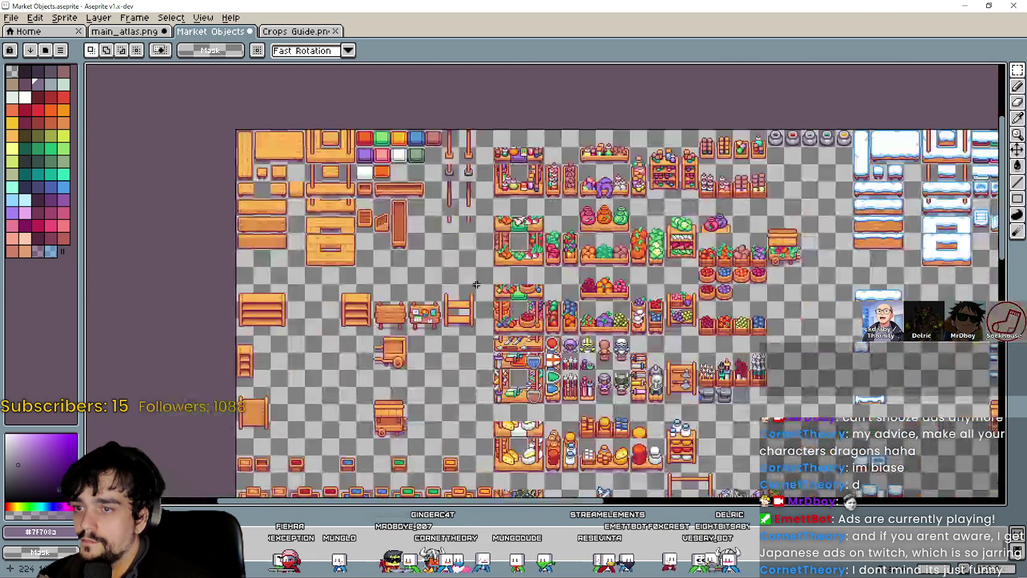
{"action": "scroll", "coordinate": [578, 331], "scroll_direction": "up", "scroll_amount": 1}
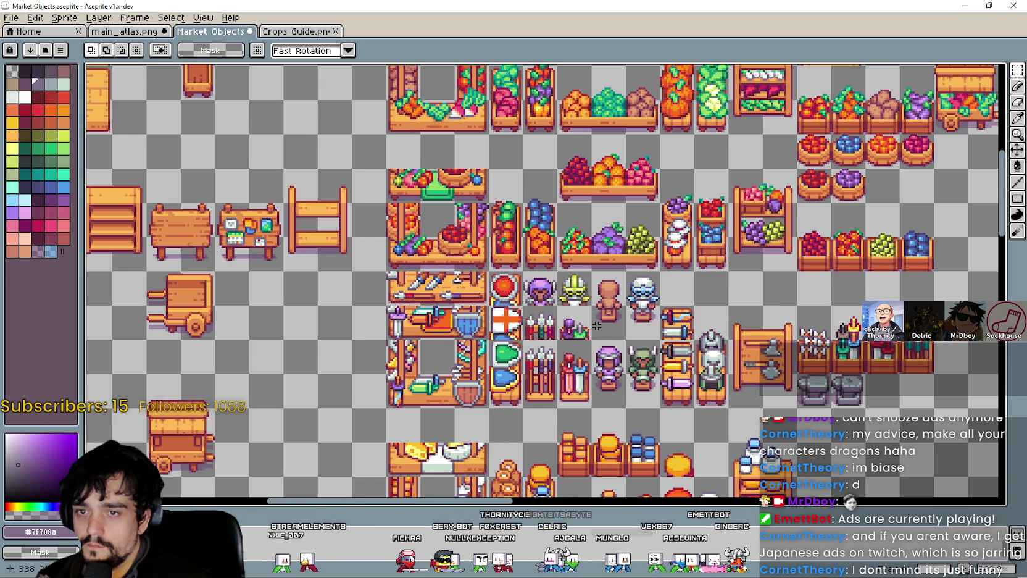
{"action": "scroll", "coordinate": [597, 325], "scroll_direction": "down", "scroll_amount": 1}
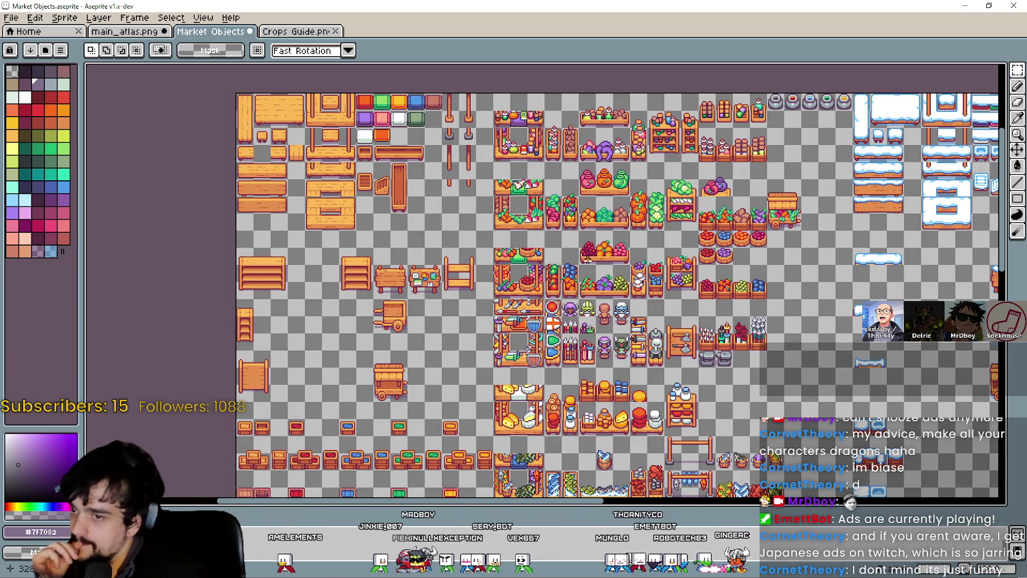
{"action": "left_click_drag", "start_coordinate": [586, 265], "coordinate": [591, 223]}
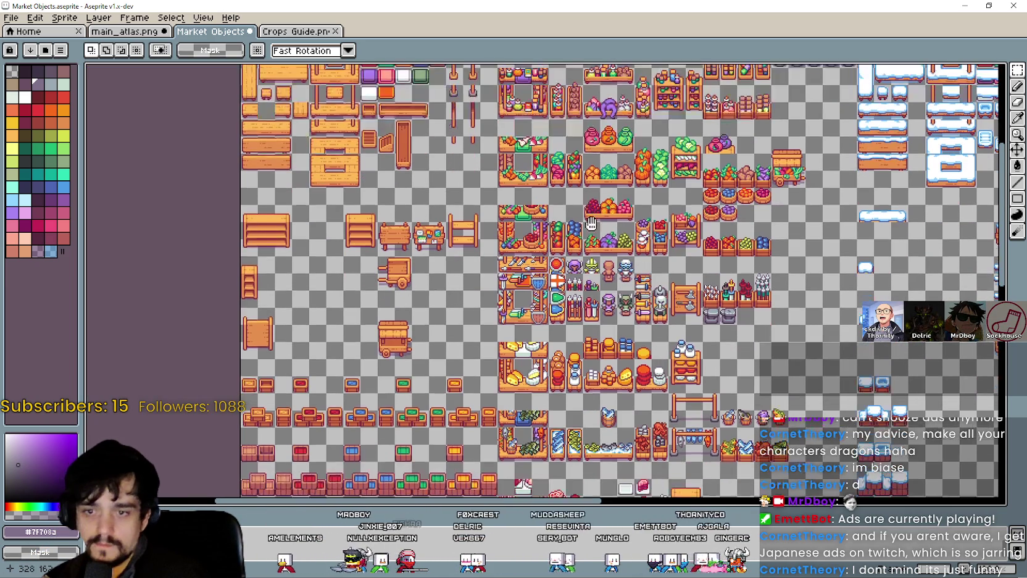
{"action": "scroll", "coordinate": [591, 224], "scroll_direction": "down", "scroll_amount": 5}
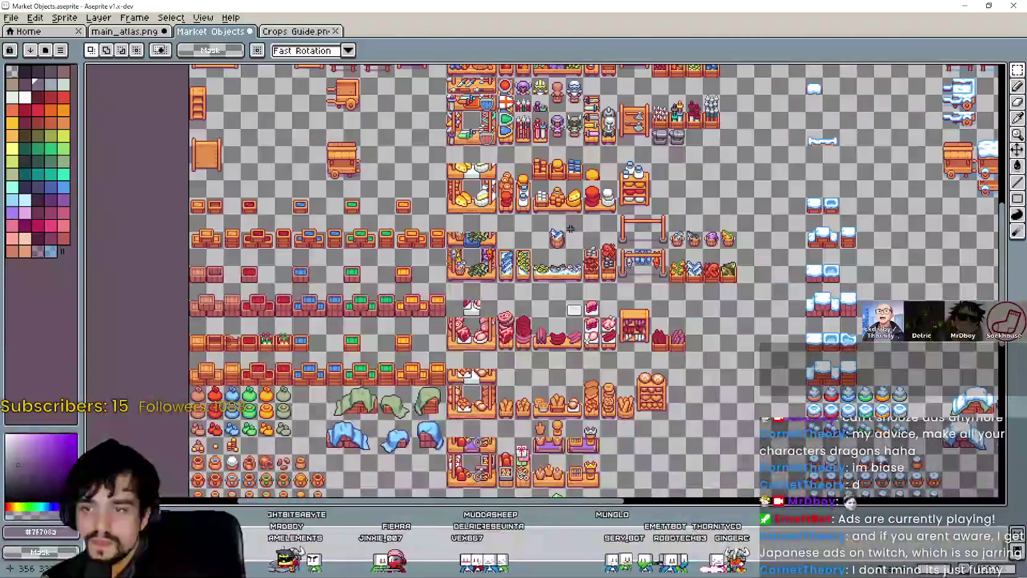
{"action": "scroll", "coordinate": [558, 441], "scroll_direction": "up", "scroll_amount": 1}
{"action": "scroll", "coordinate": [527, 359], "scroll_direction": "down", "scroll_amount": 1}
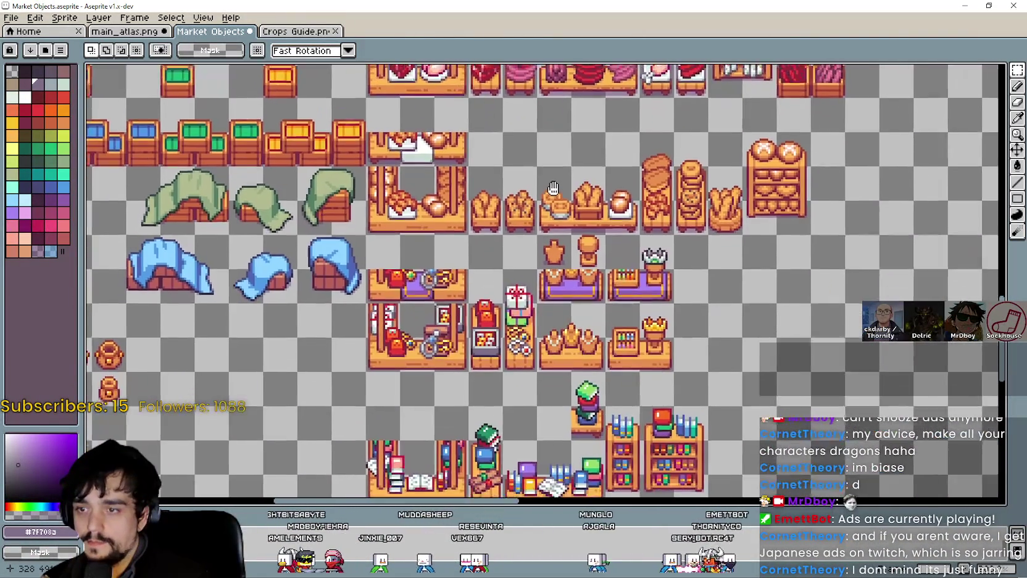
{"action": "scroll", "coordinate": [567, 227], "scroll_direction": "up", "scroll_amount": 1}
{"action": "scroll", "coordinate": [567, 226], "scroll_direction": "down", "scroll_amount": 1}
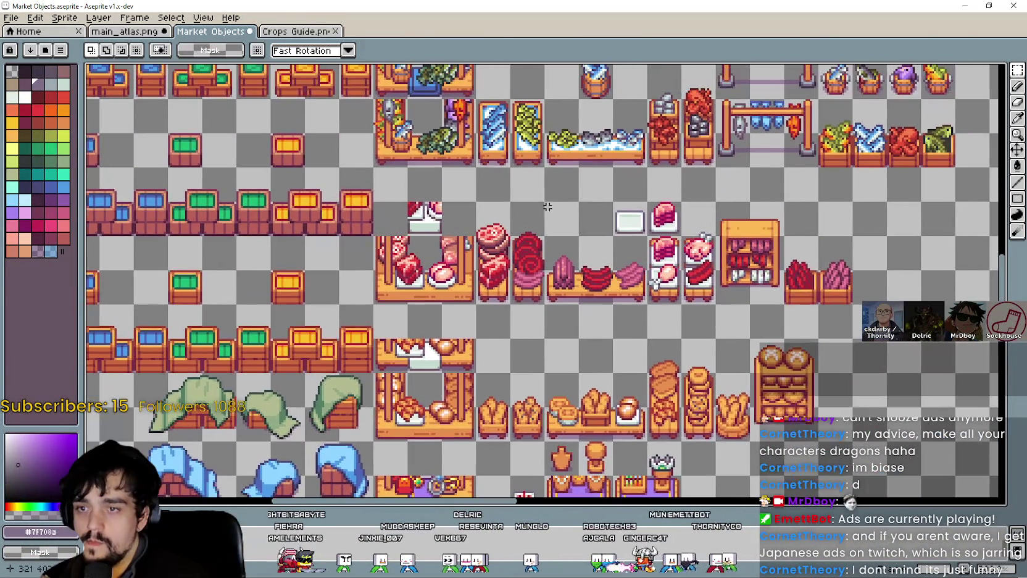
{"action": "scroll", "coordinate": [533, 331], "scroll_direction": "up", "scroll_amount": 1}
{"action": "scroll", "coordinate": [511, 188], "scroll_direction": "down", "scroll_amount": 1}
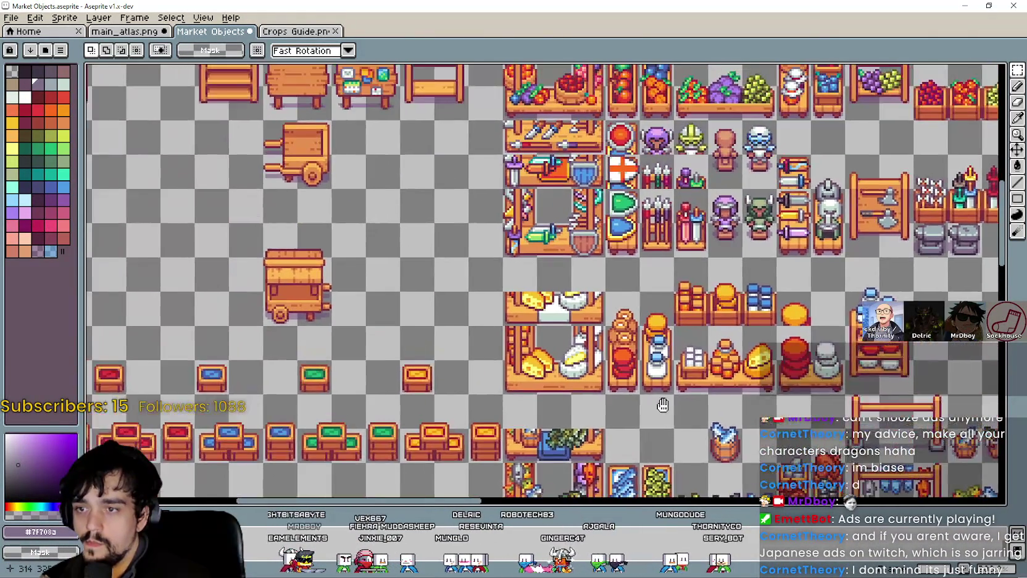
{"action": "scroll", "coordinate": [523, 334], "scroll_direction": "up", "scroll_amount": 1}
Pan across the produce stalls and wooden furniture, then switch to the Solaria Marketplace page
{"action": "mouse_move", "coordinate": [561, 221]}
{"action": "left_mouse_down"}
{"action": "mouse_move", "coordinate": [502, 363]}
{"action": "mouse_move", "coordinate": [358, 260]}
{"action": "mouse_move", "coordinate": [300, 173]}
{"action": "mouse_move", "coordinate": [306, 181]}
{"action": "left_mouse_up"}
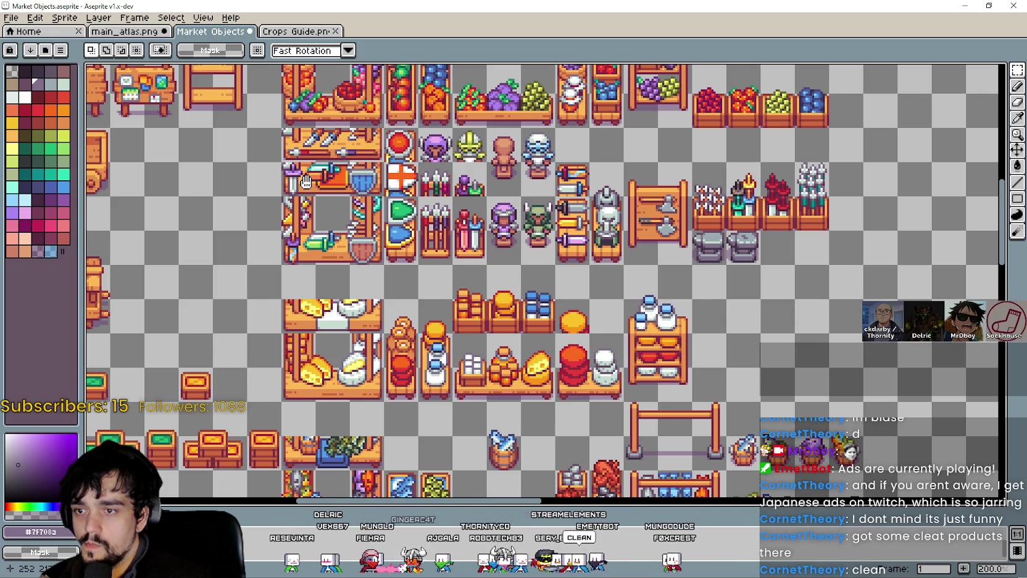
{"action": "left_click_drag", "start_coordinate": [306, 181], "coordinate": [306, 182]}
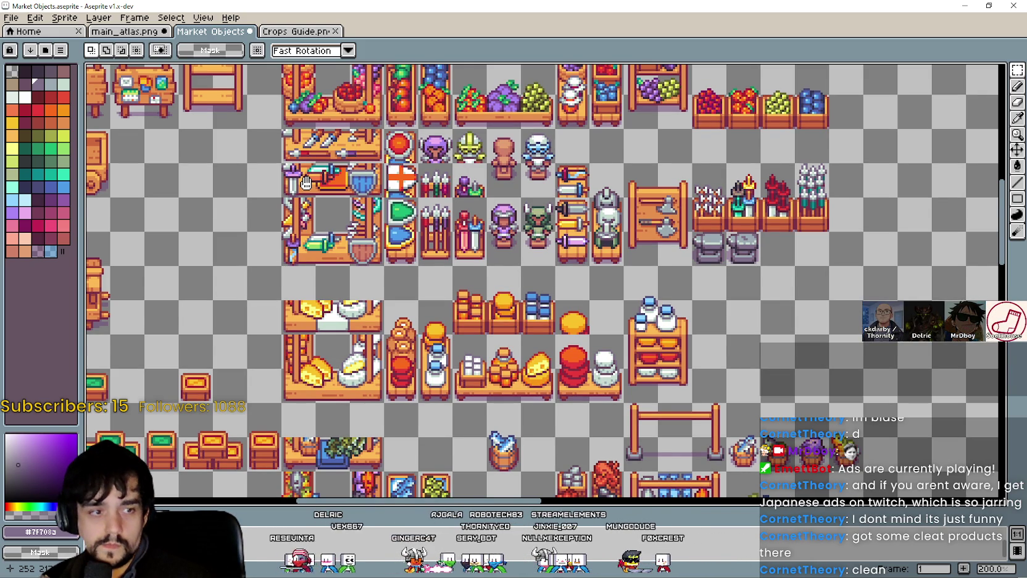
{"action": "left_click_drag", "start_coordinate": [306, 183], "coordinate": [337, 162]}
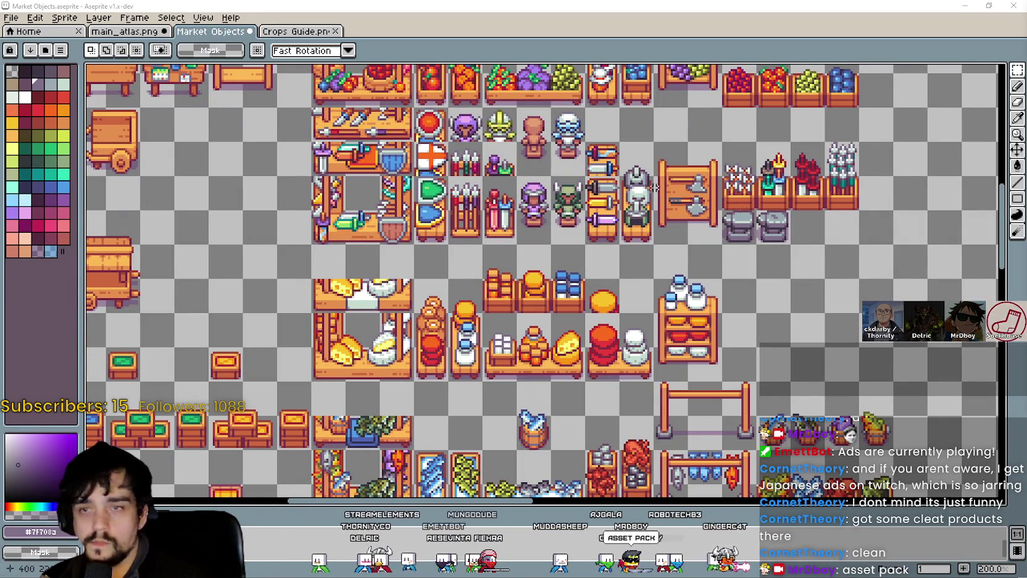
{"action": "mouse_move", "coordinate": [427, 179]}
{"action": "left_mouse_down"}
{"action": "mouse_move", "coordinate": [433, 245]}
{"action": "mouse_move", "coordinate": [443, 251]}
{"action": "left_mouse_up"}
{"action": "scroll", "coordinate": [443, 251], "scroll_direction": "up", "scroll_amount": 1}
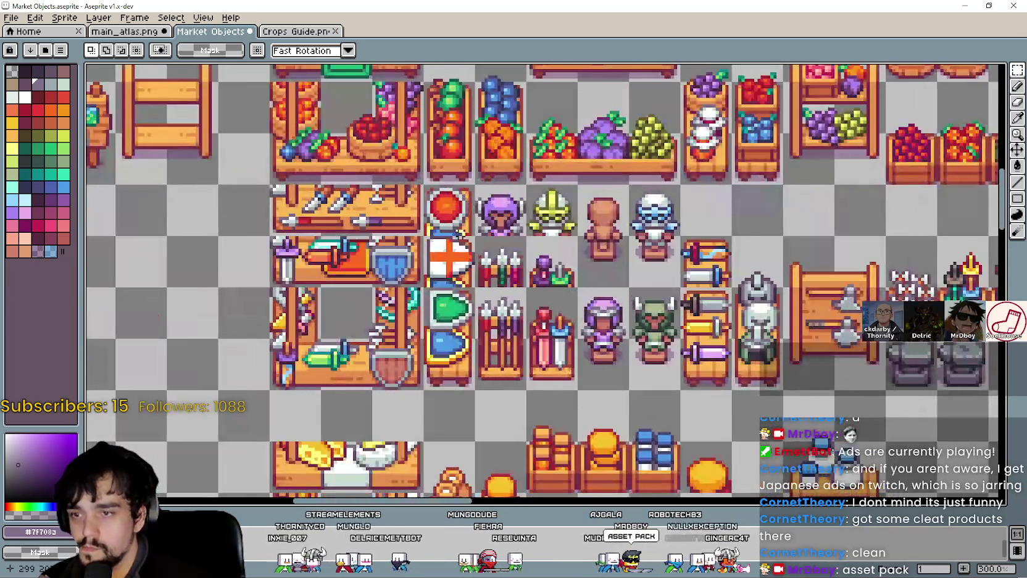
{"action": "scroll", "coordinate": [494, 278], "scroll_direction": "down", "scroll_amount": 1}
{"action": "left_click_drag", "start_coordinate": [494, 278], "coordinate": [556, 313]}
{"action": "scroll", "coordinate": [479, 290], "scroll_direction": "down", "scroll_amount": 1}
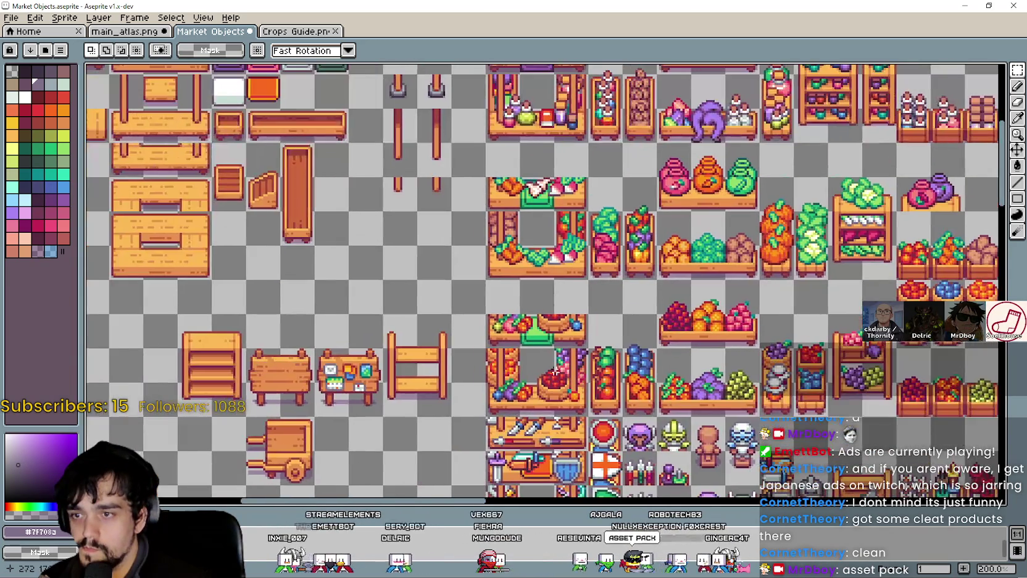
{"action": "left_click_drag", "start_coordinate": [556, 371], "coordinate": [679, 383]}
{"action": "scroll", "coordinate": [679, 383], "scroll_direction": "up", "scroll_amount": 1}
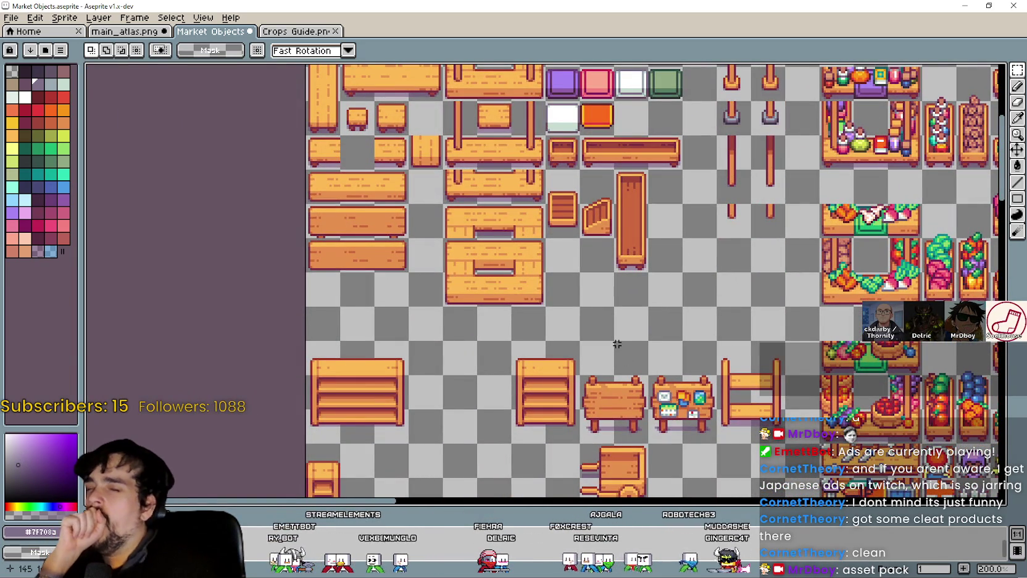
{"action": "scroll", "coordinate": [617, 344], "scroll_direction": "down", "scroll_amount": 2}
{"action": "scroll", "coordinate": [632, 330], "scroll_direction": "up", "scroll_amount": 2}
{"action": "left_click_drag", "start_coordinate": [732, 332], "coordinate": [688, 391]}
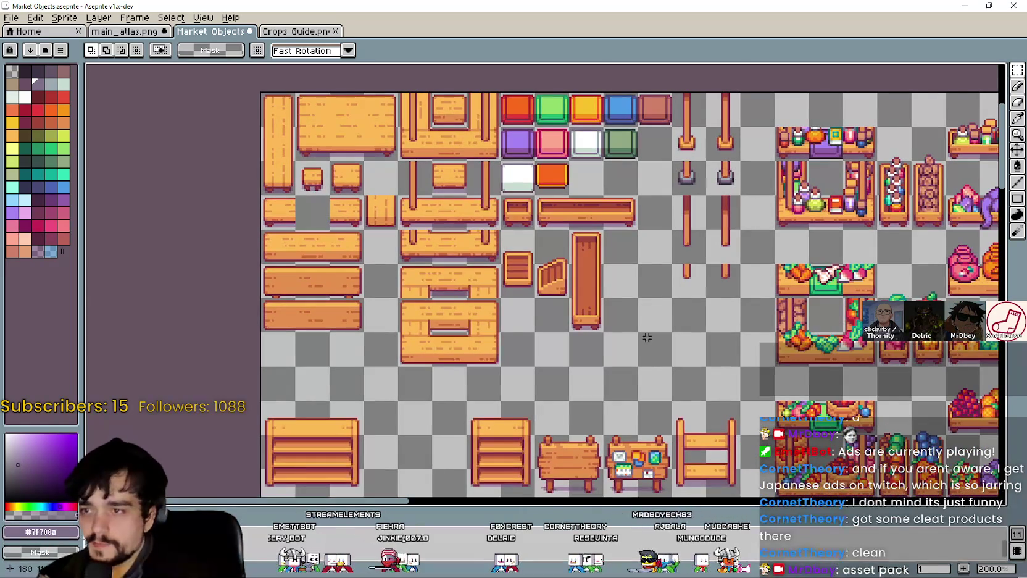
{"action": "scroll", "coordinate": [422, 185], "scroll_direction": "down", "scroll_amount": 2}
{"action": "scroll", "coordinate": [408, 210], "scroll_direction": "up", "scroll_amount": 3}
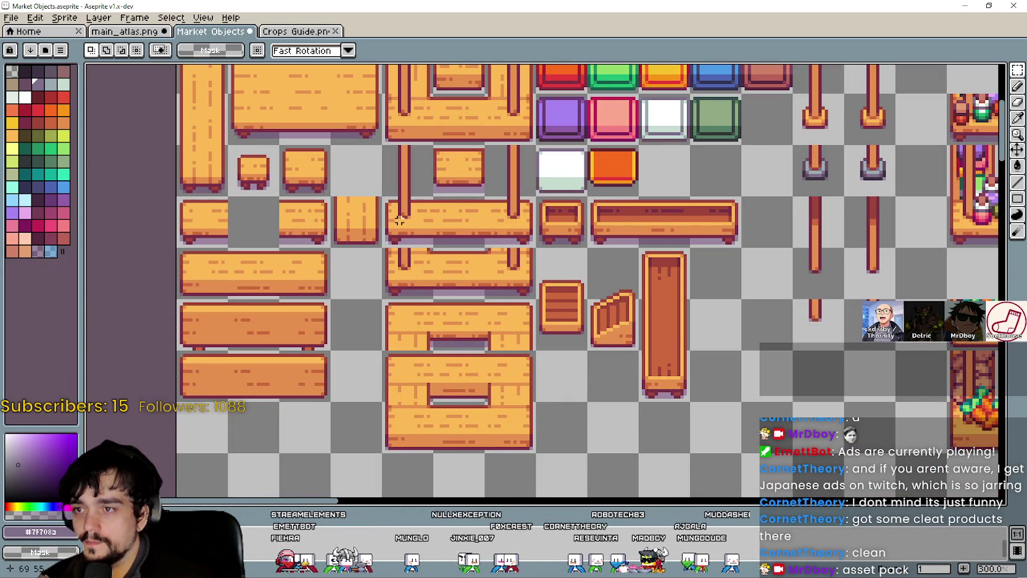
{"action": "scroll", "coordinate": [399, 219], "scroll_direction": "down", "scroll_amount": 2}
{"action": "left_click_drag", "start_coordinate": [697, 339], "coordinate": [669, 329]}
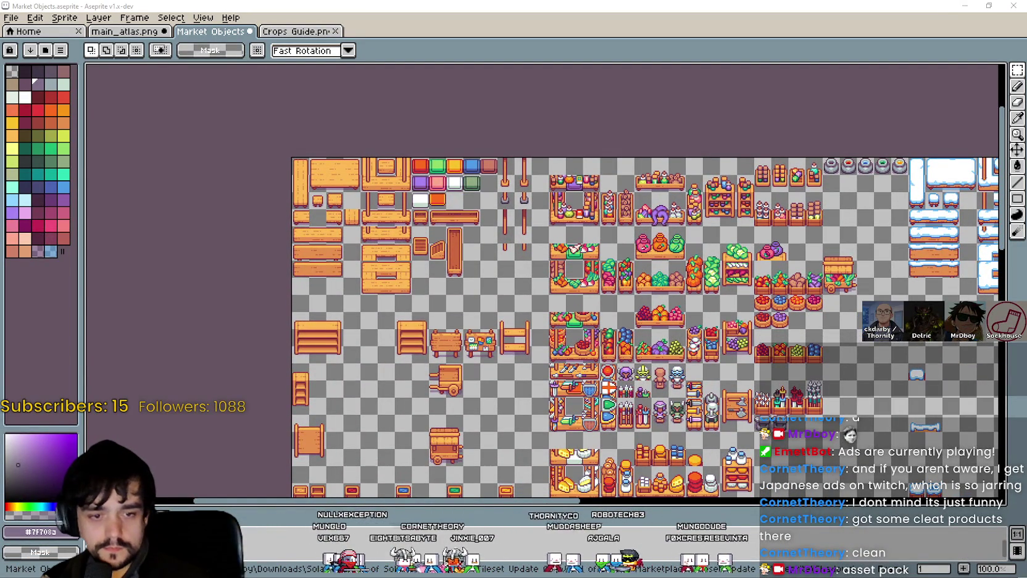
{"action": "key", "text": "alt+Tab"}
Preview the top market screenshot, then enlarge the one with striped stall canopies
{"action": "scroll", "coordinate": [767, 273], "scroll_direction": "down", "scroll_amount": 2}
{"action": "scroll", "coordinate": [768, 272], "scroll_direction": "up", "scroll_amount": 10}
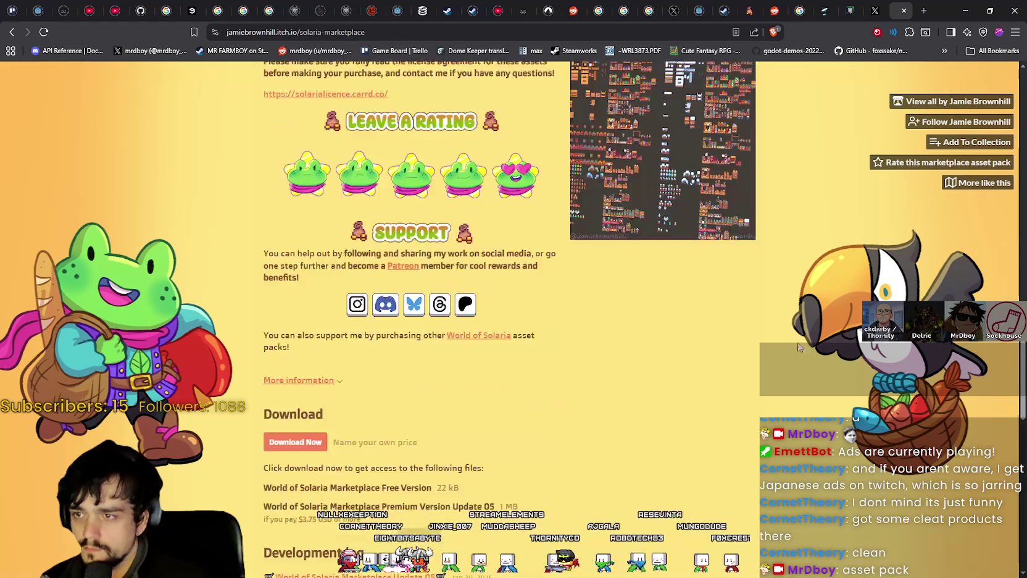
{"action": "scroll", "coordinate": [673, 302], "scroll_direction": "up", "scroll_amount": 4}
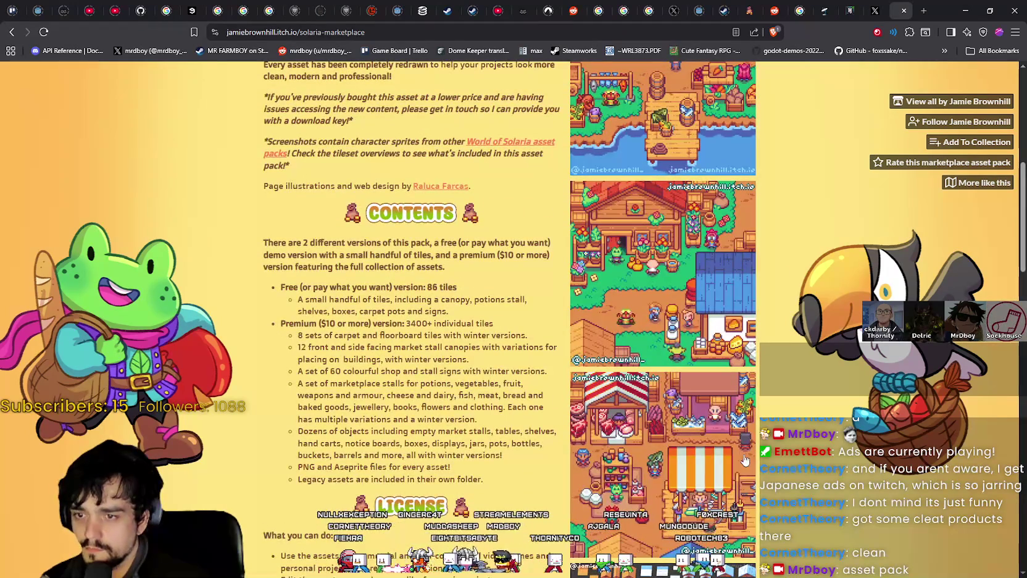
{"action": "scroll", "coordinate": [673, 301], "scroll_direction": "up", "scroll_amount": 3}
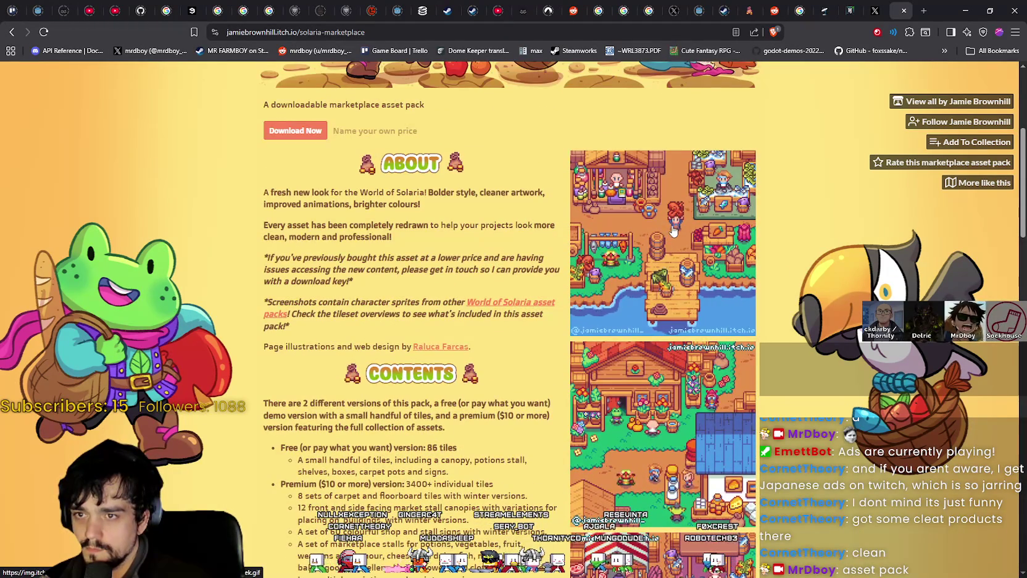
{"action": "left_click", "coordinate": [676, 222]}
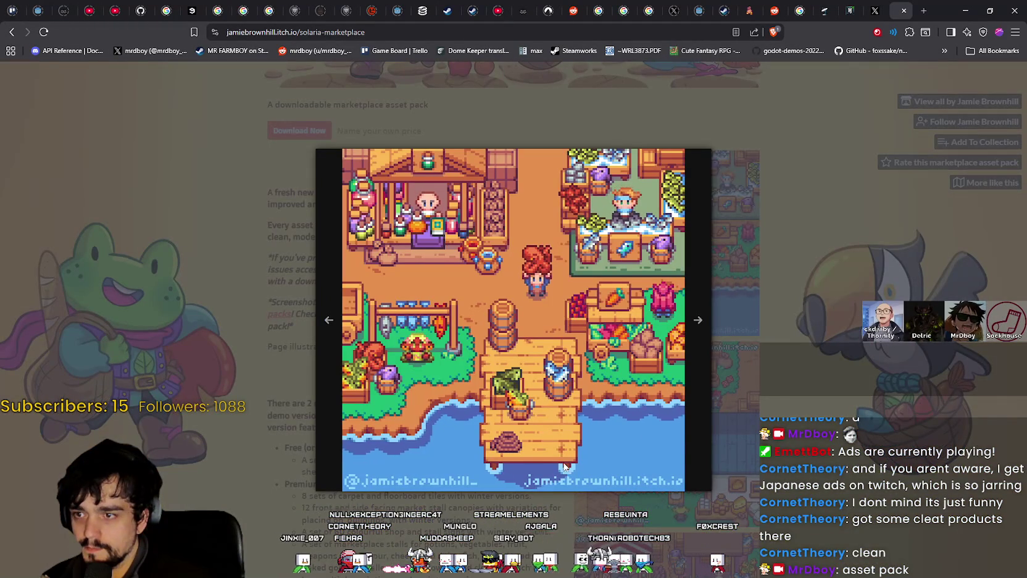
{"action": "left_click", "coordinate": [822, 440]}
{"action": "scroll", "coordinate": [704, 388], "scroll_direction": "down", "scroll_amount": 2}
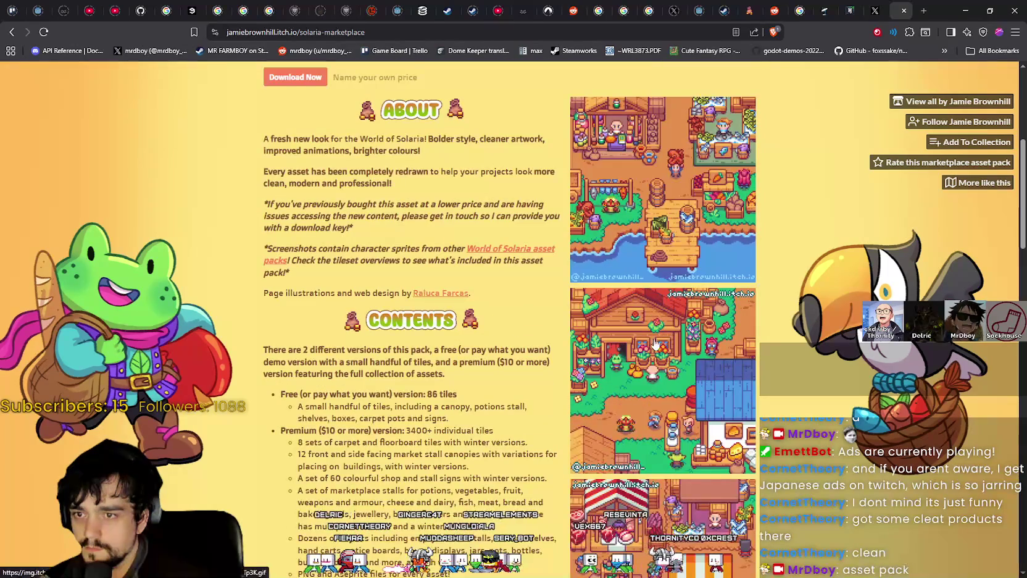
{"action": "scroll", "coordinate": [705, 388], "scroll_direction": "down", "scroll_amount": 1}
{"action": "left_click", "coordinate": [705, 388]}
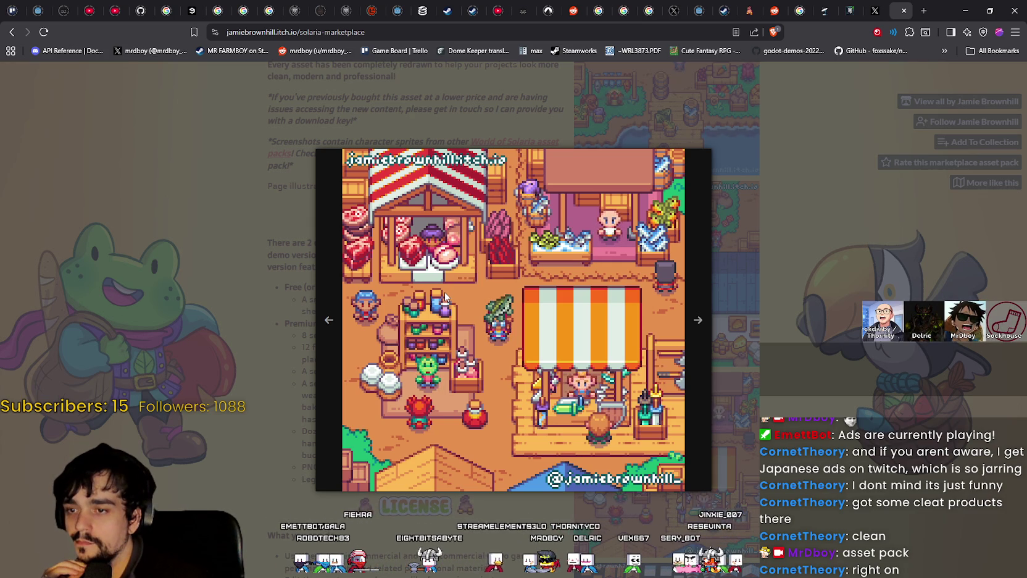
Close the viewer, scroll up and enlarge the first marketplace screenshot
{"action": "left_click", "coordinate": [792, 401]}
{"action": "scroll", "coordinate": [790, 399], "scroll_direction": "down", "scroll_amount": 2}
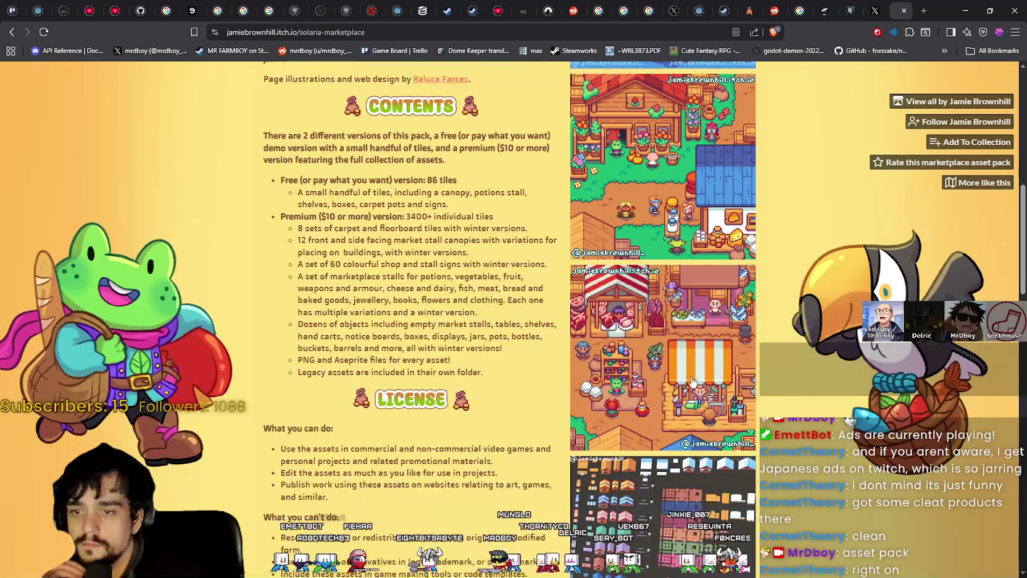
{"action": "scroll", "coordinate": [683, 385], "scroll_direction": "up", "scroll_amount": 1}
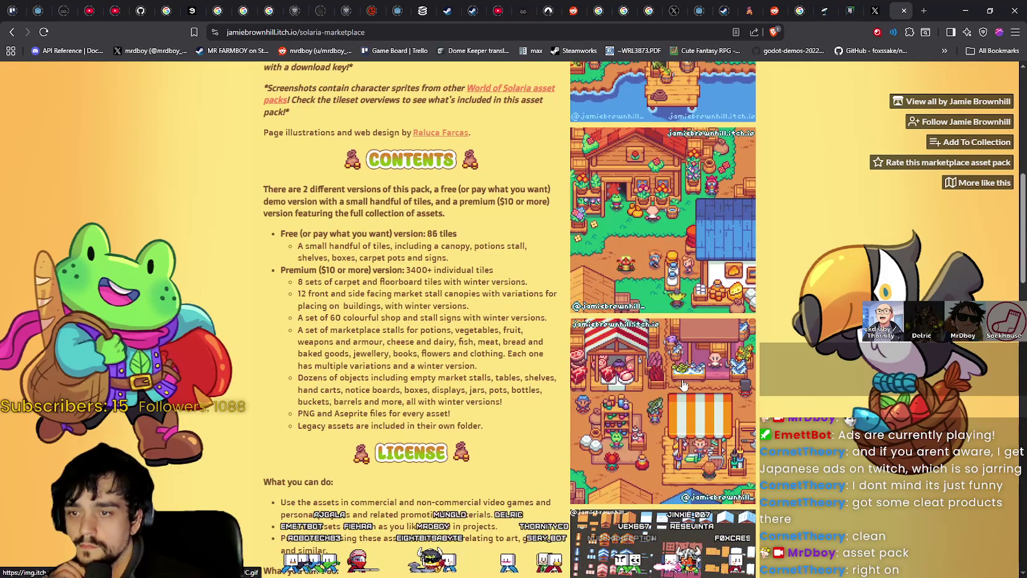
{"action": "scroll", "coordinate": [684, 385], "scroll_direction": "up", "scroll_amount": 3}
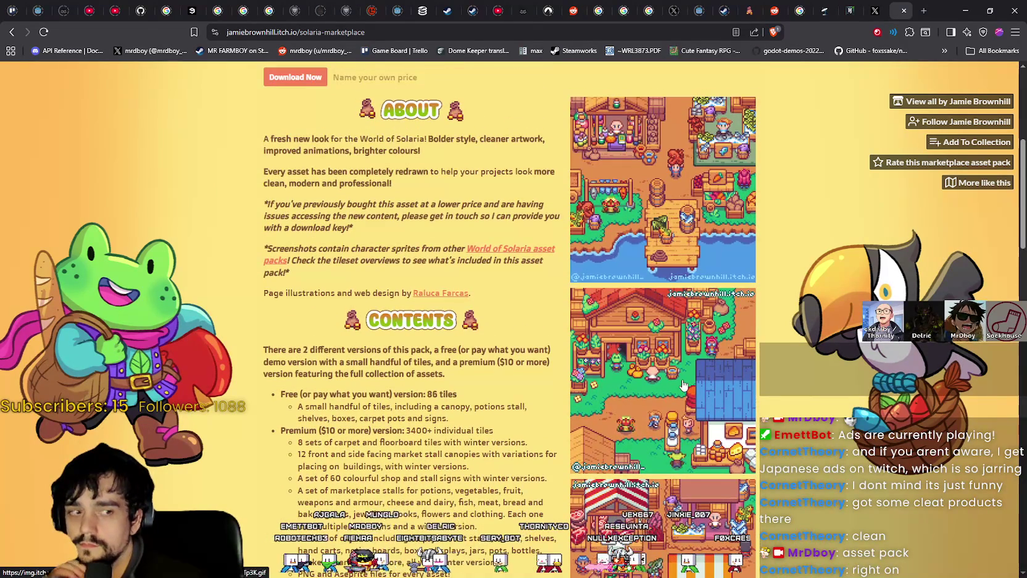
{"action": "scroll", "coordinate": [684, 385], "scroll_direction": "up", "scroll_amount": 2}
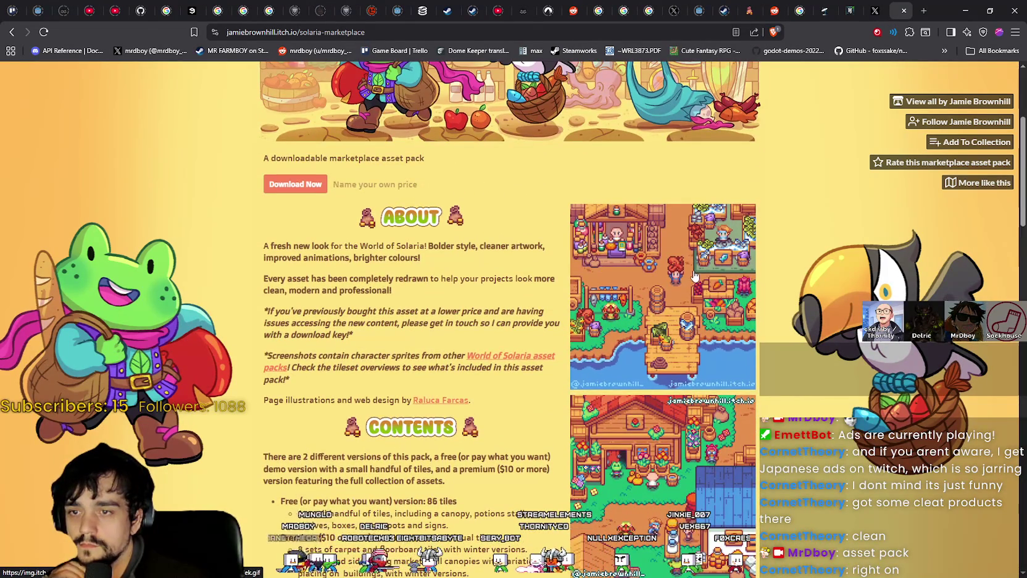
{"action": "left_click", "coordinate": [648, 336]}
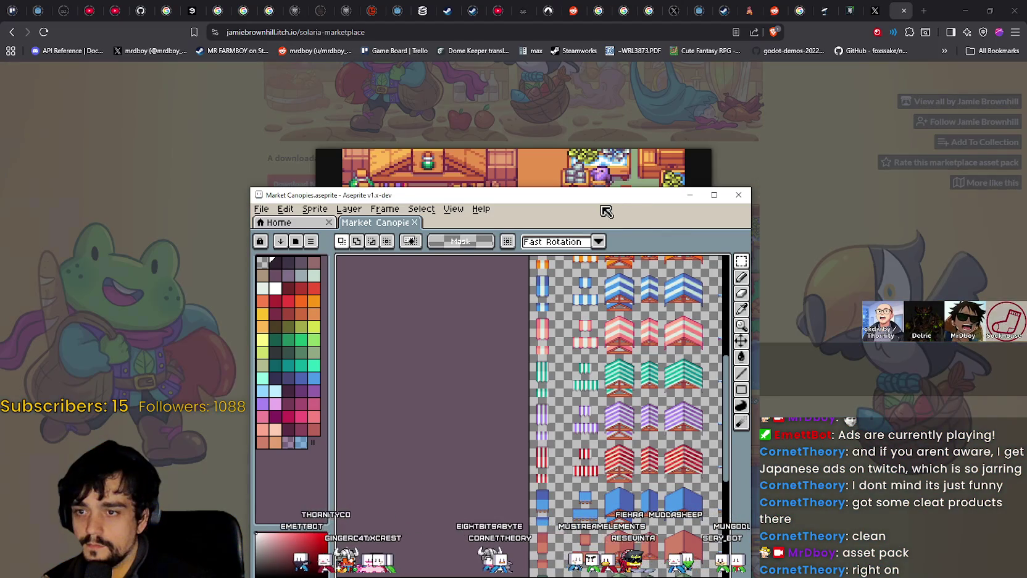
Maximize Aseprite and zoom in on the Market Canopies canopy tiles
{"action": "mouse_move", "coordinate": [593, 201]}
{"action": "left_mouse_down"}
{"action": "mouse_move", "coordinate": [629, 338]}
{"action": "mouse_move", "coordinate": [560, 114]}
{"action": "left_mouse_up"}
{"action": "double_click", "coordinate": [561, 114]}
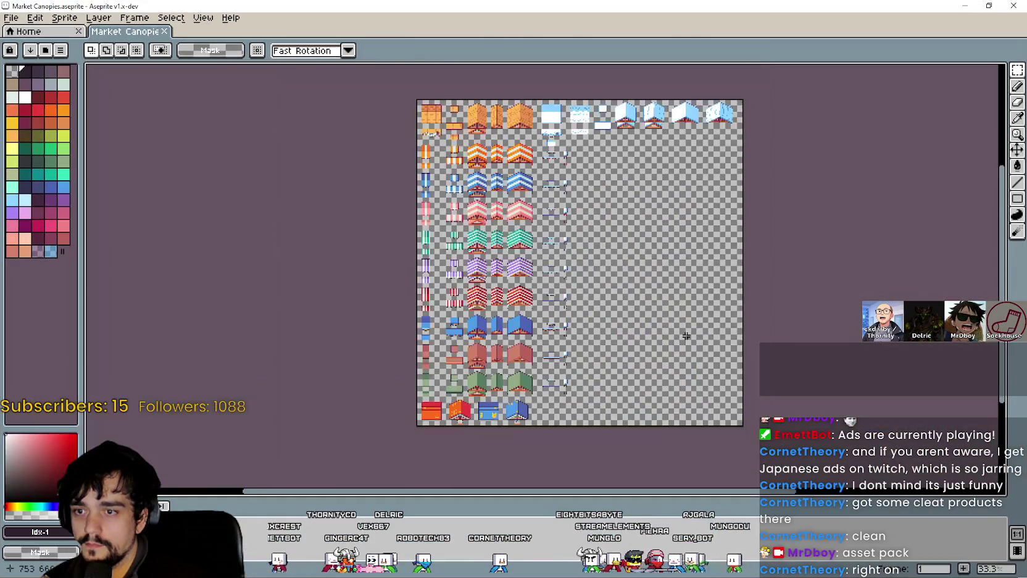
{"action": "scroll", "coordinate": [687, 336], "scroll_direction": "up", "scroll_amount": 4}
{"action": "scroll", "coordinate": [664, 361], "scroll_direction": "down", "scroll_amount": 3}
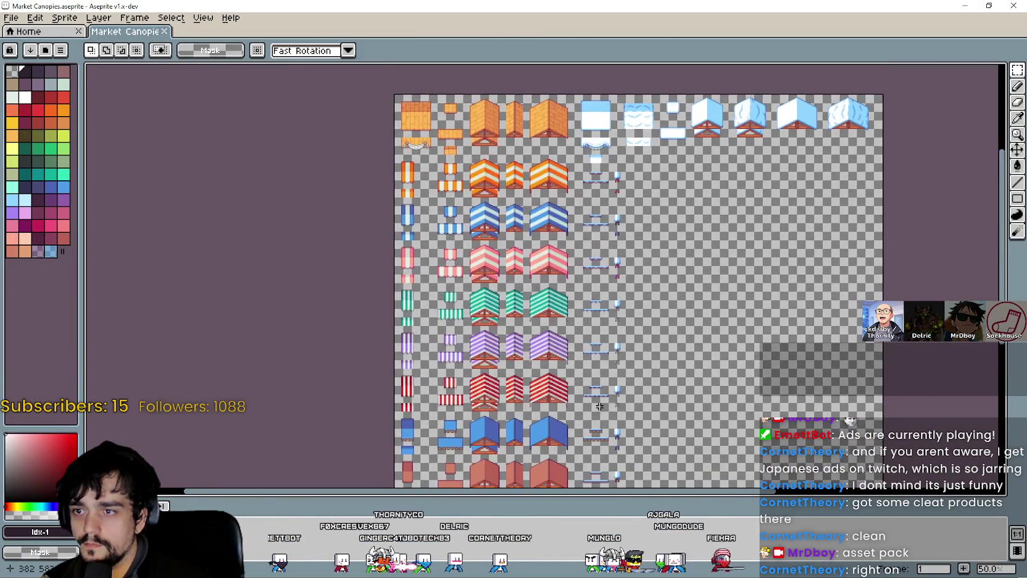
{"action": "scroll", "coordinate": [598, 407], "scroll_direction": "down", "scroll_amount": 1}
{"action": "scroll", "coordinate": [599, 406], "scroll_direction": "up", "scroll_amount": 2}
Restore the Aseprite window, scan the winter tiles, and bring the marketplace screenshot forward
{"action": "mouse_move", "coordinate": [831, 6]}
{"action": "left_mouse_down"}
{"action": "mouse_move", "coordinate": [830, 317]}
{"action": "mouse_move", "coordinate": [360, 103]}
{"action": "mouse_move", "coordinate": [368, 262]}
{"action": "mouse_move", "coordinate": [365, 82]}
{"action": "left_mouse_up"}
{"action": "scroll", "coordinate": [386, 211], "scroll_direction": "up", "scroll_amount": 3}
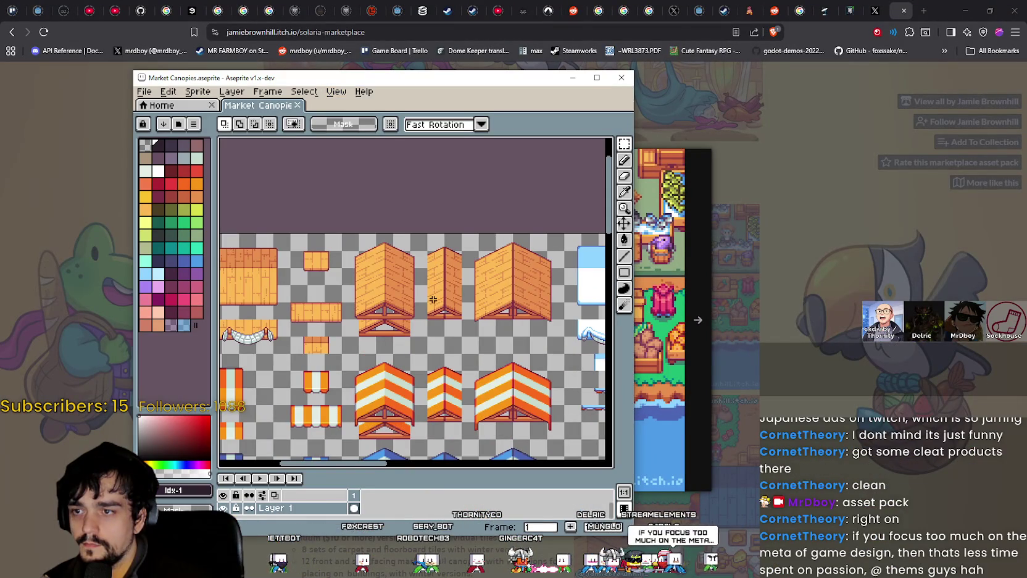
{"action": "scroll", "coordinate": [433, 300], "scroll_direction": "right", "scroll_amount": 4}
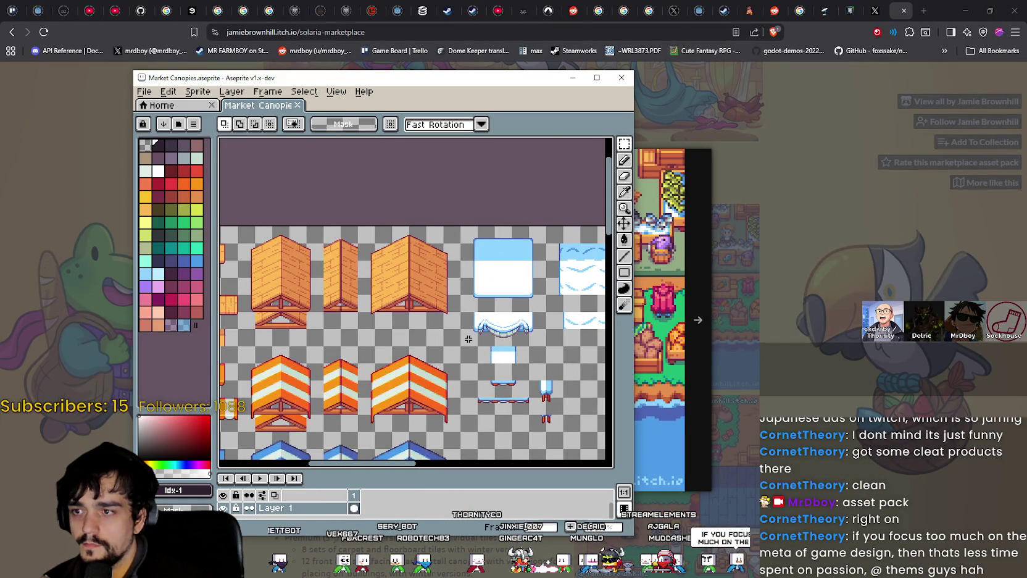
{"action": "scroll", "coordinate": [469, 339], "scroll_direction": "down", "scroll_amount": 2}
{"action": "scroll", "coordinate": [460, 364], "scroll_direction": "up", "scroll_amount": 3}
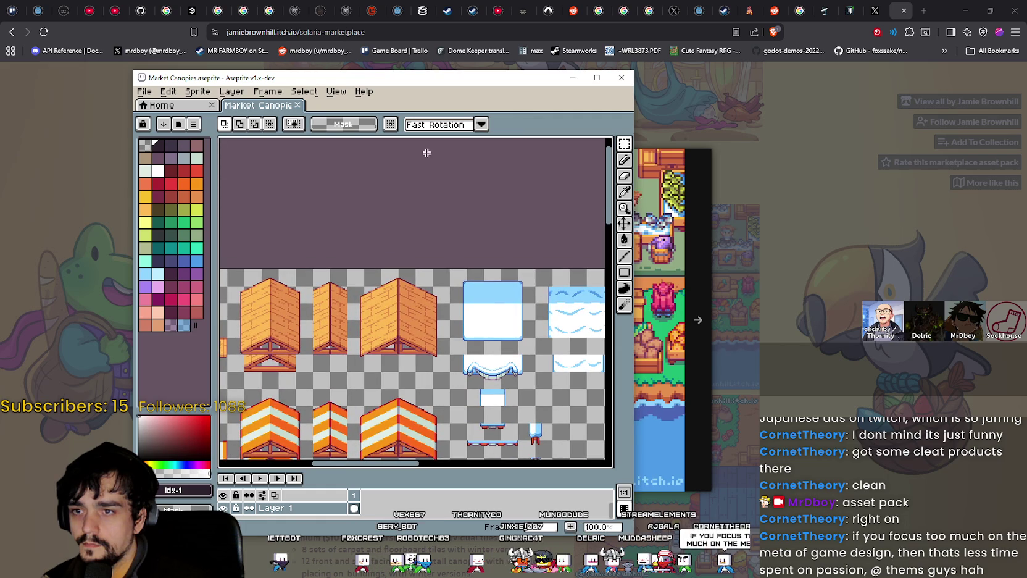
{"action": "mouse_move", "coordinate": [447, 86]}
{"action": "left_mouse_down"}
{"action": "mouse_move", "coordinate": [583, 460]}
{"action": "mouse_move", "coordinate": [971, 249]}
{"action": "left_mouse_up"}
{"action": "left_click", "coordinate": [692, 363]}
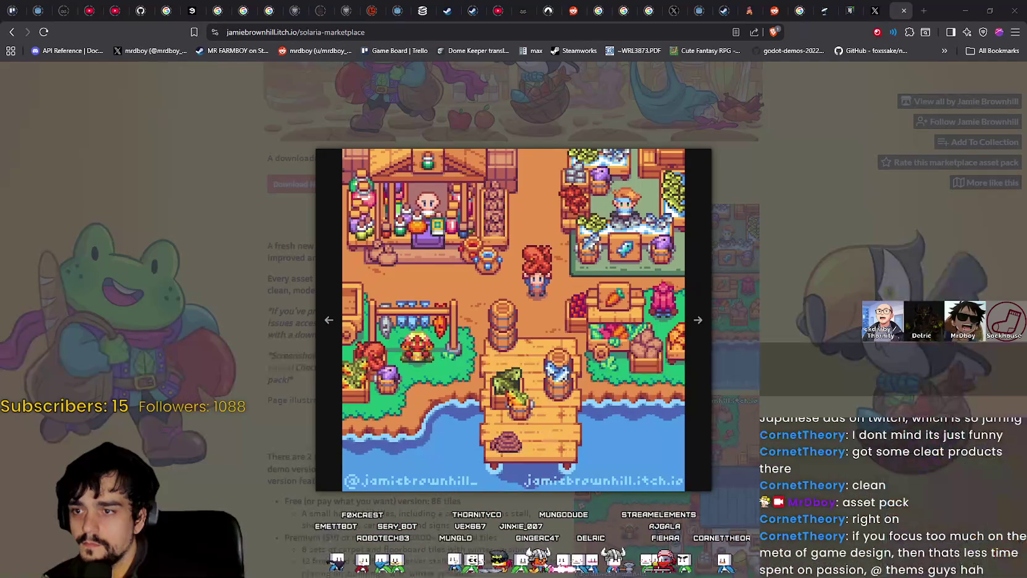
Step through the lightbox screenshots to the tileset overview, then close it
{"action": "left_click", "coordinate": [693, 363]}
{"action": "left_click", "coordinate": [693, 363]}
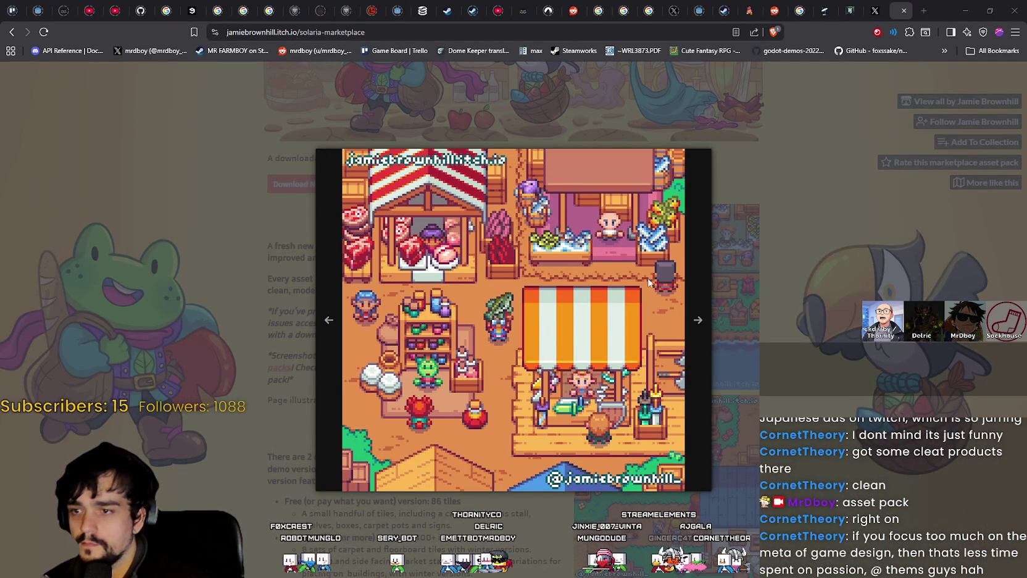
{"action": "left_click", "coordinate": [700, 314]}
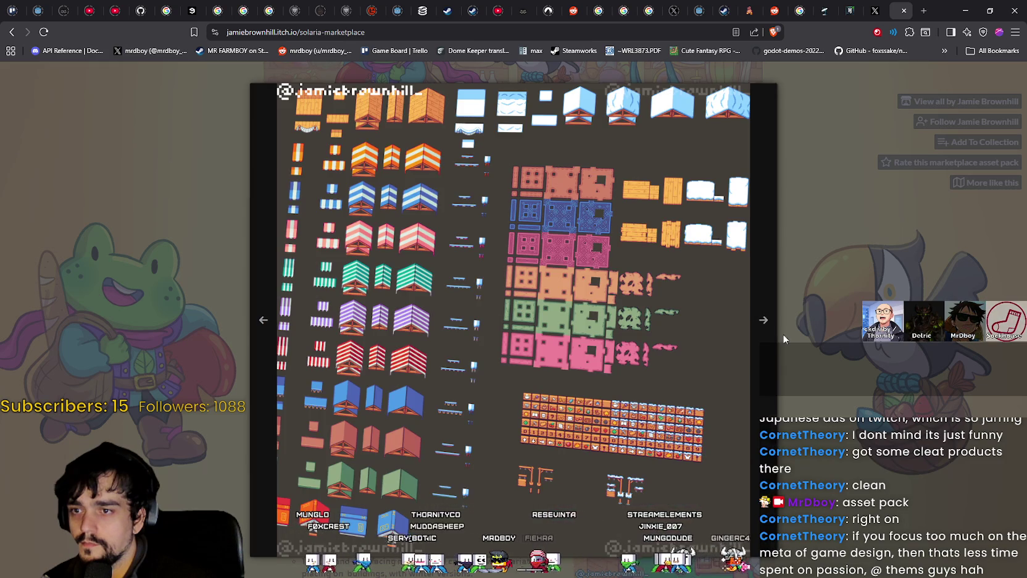
{"action": "left_click", "coordinate": [773, 340]}
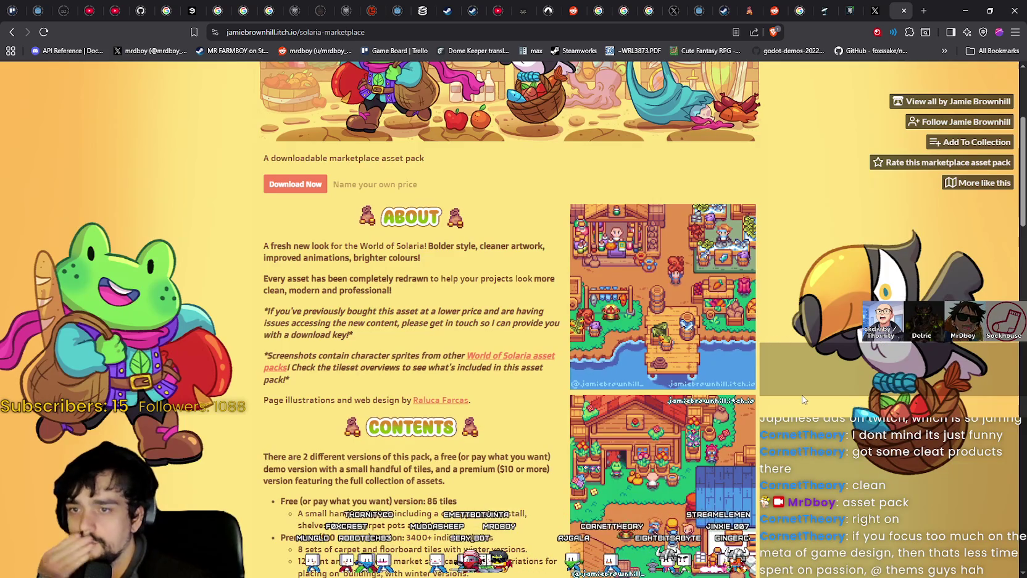
Enlarge the second and market-stall screenshots, then return to the Market Objects sheet
{"action": "scroll", "coordinate": [804, 401], "scroll_direction": "down", "scroll_amount": 2}
{"action": "scroll", "coordinate": [801, 400], "scroll_direction": "down", "scroll_amount": 2}
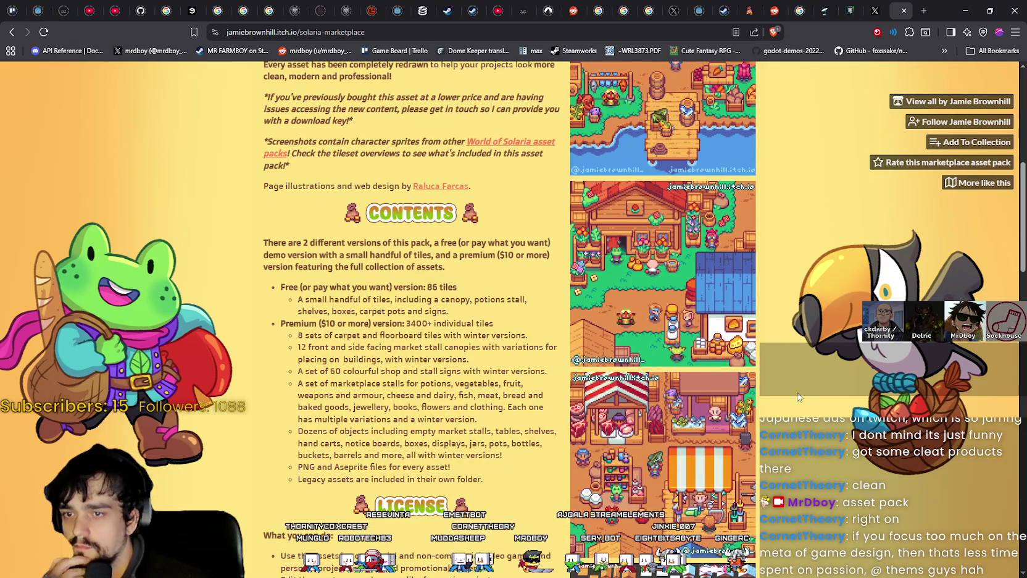
{"action": "left_click", "coordinate": [646, 342]}
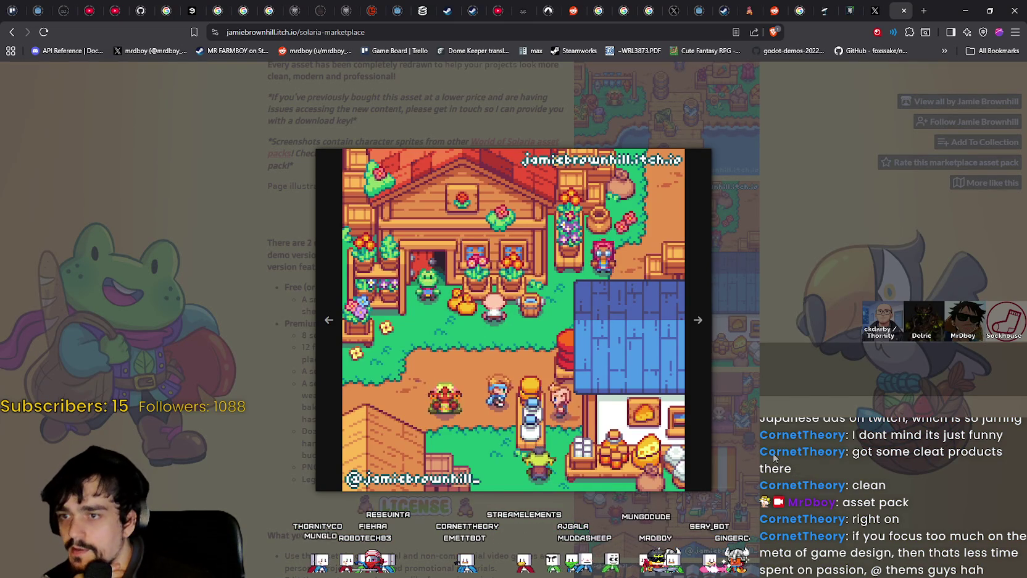
{"action": "left_click", "coordinate": [773, 453]}
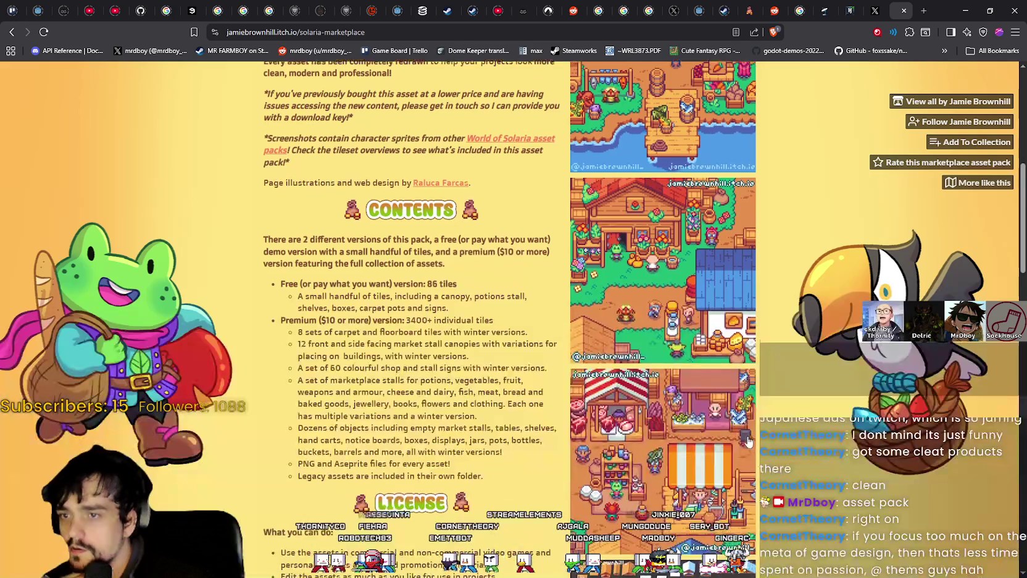
{"action": "scroll", "coordinate": [778, 308], "scroll_direction": "down", "scroll_amount": 4}
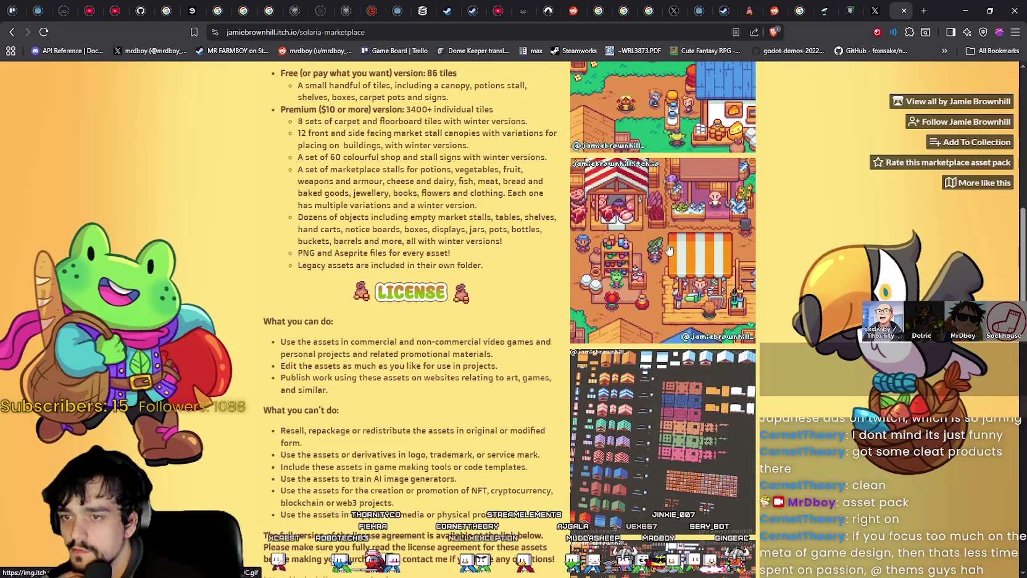
{"action": "left_click", "coordinate": [668, 244]}
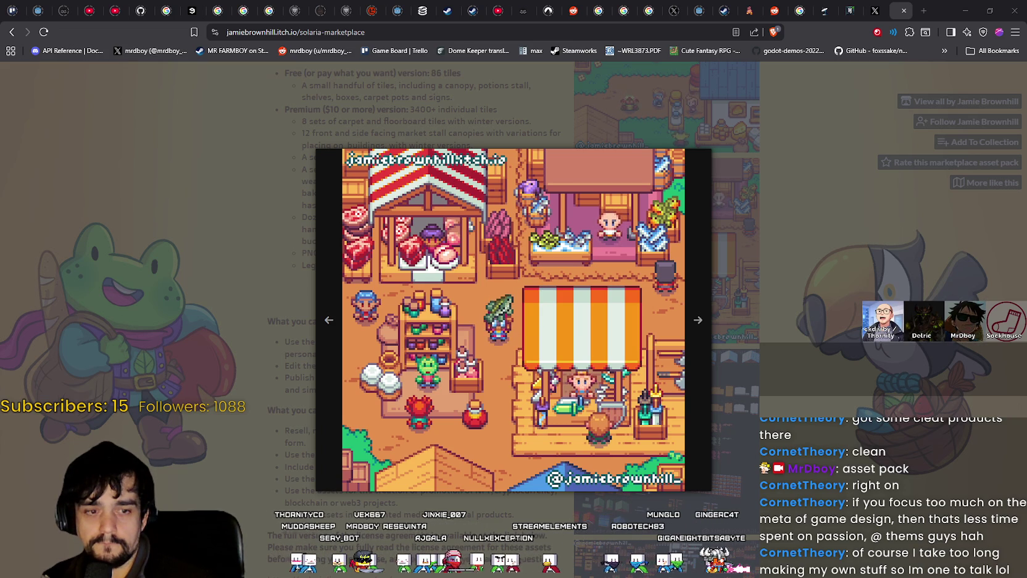
{"action": "key", "text": "alt+Tab"}
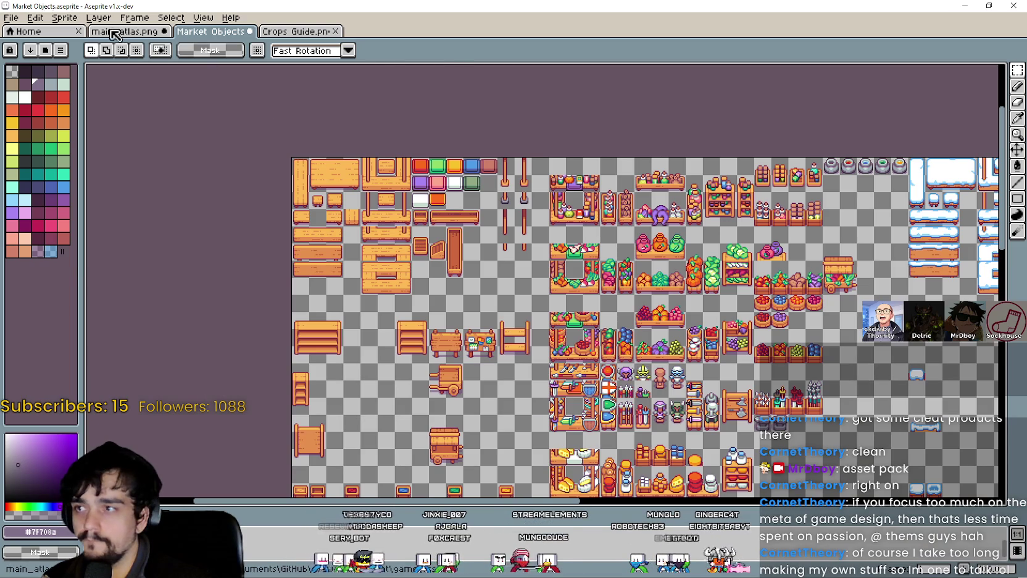
Paste the wooden stall canopy into main_atlas.png and commit it
{"action": "left_click", "coordinate": [114, 35]}
{"action": "scroll", "coordinate": [667, 166], "scroll_direction": "down", "scroll_amount": 2}
{"action": "scroll", "coordinate": [544, 227], "scroll_direction": "up", "scroll_amount": 4}
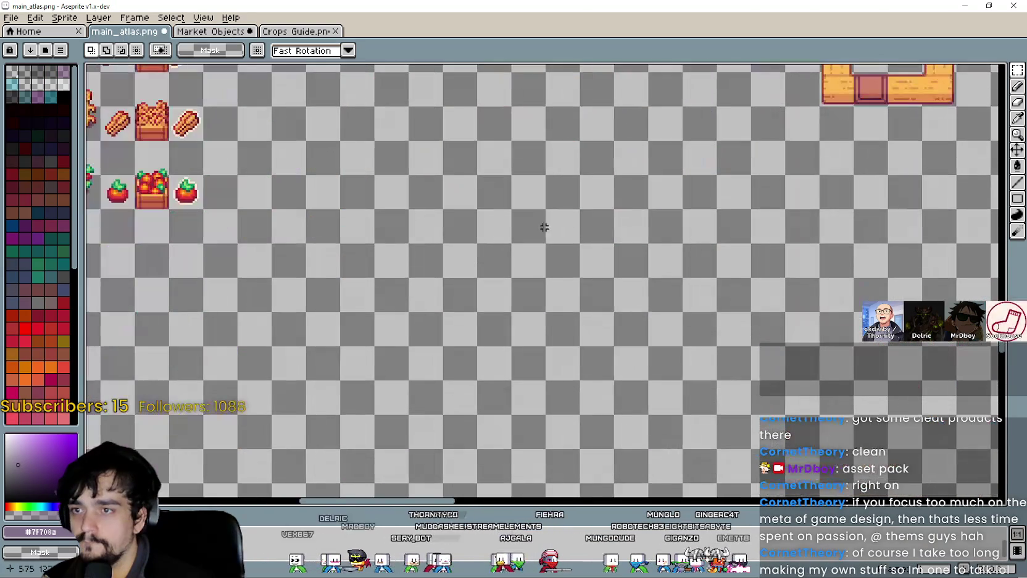
{"action": "key", "text": "ctrl+v"}
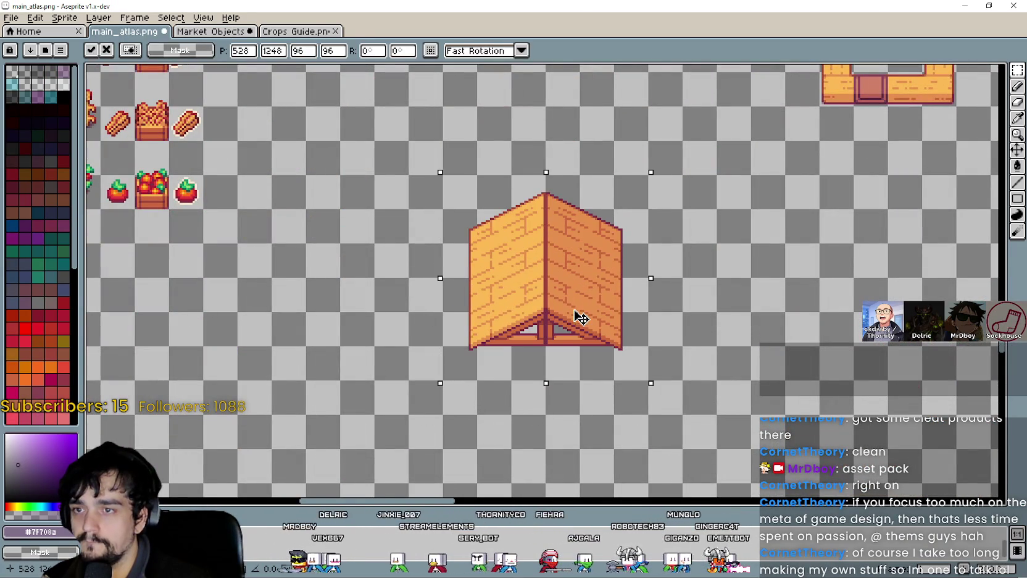
{"action": "left_click", "coordinate": [703, 356]}
Copy the 64×64 square wooden frame and place it beneath the canopy at 544, 1328
{"action": "scroll", "coordinate": [703, 346], "scroll_direction": "down", "scroll_amount": 1}
{"action": "mouse_move", "coordinate": [704, 260]}
{"action": "left_mouse_down"}
{"action": "mouse_move", "coordinate": [591, 279]}
{"action": "mouse_move", "coordinate": [511, 340]}
{"action": "left_mouse_up"}
{"action": "scroll", "coordinate": [523, 179], "scroll_direction": "up", "scroll_amount": 1}
{"action": "mouse_move", "coordinate": [540, 233]}
{"action": "left_mouse_down"}
{"action": "mouse_move", "coordinate": [627, 139]}
{"action": "mouse_move", "coordinate": [638, 147]}
{"action": "left_mouse_up"}
{"action": "scroll", "coordinate": [618, 247], "scroll_direction": "down", "scroll_amount": 1}
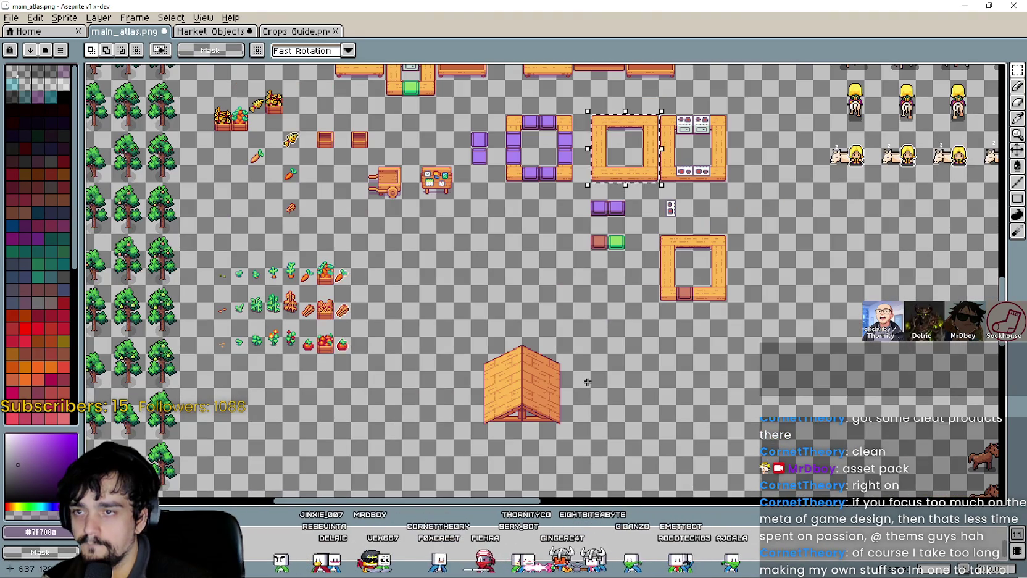
{"action": "key", "text": "ctrl+d"}
{"action": "left_click_drag", "start_coordinate": [602, 345], "coordinate": [615, 266]}
{"action": "key", "text": "i"}
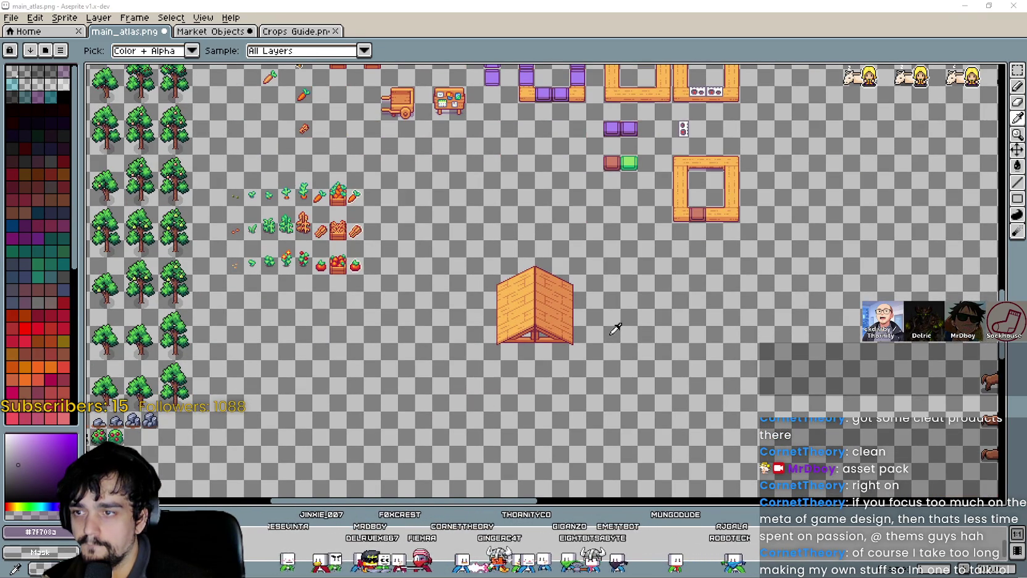
{"action": "scroll", "coordinate": [615, 328], "scroll_direction": "up", "scroll_amount": 1}
{"action": "key", "text": "ctrl+v"}
{"action": "mouse_move", "coordinate": [720, 270]}
{"action": "left_mouse_down"}
{"action": "mouse_move", "coordinate": [610, 367]}
{"action": "mouse_move", "coordinate": [532, 308]}
{"action": "mouse_move", "coordinate": [507, 270]}
{"action": "left_mouse_up"}
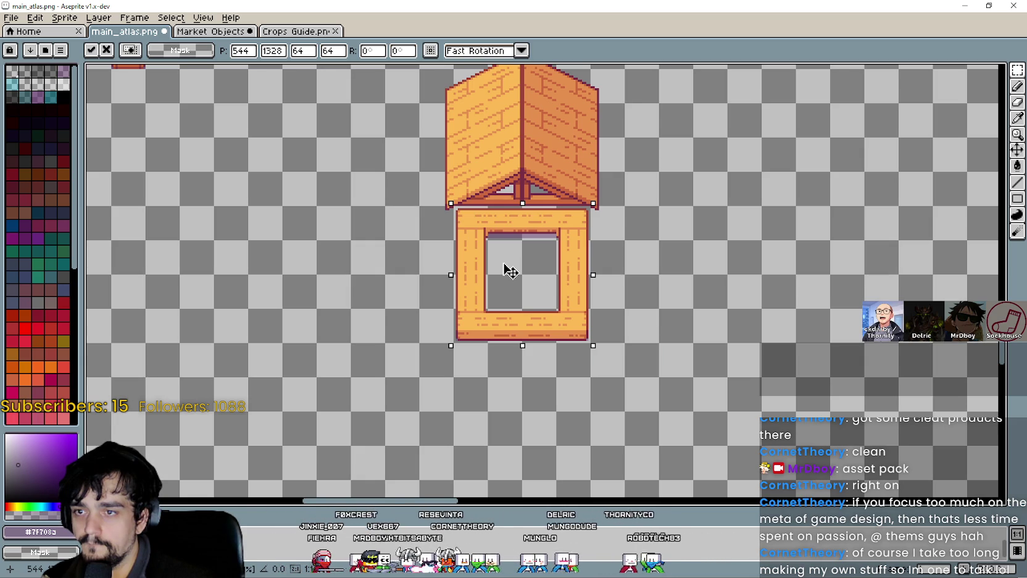
{"action": "key", "text": "Return"}
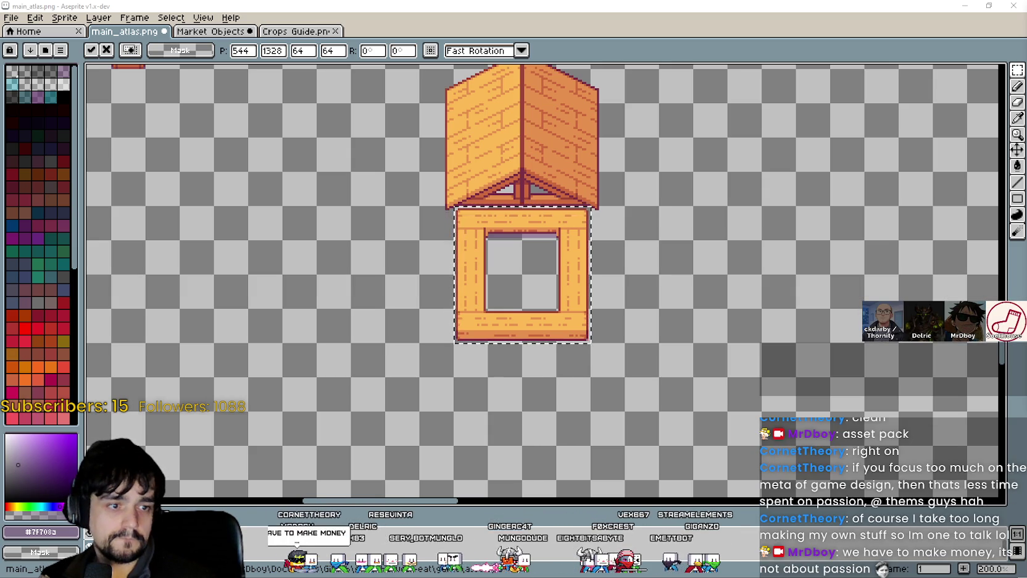
Shift the square wooden window frame down 16 pixels and commit its new position
{"action": "scroll", "coordinate": [557, 321], "scroll_direction": "up", "scroll_amount": 4}
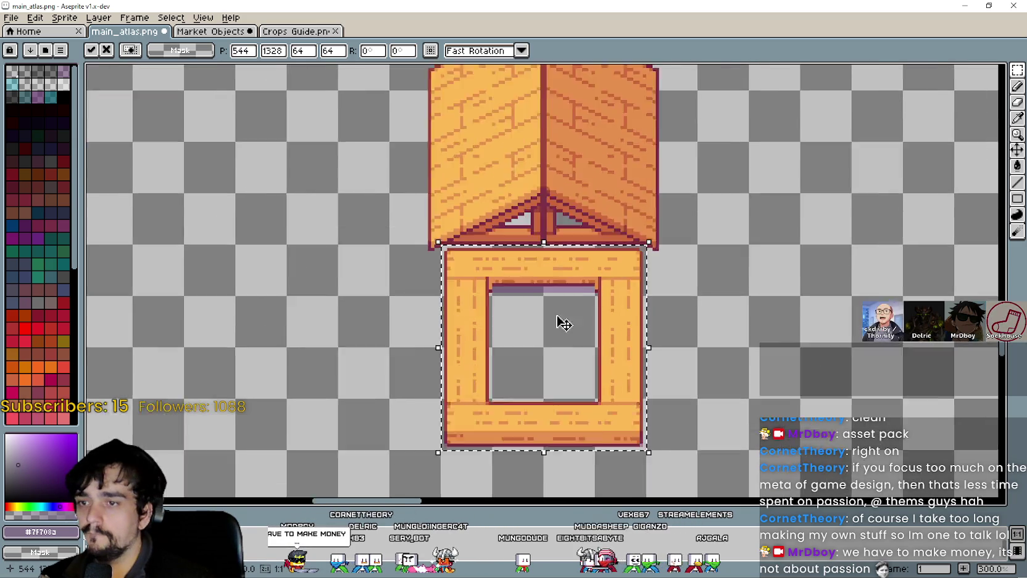
{"action": "scroll", "coordinate": [557, 333], "scroll_direction": "down", "scroll_amount": 4}
{"action": "scroll", "coordinate": [602, 316], "scroll_direction": "up", "scroll_amount": 2}
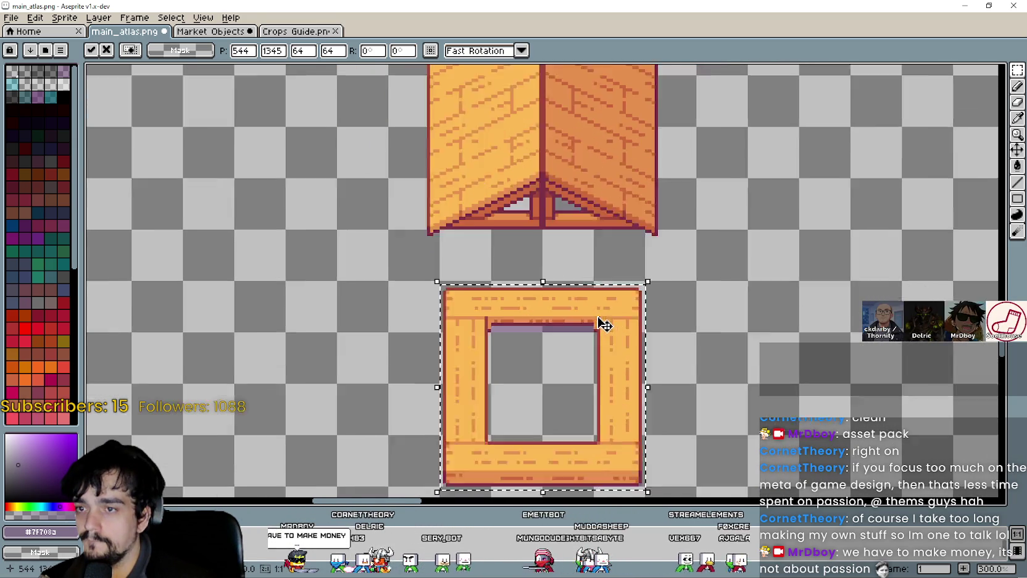
{"action": "scroll", "coordinate": [594, 290], "scroll_direction": "down", "scroll_amount": 1}
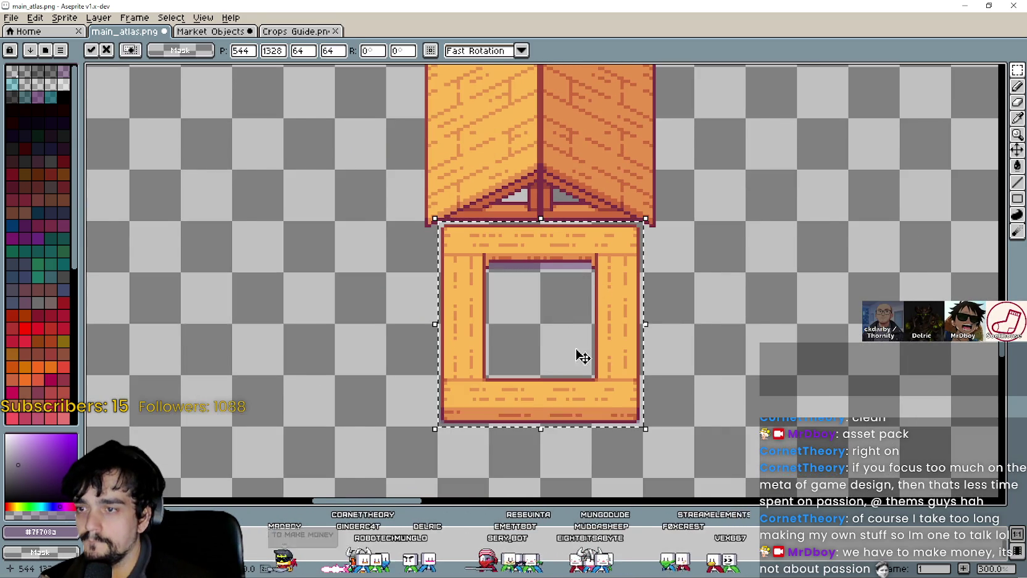
{"action": "scroll", "coordinate": [582, 357], "scroll_direction": "down", "scroll_amount": 3}
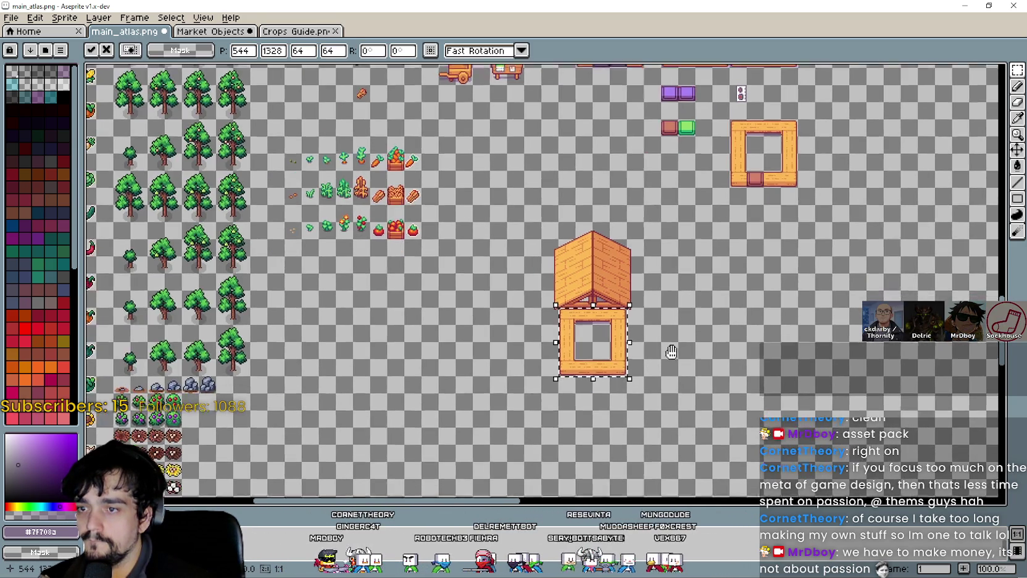
{"action": "scroll", "coordinate": [614, 345], "scroll_direction": "up", "scroll_amount": 1}
{"action": "scroll", "coordinate": [612, 344], "scroll_direction": "down", "scroll_amount": 1}
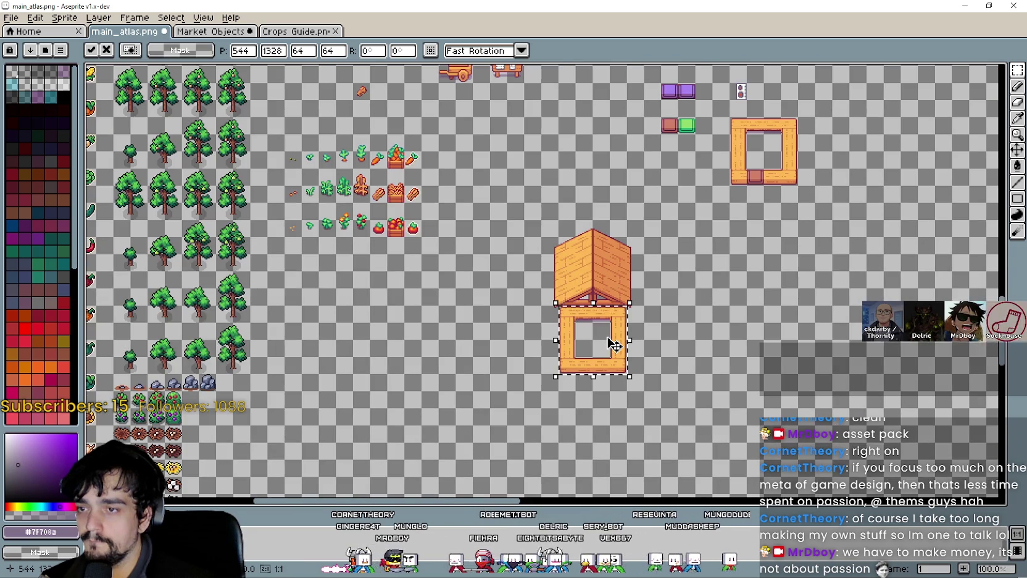
{"action": "scroll", "coordinate": [611, 341], "scroll_direction": "down", "scroll_amount": 1}
{"action": "scroll", "coordinate": [615, 339], "scroll_direction": "up", "scroll_amount": 2}
{"action": "mouse_move", "coordinate": [610, 341]}
{"action": "left_mouse_down"}
{"action": "mouse_move", "coordinate": [597, 405]}
{"action": "mouse_move", "coordinate": [607, 320]}
{"action": "left_mouse_up"}
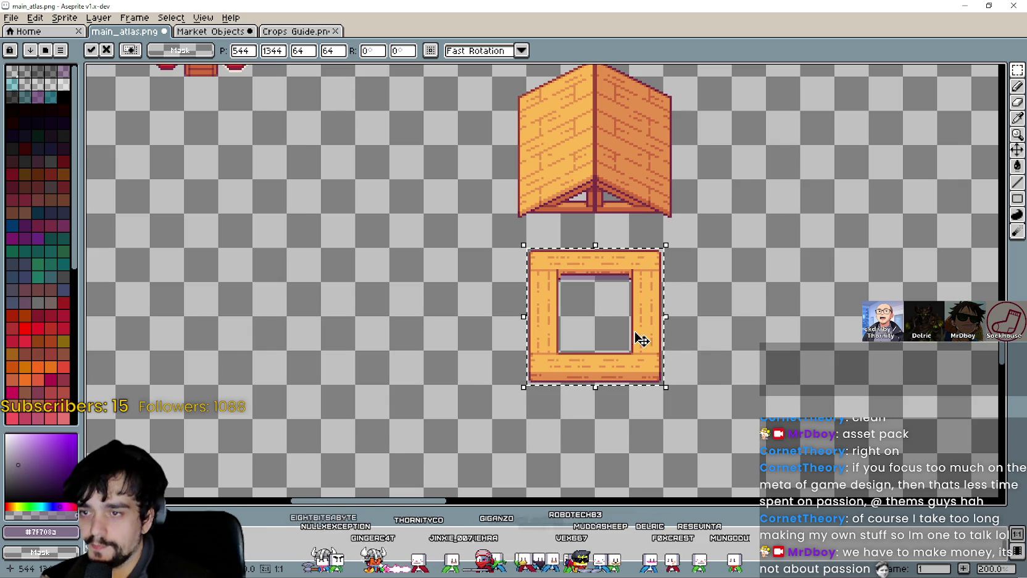
{"action": "scroll", "coordinate": [640, 339], "scroll_direction": "down", "scroll_amount": 1}
{"action": "scroll", "coordinate": [640, 339], "scroll_direction": "up", "scroll_amount": 1}
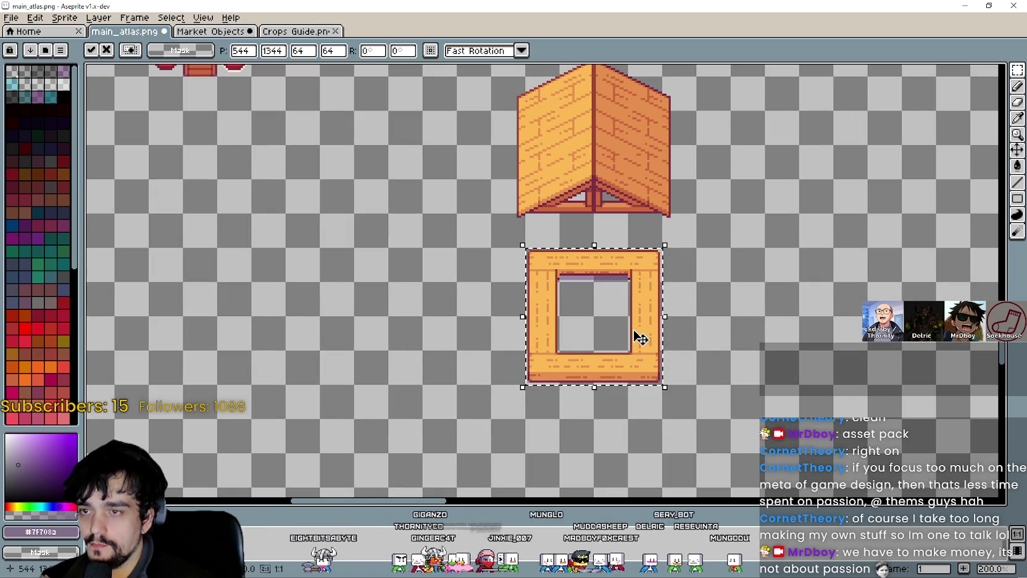
{"action": "left_click", "coordinate": [759, 396]}
Marquee-select the frame's right half and pull it away to the right
{"action": "mouse_move", "coordinate": [539, 266]}
{"action": "left_mouse_down"}
{"action": "mouse_move", "coordinate": [648, 279]}
{"action": "mouse_move", "coordinate": [647, 318]}
{"action": "mouse_move", "coordinate": [614, 328]}
{"action": "left_mouse_up"}
{"action": "left_click", "coordinate": [697, 394]}
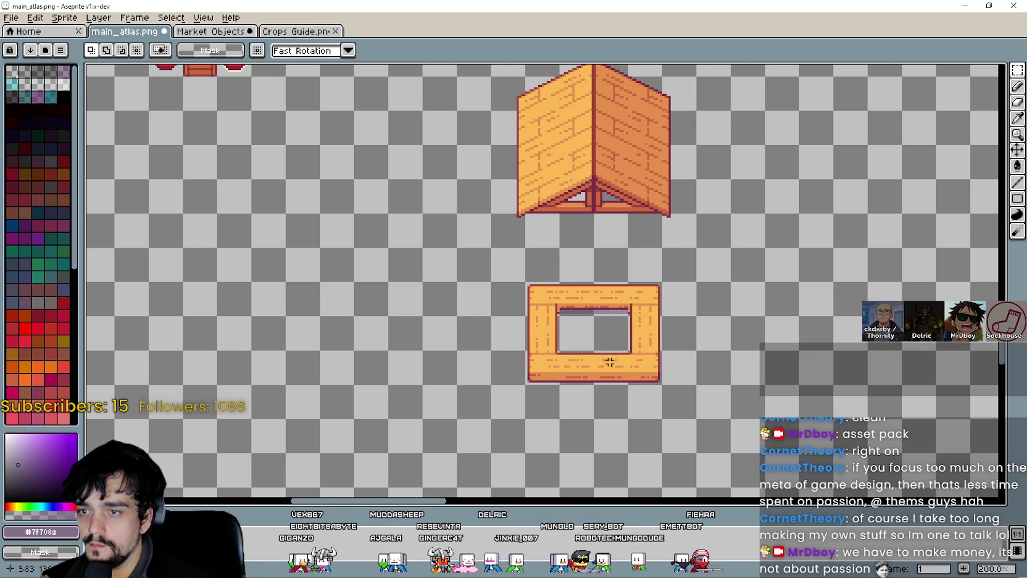
{"action": "scroll", "coordinate": [610, 346], "scroll_direction": "up", "scroll_amount": 1}
{"action": "scroll", "coordinate": [705, 351], "scroll_direction": "down", "scroll_amount": 1}
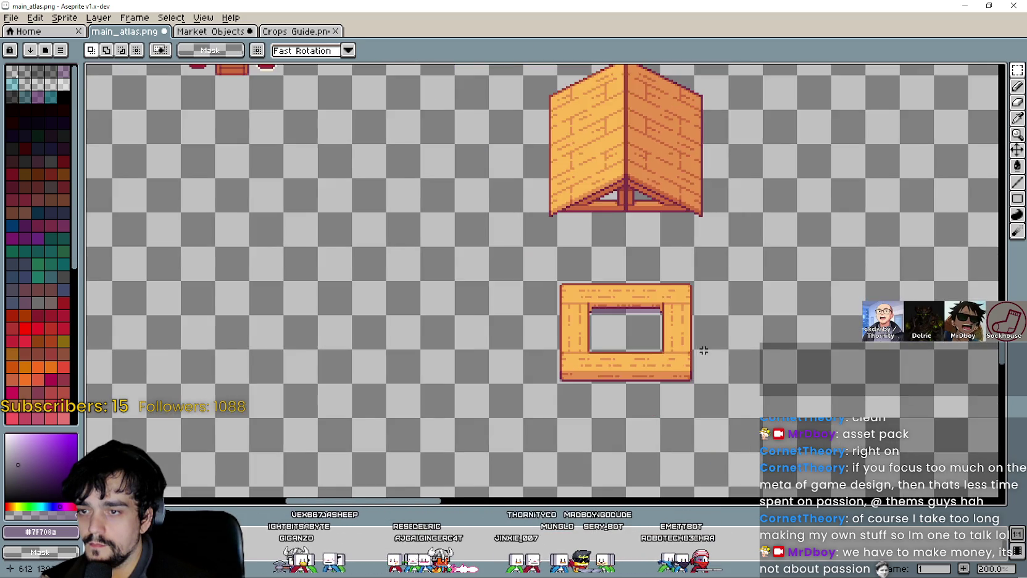
{"action": "mouse_move", "coordinate": [529, 224]}
{"action": "left_mouse_down"}
{"action": "mouse_move", "coordinate": [629, 290]}
{"action": "mouse_move", "coordinate": [631, 326]}
{"action": "left_mouse_up"}
{"action": "left_click", "coordinate": [722, 368]}
{"action": "left_click_drag", "start_coordinate": [575, 240], "coordinate": [604, 302]}
{"action": "left_click", "coordinate": [677, 303]}
{"action": "mouse_move", "coordinate": [560, 221]}
{"action": "left_mouse_down"}
{"action": "mouse_move", "coordinate": [597, 292]}
{"action": "mouse_move", "coordinate": [668, 328]}
{"action": "left_mouse_up"}
{"action": "left_click", "coordinate": [729, 346]}
{"action": "mouse_move", "coordinate": [564, 224]}
{"action": "left_mouse_down"}
{"action": "mouse_move", "coordinate": [660, 324]}
{"action": "mouse_move", "coordinate": [623, 313]}
{"action": "mouse_move", "coordinate": [630, 323]}
{"action": "left_mouse_up"}
{"action": "mouse_move", "coordinate": [582, 277]}
{"action": "left_mouse_down"}
{"action": "mouse_move", "coordinate": [718, 293]}
{"action": "mouse_move", "coordinate": [709, 297]}
{"action": "left_mouse_up"}
{"action": "left_click", "coordinate": [536, 273]}
Reselect the right-hand frame piece and place it farther right
{"action": "left_click_drag", "start_coordinate": [577, 274], "coordinate": [626, 281]}
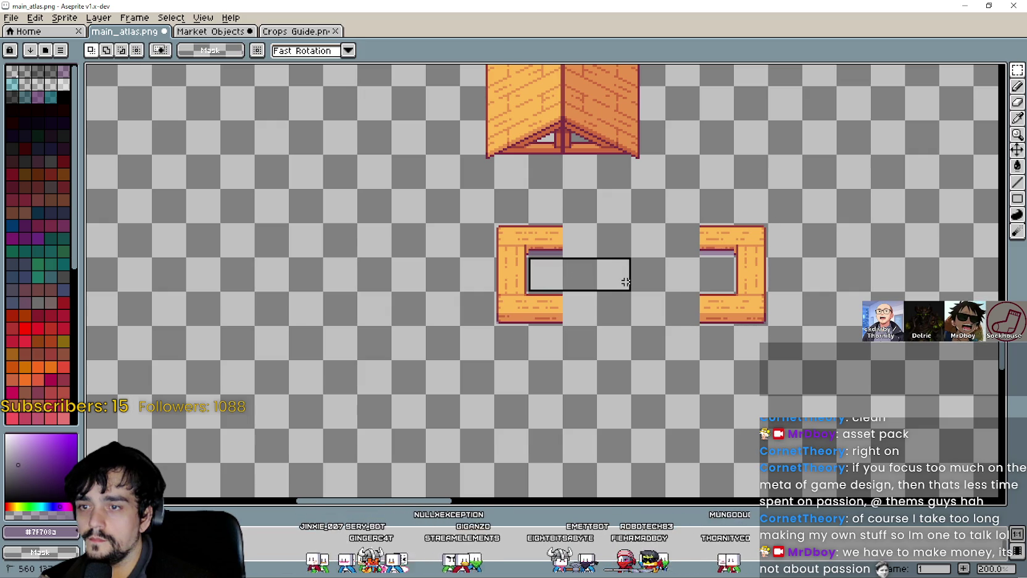
{"action": "left_click_drag", "start_coordinate": [711, 276], "coordinate": [713, 276]}
{"action": "left_click", "coordinate": [615, 284]}
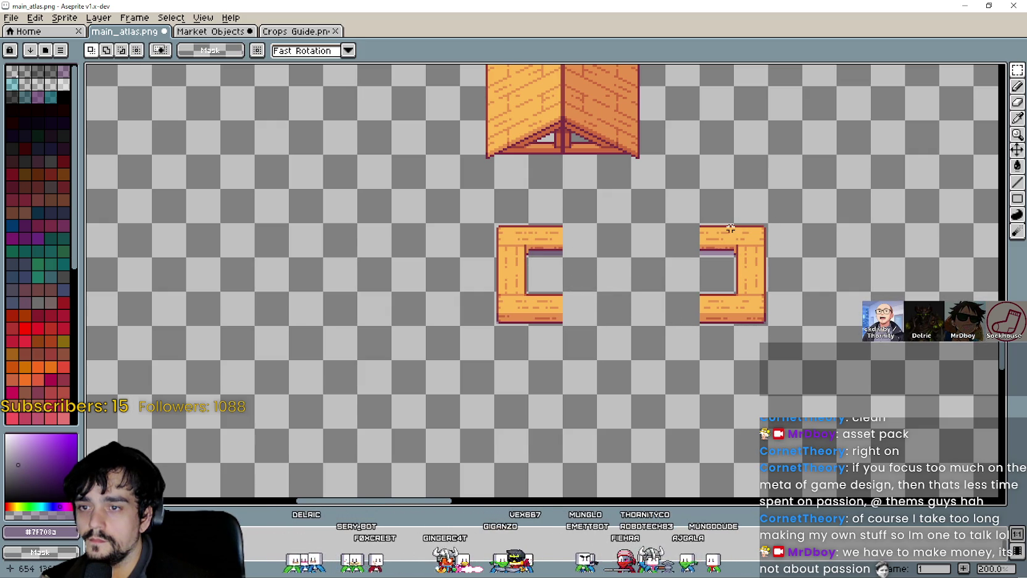
{"action": "mouse_move", "coordinate": [737, 230]}
{"action": "left_mouse_down"}
{"action": "mouse_move", "coordinate": [727, 278]}
{"action": "mouse_move", "coordinate": [765, 300]}
{"action": "mouse_move", "coordinate": [784, 292]}
{"action": "left_mouse_up"}
{"action": "left_click", "coordinate": [638, 321]}
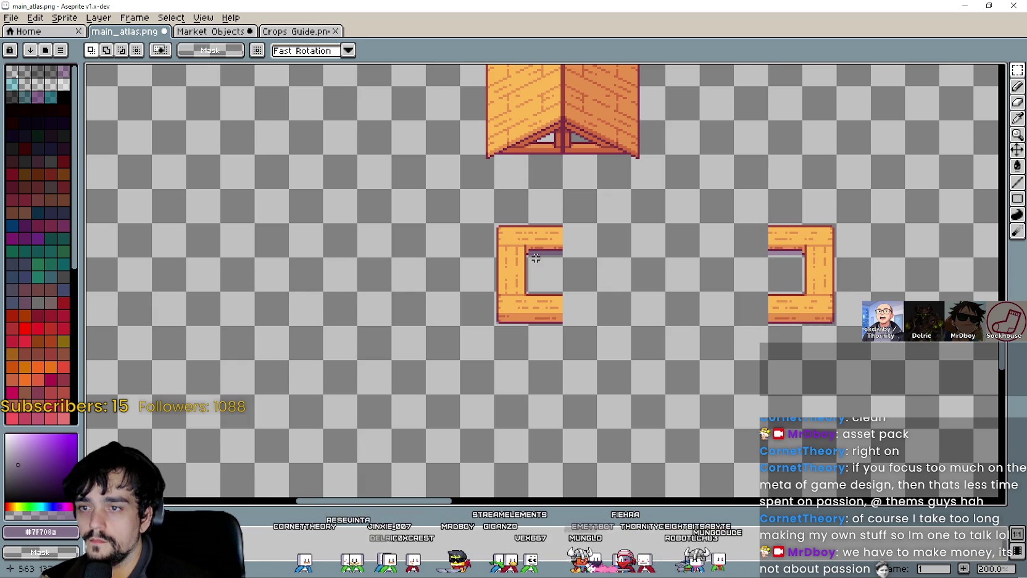
{"action": "scroll", "coordinate": [573, 280], "scroll_direction": "up", "scroll_amount": 1}
{"action": "scroll", "coordinate": [586, 317], "scroll_direction": "down", "scroll_amount": 1}
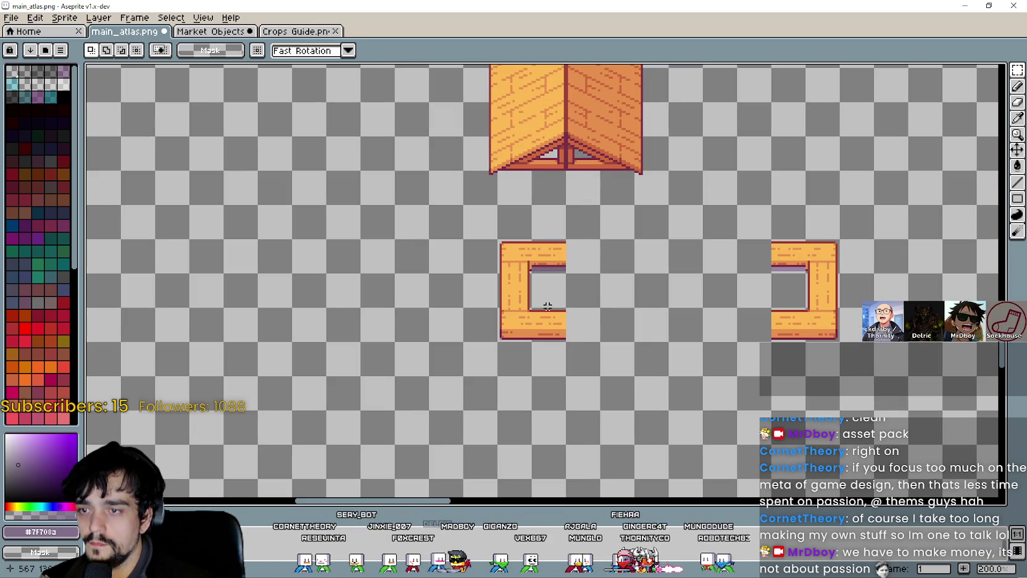
Ctrl-drag 16px tile copies to lengthen the bottom and top bars across the gap
{"action": "mouse_move", "coordinate": [545, 311]}
{"action": "left_mouse_down"}
{"action": "mouse_move", "coordinate": [664, 378]}
{"action": "mouse_move", "coordinate": [626, 333]}
{"action": "mouse_move", "coordinate": [545, 337]}
{"action": "mouse_move", "coordinate": [676, 329]}
{"action": "left_mouse_up"}
{"action": "mouse_move", "coordinate": [531, 308]}
{"action": "left_mouse_down"}
{"action": "mouse_move", "coordinate": [550, 333]}
{"action": "mouse_move", "coordinate": [754, 392]}
{"action": "mouse_move", "coordinate": [698, 339]}
{"action": "mouse_move", "coordinate": [543, 328]}
{"action": "mouse_move", "coordinate": [591, 395]}
{"action": "mouse_move", "coordinate": [728, 350]}
{"action": "left_mouse_up"}
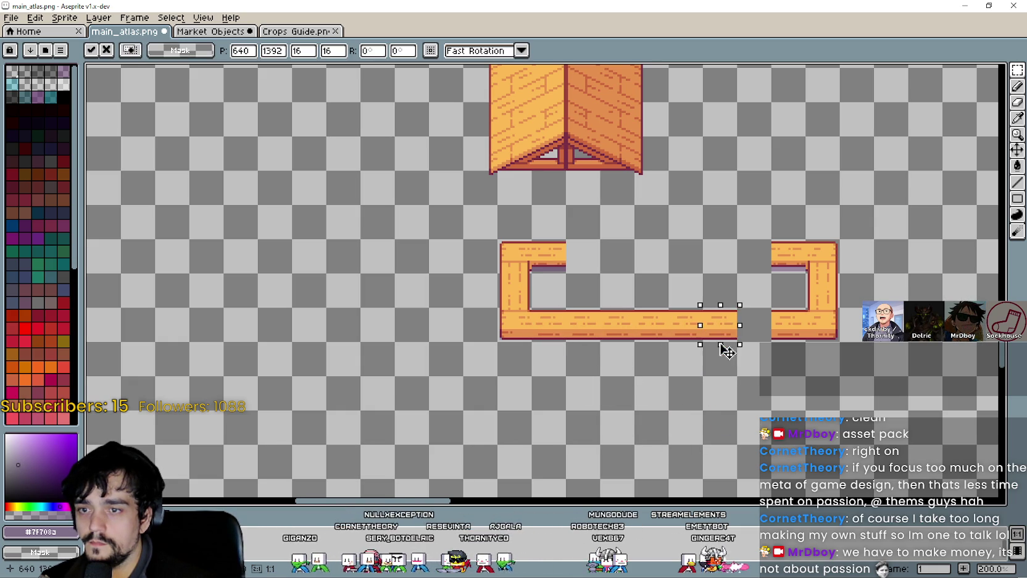
{"action": "mouse_move", "coordinate": [558, 308]}
{"action": "left_mouse_down"}
{"action": "mouse_move", "coordinate": [524, 329]}
{"action": "mouse_move", "coordinate": [615, 393]}
{"action": "mouse_move", "coordinate": [756, 327]}
{"action": "left_mouse_up"}
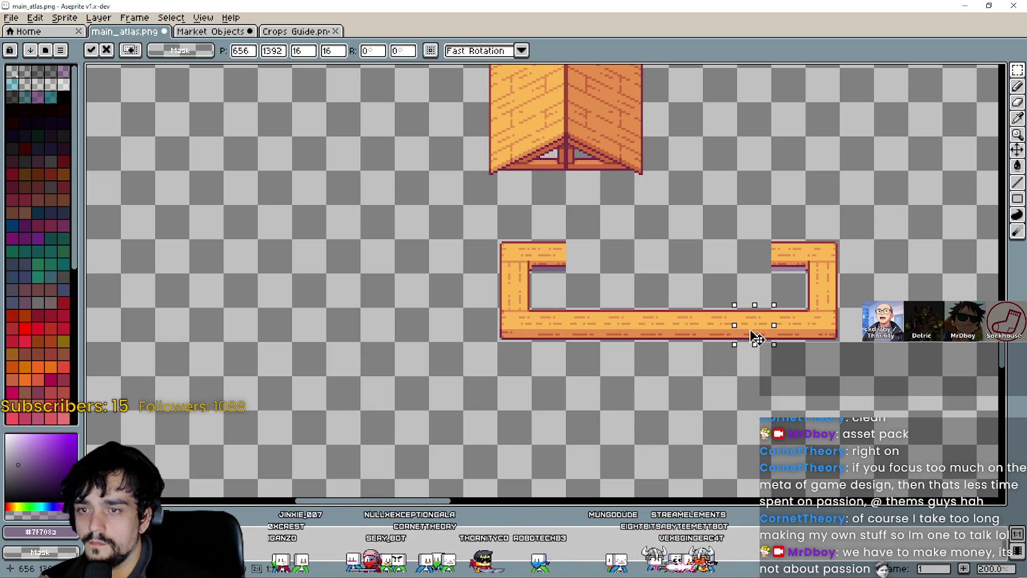
{"action": "left_click", "coordinate": [660, 386]}
{"action": "mouse_move", "coordinate": [549, 246]}
{"action": "left_mouse_down"}
{"action": "mouse_move", "coordinate": [619, 328]}
{"action": "mouse_move", "coordinate": [602, 277]}
{"action": "mouse_move", "coordinate": [591, 277]}
{"action": "mouse_move", "coordinate": [614, 305]}
{"action": "mouse_move", "coordinate": [658, 284]}
{"action": "mouse_move", "coordinate": [633, 279]}
{"action": "mouse_move", "coordinate": [688, 254]}
{"action": "left_mouse_up"}
{"action": "scroll", "coordinate": [633, 281], "scroll_direction": "up", "scroll_amount": 3}
{"action": "scroll", "coordinate": [632, 266], "scroll_direction": "up", "scroll_amount": 2}
{"action": "scroll", "coordinate": [631, 271], "scroll_direction": "down", "scroll_amount": 2}
{"action": "scroll", "coordinate": [689, 253], "scroll_direction": "down", "scroll_amount": 2}
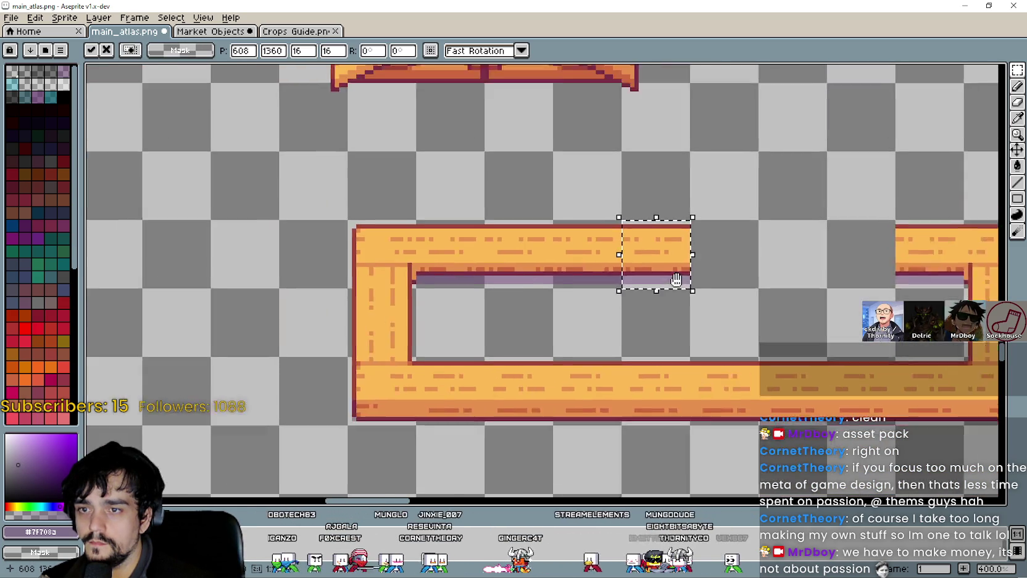
{"action": "mouse_move", "coordinate": [590, 285]}
{"action": "left_mouse_down"}
{"action": "mouse_move", "coordinate": [426, 279]}
{"action": "mouse_move", "coordinate": [675, 378]}
{"action": "mouse_move", "coordinate": [620, 282]}
{"action": "left_mouse_up"}
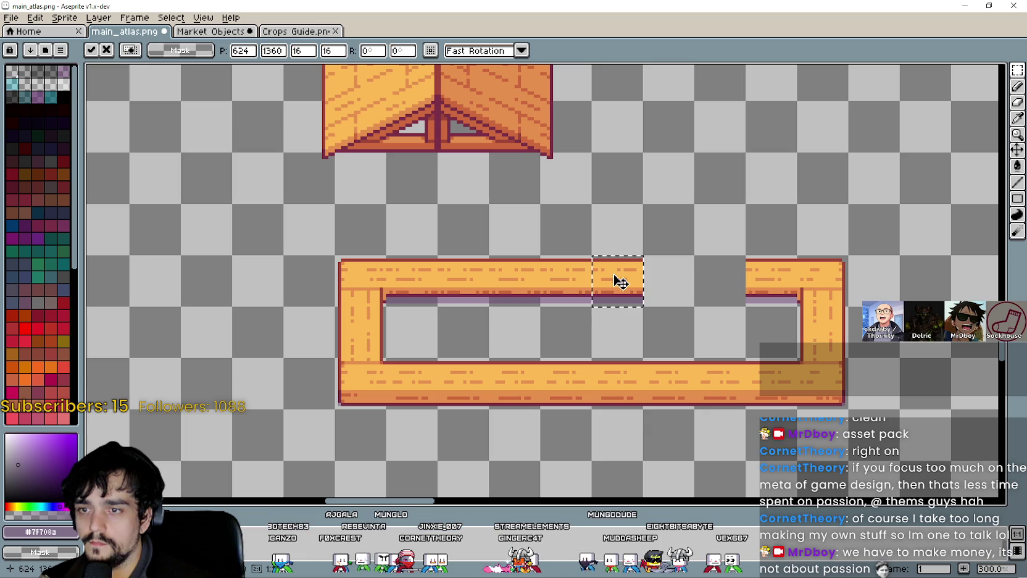
{"action": "mouse_move", "coordinate": [384, 252]}
{"action": "left_mouse_down"}
{"action": "mouse_move", "coordinate": [440, 309]}
{"action": "mouse_move", "coordinate": [697, 293]}
{"action": "left_mouse_up"}
{"action": "mouse_move", "coordinate": [384, 252]}
{"action": "left_mouse_down"}
{"action": "mouse_move", "coordinate": [441, 308]}
{"action": "mouse_move", "coordinate": [739, 340]}
{"action": "mouse_move", "coordinate": [744, 291]}
{"action": "left_mouse_up"}
{"action": "scroll", "coordinate": [641, 339], "scroll_direction": "down", "scroll_amount": 1}
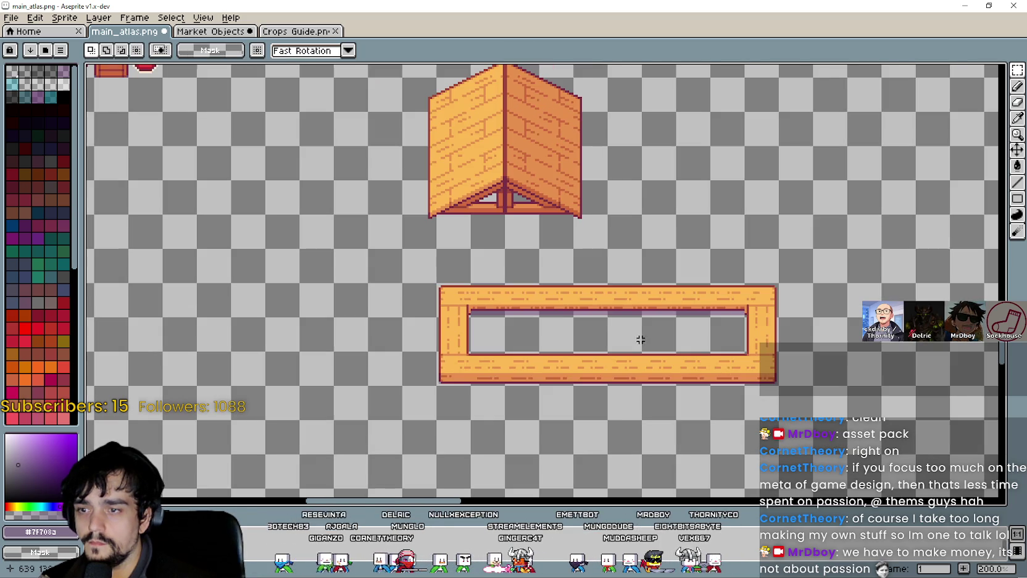
Select the wooden canopy sprite above the lengthened stall frame
{"action": "left_click_drag", "start_coordinate": [614, 329], "coordinate": [571, 373]}
{"action": "mouse_move", "coordinate": [370, 296]}
{"action": "left_mouse_down"}
{"action": "mouse_move", "coordinate": [505, 125]}
{"action": "mouse_move", "coordinate": [525, 127]}
{"action": "left_mouse_up"}
{"action": "left_click", "coordinate": [562, 250]}
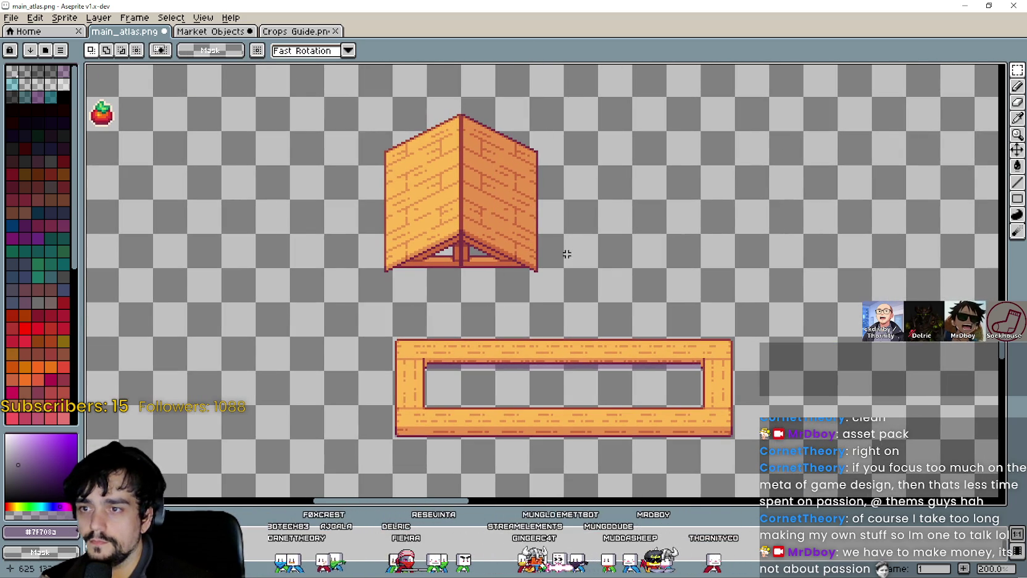
{"action": "scroll", "coordinate": [567, 249], "scroll_direction": "up", "scroll_amount": 1}
{"action": "scroll", "coordinate": [567, 248], "scroll_direction": "down", "scroll_amount": 1}
{"action": "left_click_drag", "start_coordinate": [562, 297], "coordinate": [386, 120]}
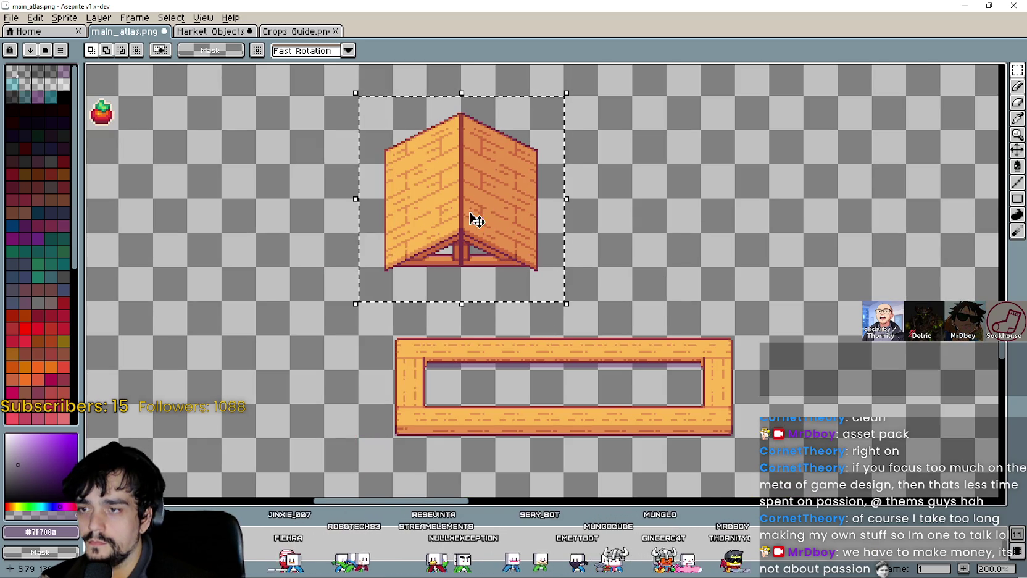
{"action": "scroll", "coordinate": [727, 287], "scroll_direction": "down", "scroll_amount": 1}
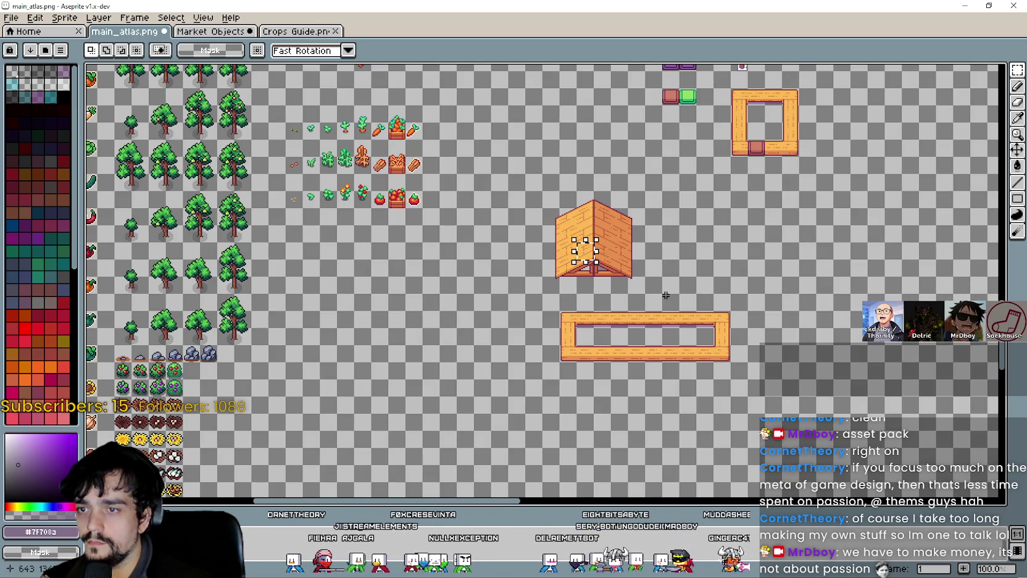
{"action": "key", "text": "i"}
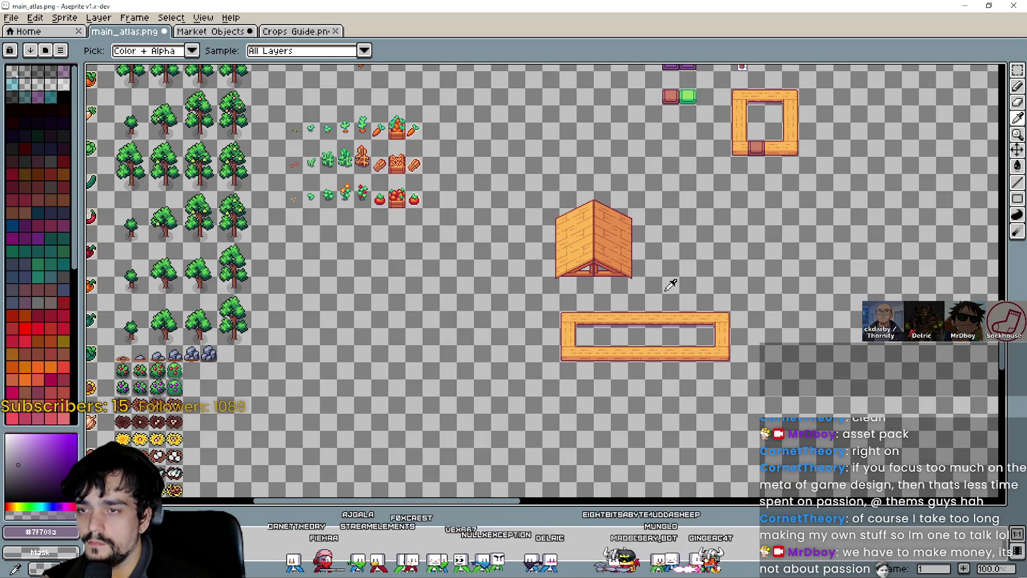
{"action": "key", "text": "m"}
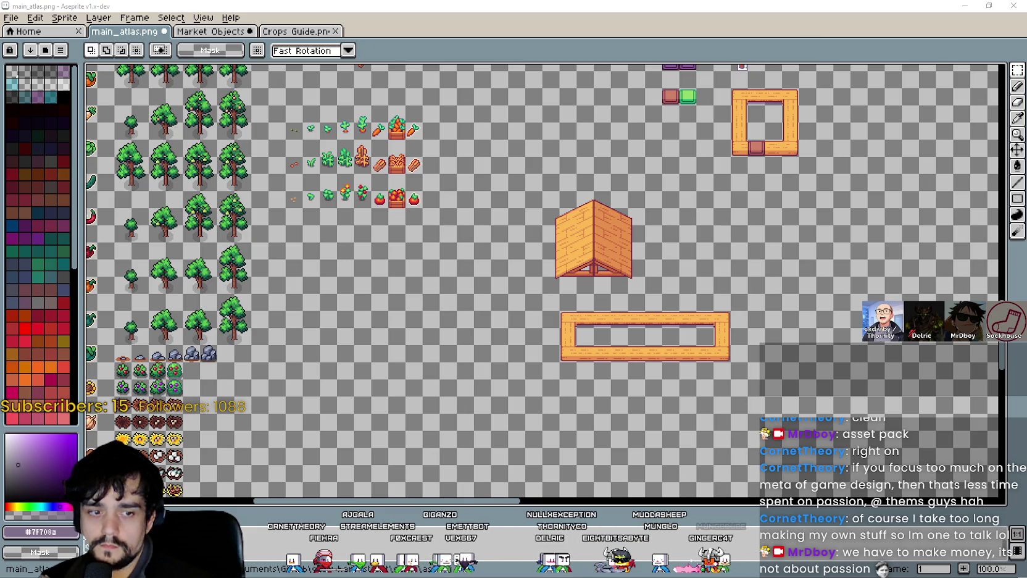
{"action": "key", "text": "alt+Tab"}
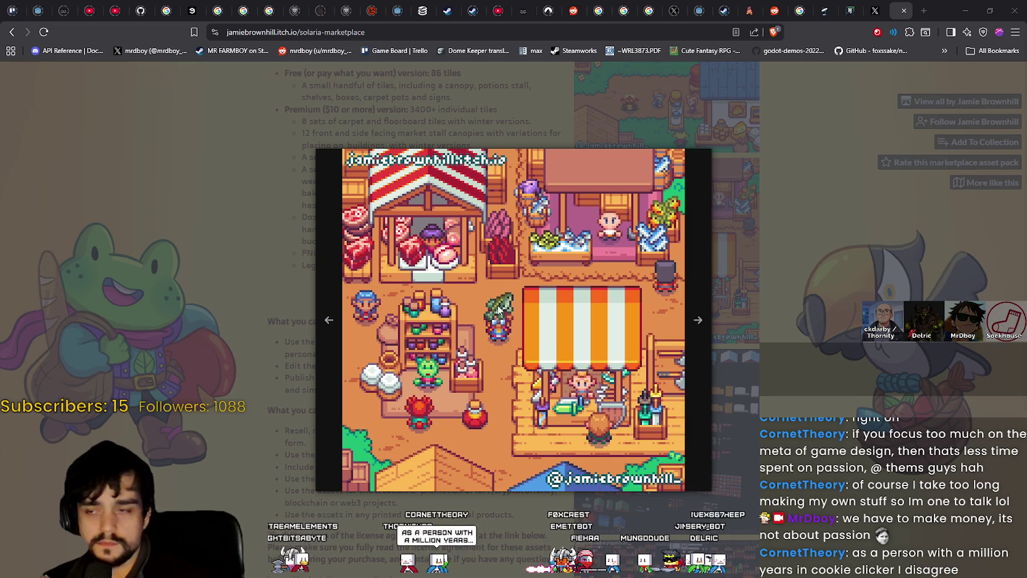
Enlarge and close the Solaria Marketplace screenshots, then minimize the browser
{"action": "left_click", "coordinate": [698, 389]}
{"action": "left_click", "coordinate": [741, 379]}
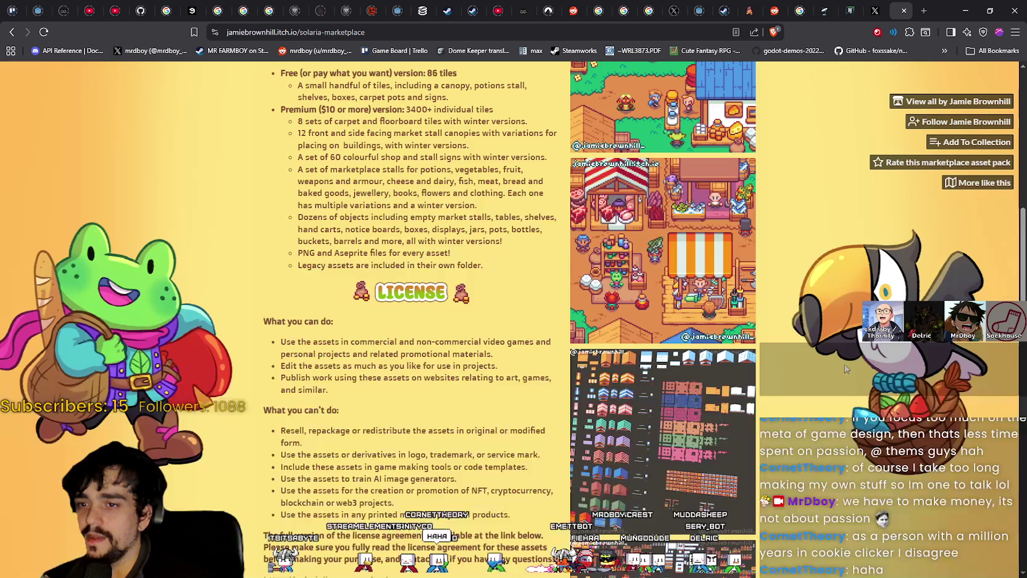
{"action": "scroll", "coordinate": [828, 364], "scroll_direction": "up", "scroll_amount": 3}
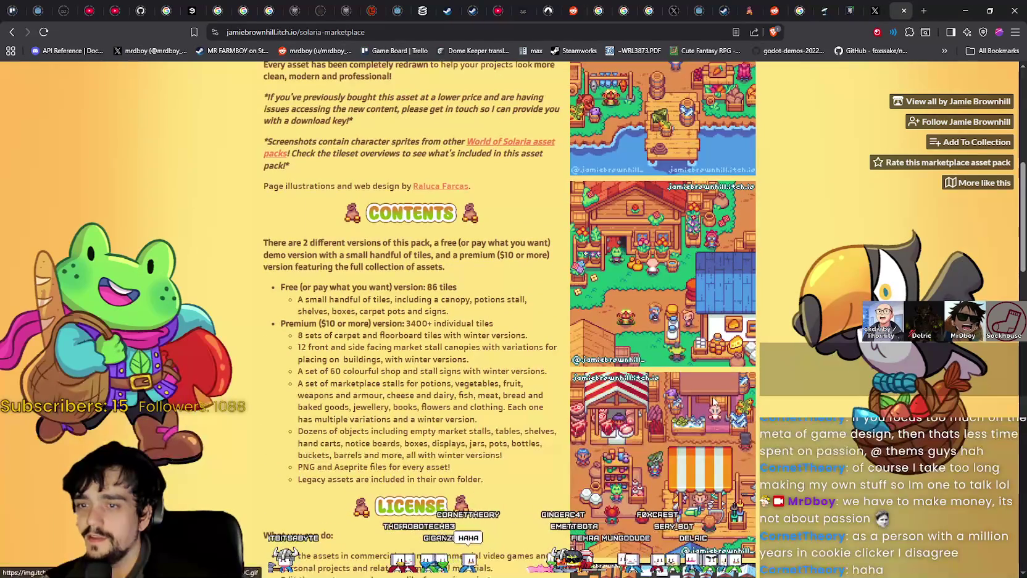
{"action": "left_click", "coordinate": [715, 404]}
{"action": "left_click", "coordinate": [849, 302]}
{"action": "scroll", "coordinate": [845, 302], "scroll_direction": "up", "scroll_amount": 2}
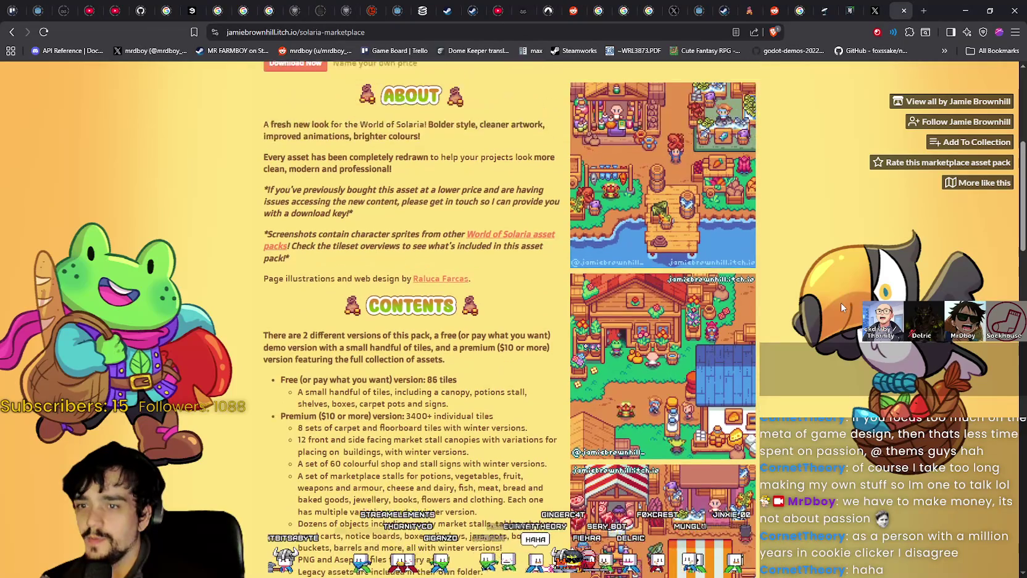
{"action": "left_click", "coordinate": [673, 373]}
{"action": "left_click", "coordinate": [827, 357]}
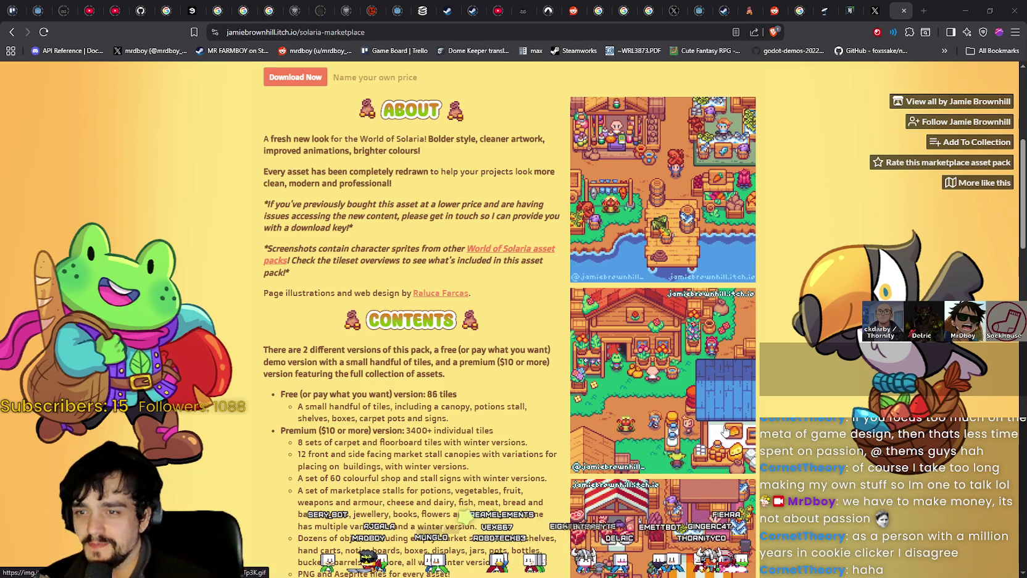
{"action": "scroll", "coordinate": [728, 431], "scroll_direction": "down", "scroll_amount": 1}
{"action": "scroll", "coordinate": [723, 350], "scroll_direction": "up", "scroll_amount": 2}
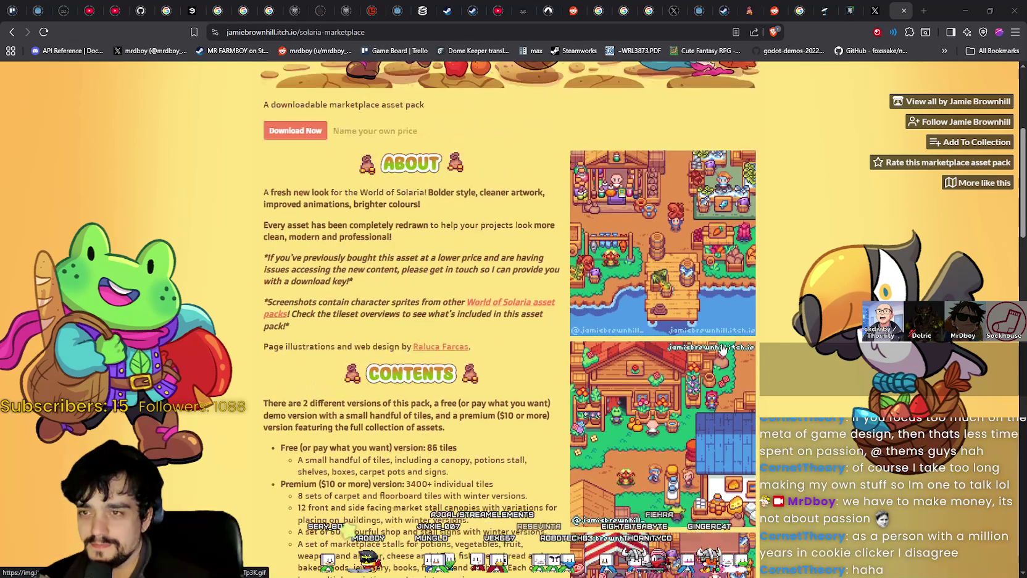
{"action": "left_click", "coordinate": [986, 10]}
{"action": "left_click", "coordinate": [965, 11]}
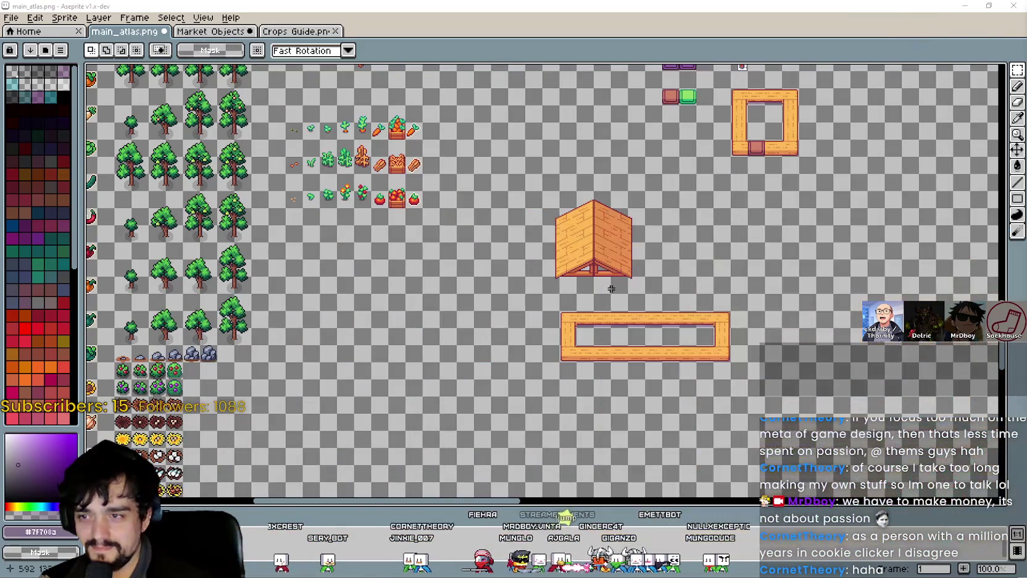
Select the wooden canopy and move it down onto the stall frame, committing with Enter
{"action": "scroll", "coordinate": [611, 289], "scroll_direction": "up", "scroll_amount": 2}
{"action": "mouse_move", "coordinate": [444, 296]}
{"action": "left_mouse_down"}
{"action": "mouse_move", "coordinate": [664, 75]}
{"action": "mouse_move", "coordinate": [705, 164]}
{"action": "mouse_move", "coordinate": [688, 101]}
{"action": "left_mouse_up"}
{"action": "scroll", "coordinate": [705, 164], "scroll_direction": "down", "scroll_amount": 1}
{"action": "mouse_move", "coordinate": [657, 216]}
{"action": "left_mouse_down"}
{"action": "mouse_move", "coordinate": [752, 286]}
{"action": "mouse_move", "coordinate": [726, 250]}
{"action": "mouse_move", "coordinate": [723, 267]}
{"action": "left_mouse_up"}
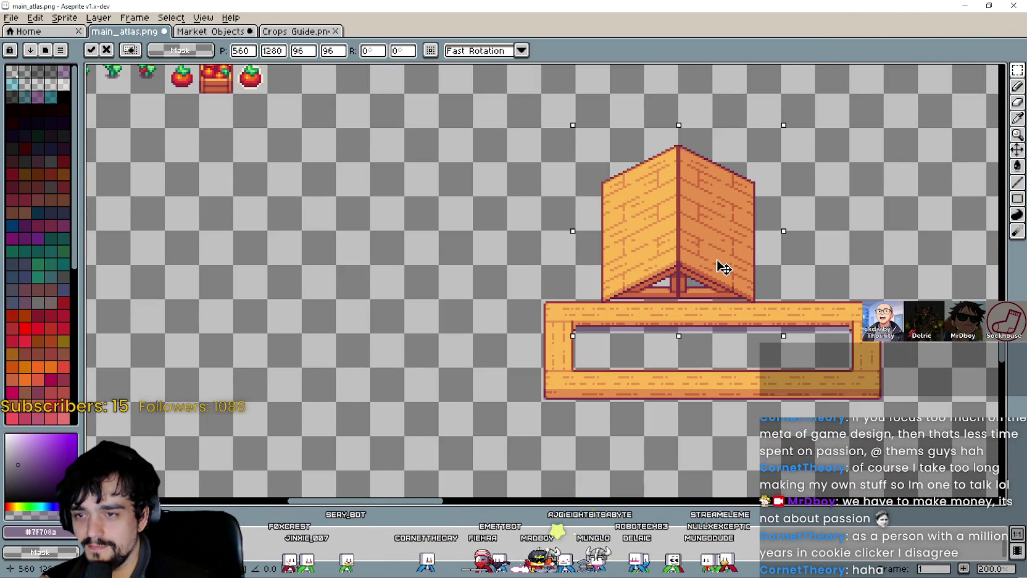
{"action": "key", "text": "Return"}
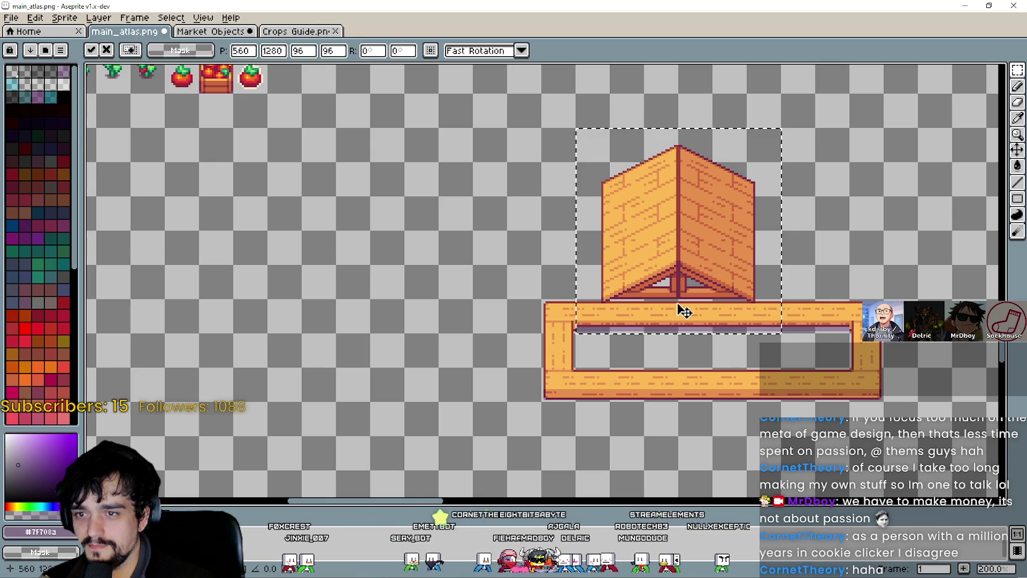
{"action": "key", "text": "i"}
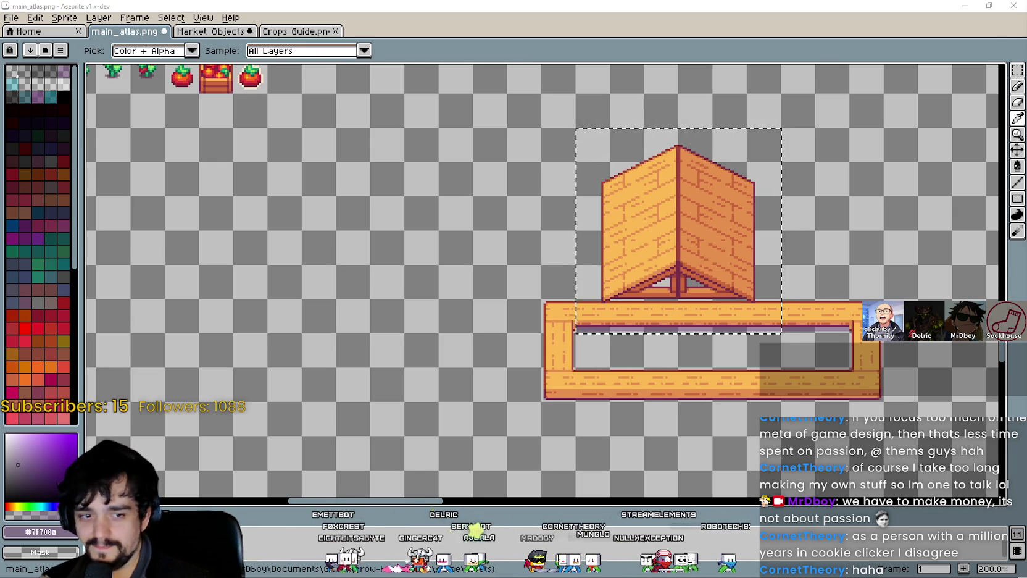
Compare with a marketplace screenshot, then shift the canopy right and lift it above the frame
{"action": "key", "text": "alt+Tab"}
{"action": "left_click", "coordinate": [679, 235]}
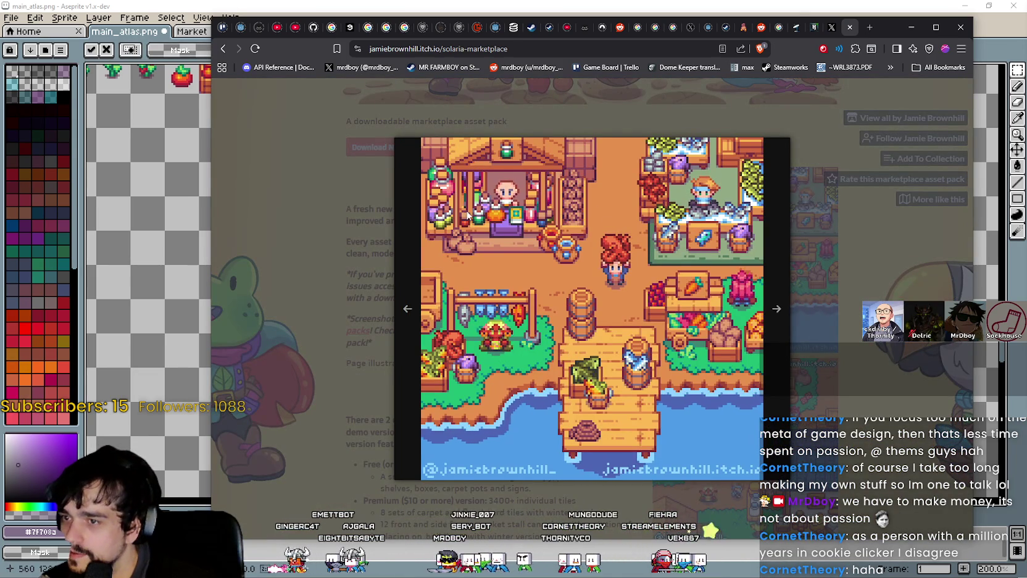
{"action": "key", "text": "alt+Tab"}
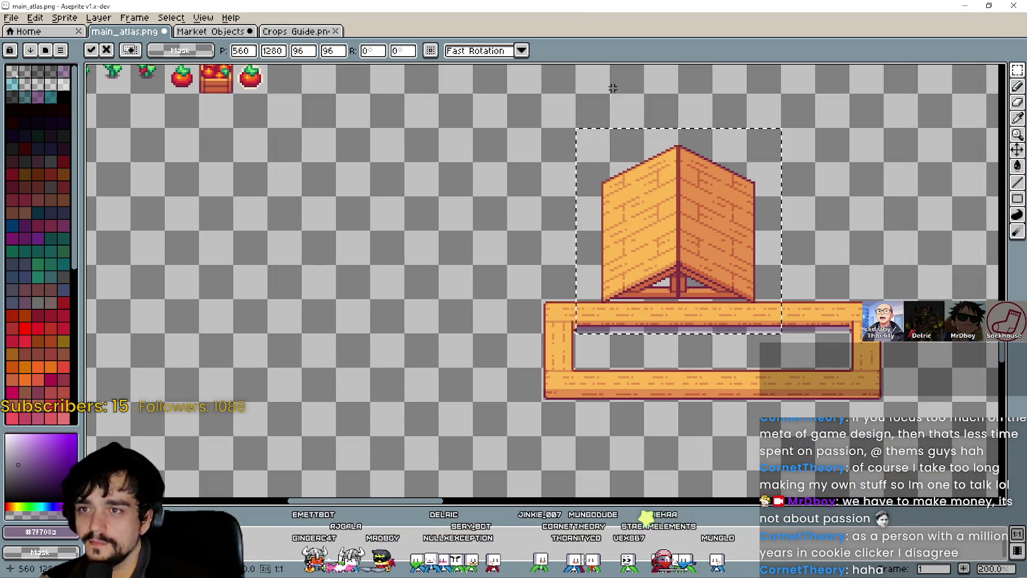
{"action": "mouse_move", "coordinate": [706, 278]}
{"action": "left_mouse_down"}
{"action": "mouse_move", "coordinate": [700, 293]}
{"action": "mouse_move", "coordinate": [671, 225]}
{"action": "mouse_move", "coordinate": [704, 263]}
{"action": "mouse_move", "coordinate": [702, 292]}
{"action": "mouse_move", "coordinate": [768, 300]}
{"action": "left_mouse_up"}
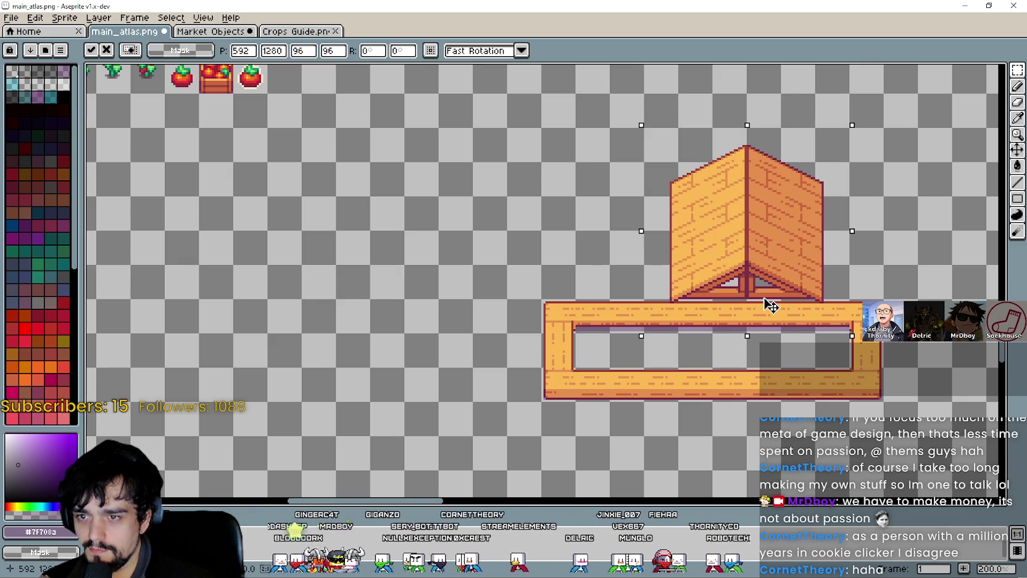
{"action": "scroll", "coordinate": [802, 305], "scroll_direction": "up", "scroll_amount": 7}
{"action": "scroll", "coordinate": [805, 309], "scroll_direction": "down", "scroll_amount": 7}
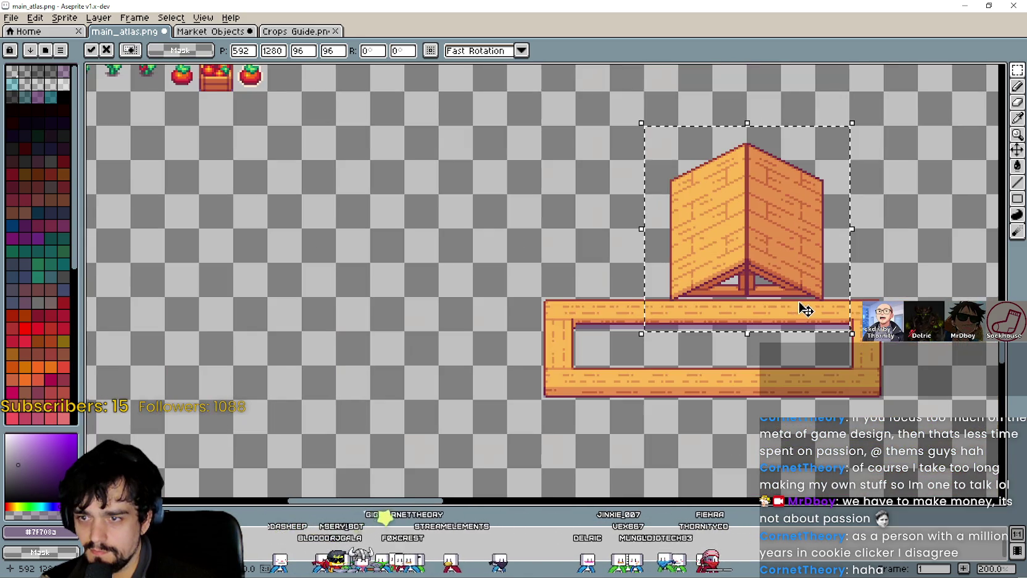
{"action": "mouse_move", "coordinate": [780, 293]}
{"action": "left_mouse_down"}
{"action": "mouse_move", "coordinate": [715, 218]}
{"action": "mouse_move", "coordinate": [712, 243]}
{"action": "mouse_move", "coordinate": [731, 240]}
{"action": "left_mouse_up"}
{"action": "scroll", "coordinate": [731, 239], "scroll_direction": "down", "scroll_amount": 2}
{"action": "key", "text": "ctrl+d"}
{"action": "scroll", "coordinate": [656, 298], "scroll_direction": "up", "scroll_amount": 3}
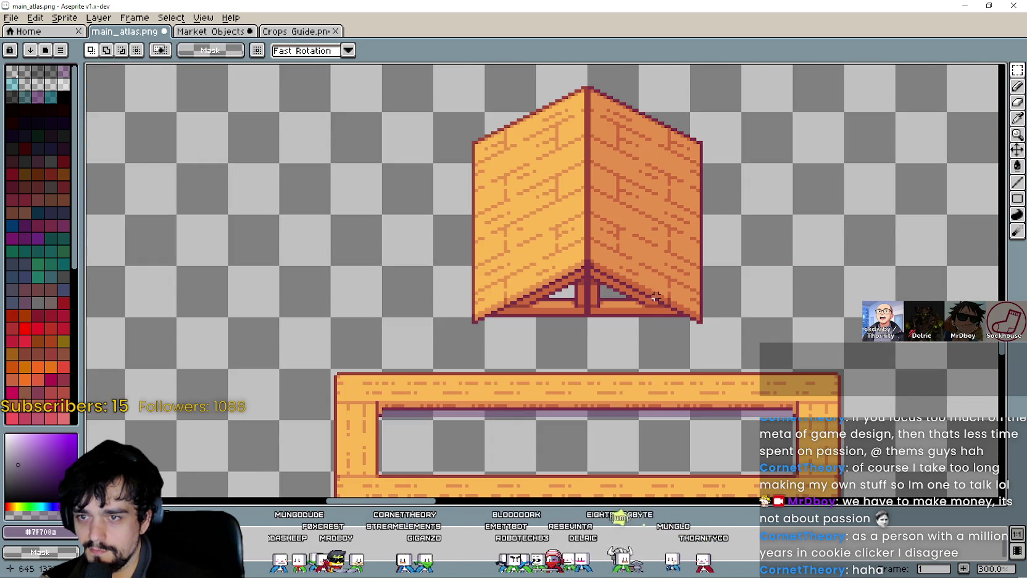
Move the canopy's right half right and its left half left, leaving a gap
{"action": "mouse_move", "coordinate": [588, 335]}
{"action": "left_mouse_down"}
{"action": "mouse_move", "coordinate": [687, 92]}
{"action": "mouse_move", "coordinate": [708, 79]}
{"action": "left_mouse_up"}
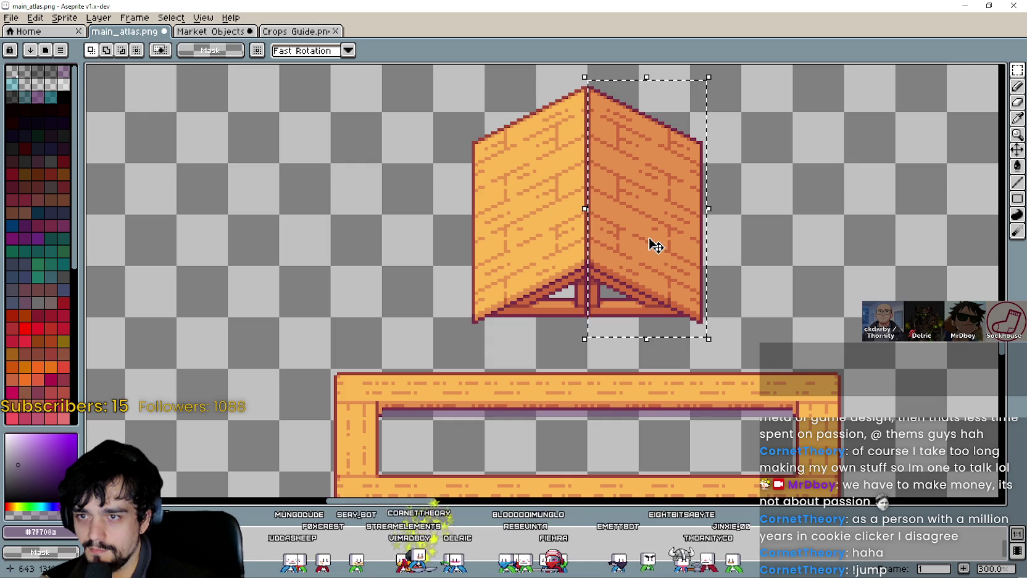
{"action": "key", "text": "Right"}
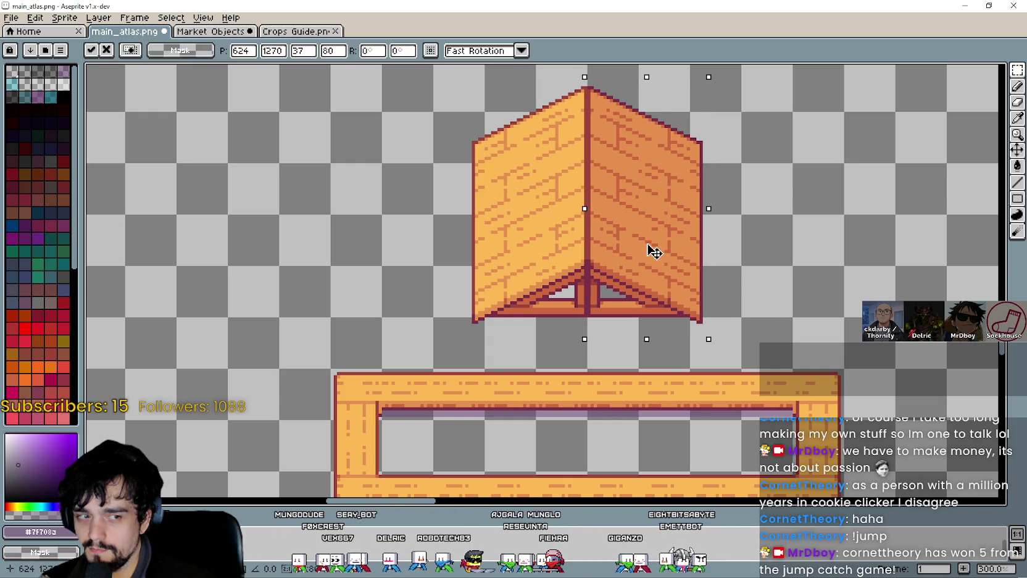
{"action": "left_click_drag", "start_coordinate": [659, 250], "coordinate": [727, 247]}
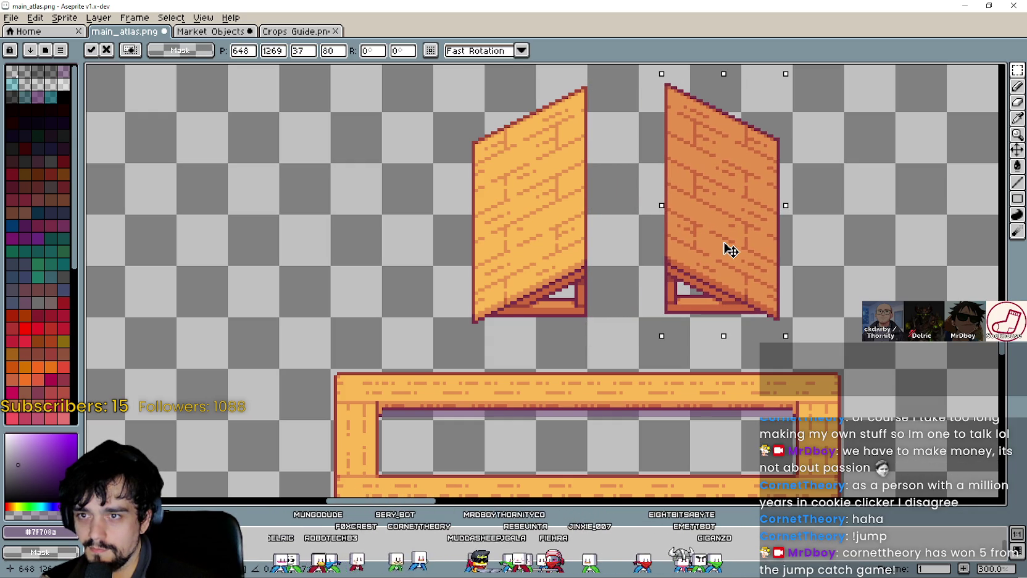
{"action": "scroll", "coordinate": [684, 281], "scroll_direction": "up", "scroll_amount": 1}
{"action": "left_click_drag", "start_coordinate": [699, 309], "coordinate": [795, 316]}
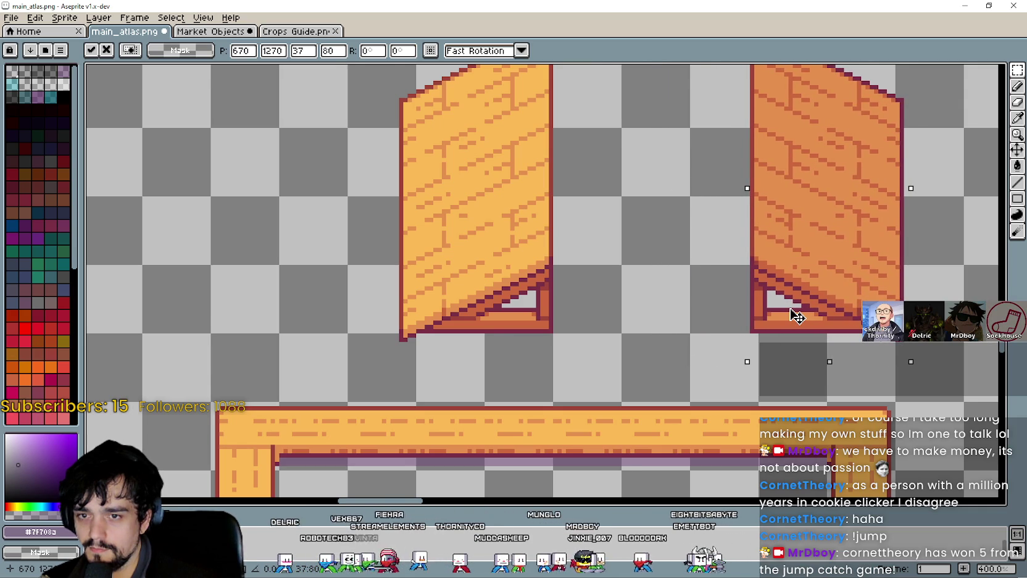
{"action": "scroll", "coordinate": [796, 315], "scroll_direction": "down", "scroll_amount": 1}
{"action": "mouse_move", "coordinate": [485, 338]}
{"action": "left_mouse_down"}
{"action": "mouse_move", "coordinate": [654, 111]}
{"action": "mouse_move", "coordinate": [660, 81]}
{"action": "left_mouse_up"}
{"action": "mouse_move", "coordinate": [614, 260]}
{"action": "left_mouse_down"}
{"action": "mouse_move", "coordinate": [550, 282]}
{"action": "mouse_move", "coordinate": [458, 281]}
{"action": "left_mouse_up"}
{"action": "key", "text": "ctrl+d"}
Stretch the right half's edge column across the gap, then discard the stretched fill
{"action": "scroll", "coordinate": [607, 292], "scroll_direction": "down", "scroll_amount": 2}
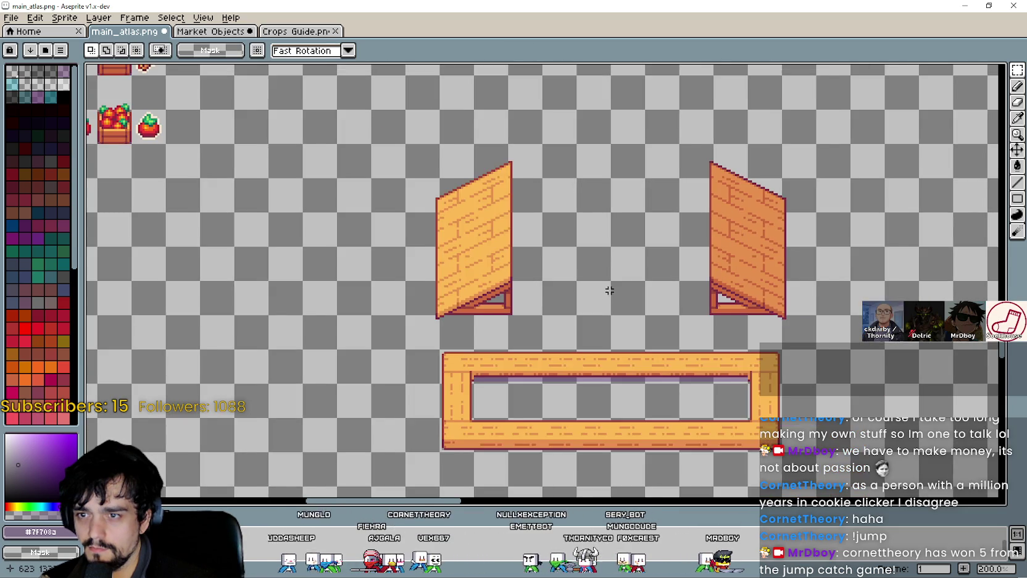
{"action": "scroll", "coordinate": [681, 158], "scroll_direction": "up", "scroll_amount": 2}
{"action": "scroll", "coordinate": [682, 159], "scroll_direction": "up", "scroll_amount": 2}
{"action": "mouse_move", "coordinate": [697, 98]}
{"action": "left_mouse_down"}
{"action": "mouse_move", "coordinate": [726, 497]}
{"action": "mouse_move", "coordinate": [694, 305]}
{"action": "mouse_move", "coordinate": [695, 329]}
{"action": "left_mouse_up"}
{"action": "scroll", "coordinate": [669, 280], "scroll_direction": "down", "scroll_amount": 3}
{"action": "scroll", "coordinate": [702, 202], "scroll_direction": "up", "scroll_amount": 2}
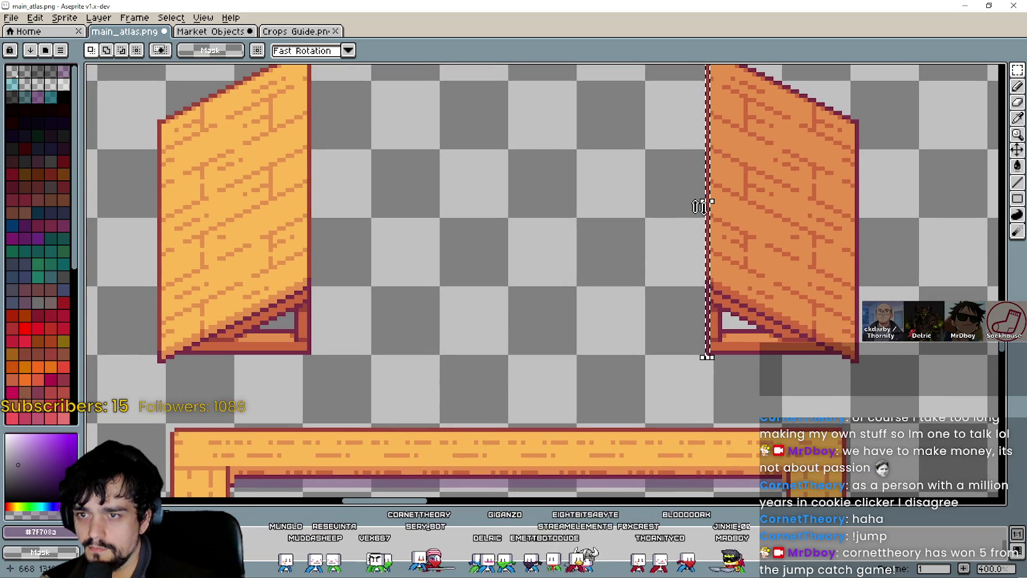
{"action": "mouse_move", "coordinate": [704, 207]}
{"action": "left_mouse_down"}
{"action": "mouse_move", "coordinate": [302, 221]}
{"action": "mouse_move", "coordinate": [320, 215]}
{"action": "mouse_move", "coordinate": [303, 229]}
{"action": "left_mouse_up"}
{"action": "scroll", "coordinate": [429, 229], "scroll_direction": "down", "scroll_amount": 2}
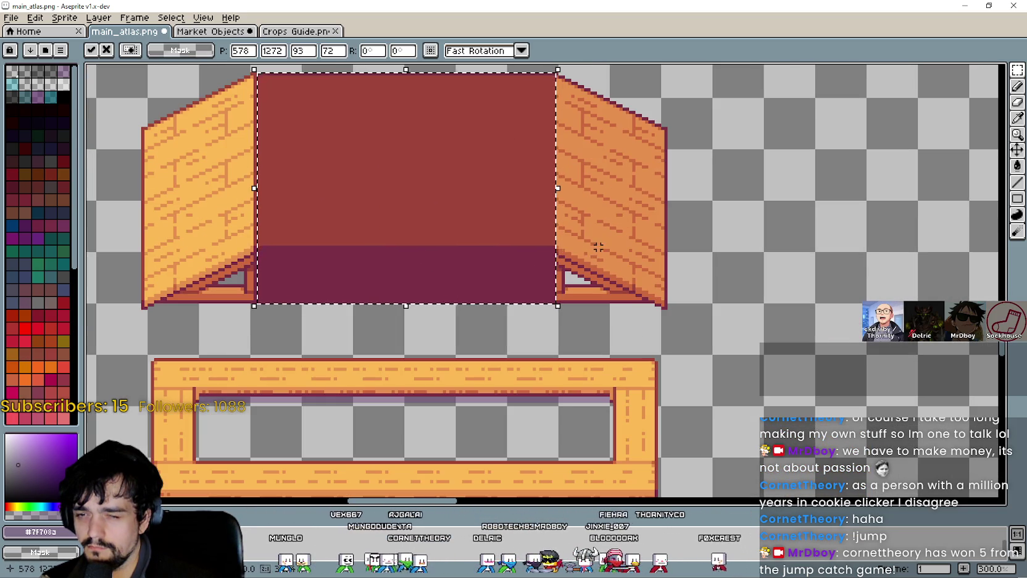
{"action": "left_click", "coordinate": [592, 243]}
Bring both wall halves into view and select the left half's inner edge column
{"action": "scroll", "coordinate": [585, 248], "scroll_direction": "up", "scroll_amount": 2}
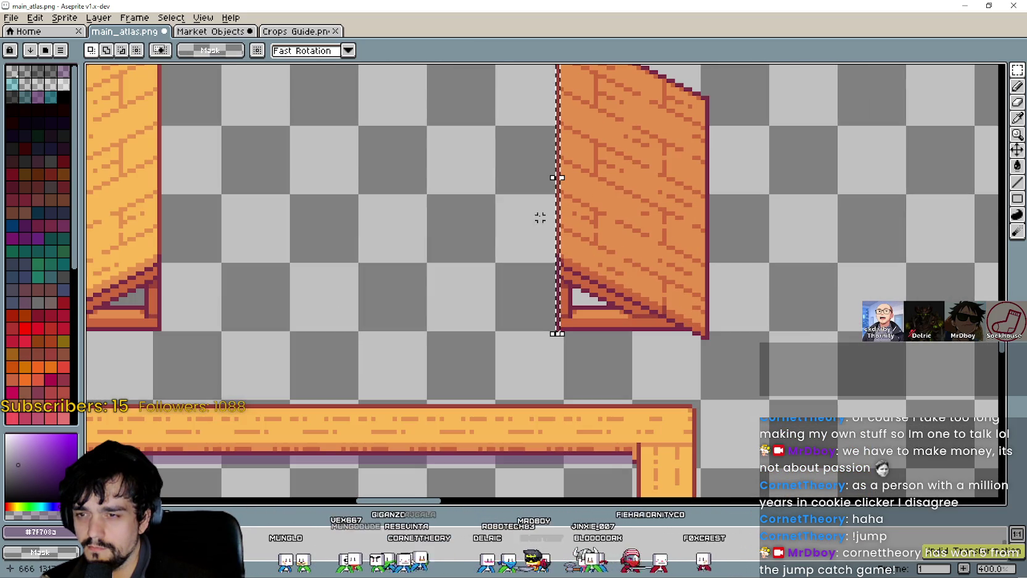
{"action": "left_click_drag", "start_coordinate": [400, 221], "coordinate": [520, 258]}
{"action": "scroll", "coordinate": [665, 310], "scroll_direction": "up", "scroll_amount": 2}
{"action": "scroll", "coordinate": [665, 310], "scroll_direction": "down", "scroll_amount": 2}
{"action": "left_click_drag", "start_coordinate": [619, 237], "coordinate": [654, 278]}
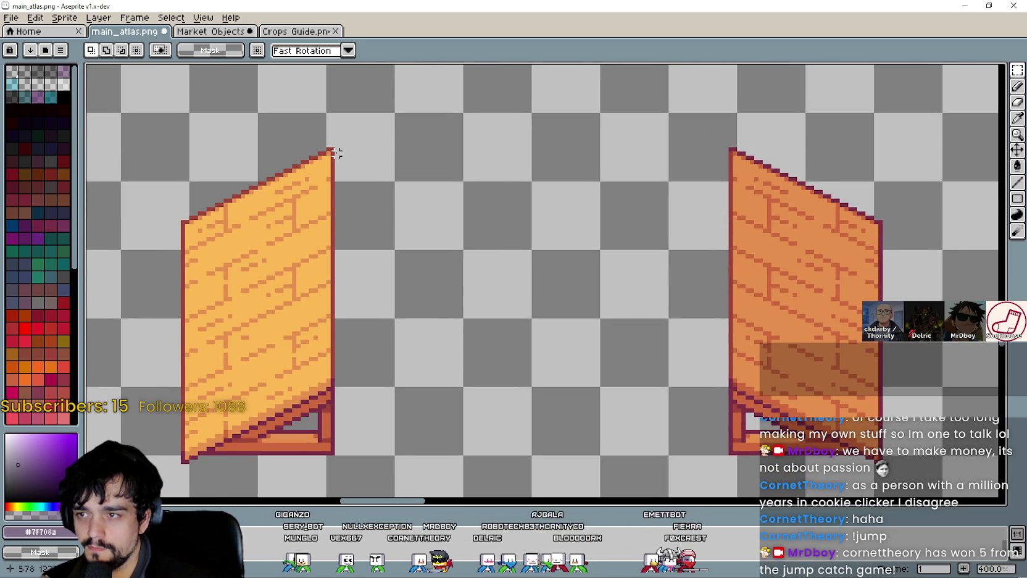
{"action": "mouse_move", "coordinate": [385, 144]}
{"action": "left_mouse_down"}
{"action": "mouse_move", "coordinate": [327, 156]}
{"action": "mouse_move", "coordinate": [334, 387]}
{"action": "left_mouse_up"}
{"action": "left_click_drag", "start_coordinate": [402, 379], "coordinate": [412, 311]}
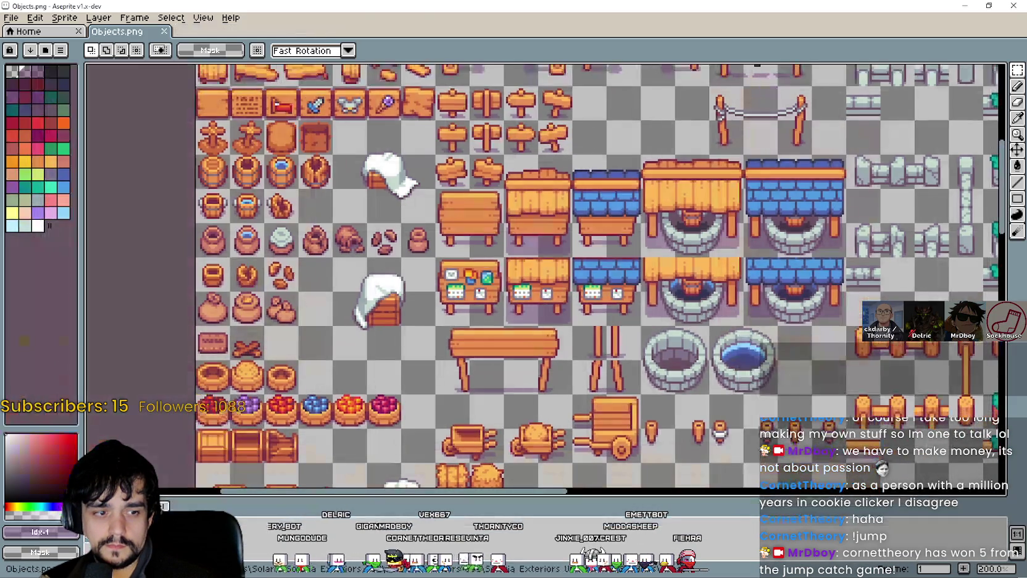
Look over the whole Objects.png sheet, then close its window
{"action": "scroll", "coordinate": [801, 127], "scroll_direction": "down", "scroll_amount": 1}
{"action": "left_click_drag", "start_coordinate": [766, 124], "coordinate": [441, 114]}
{"action": "scroll", "coordinate": [441, 114], "scroll_direction": "down", "scroll_amount": 5}
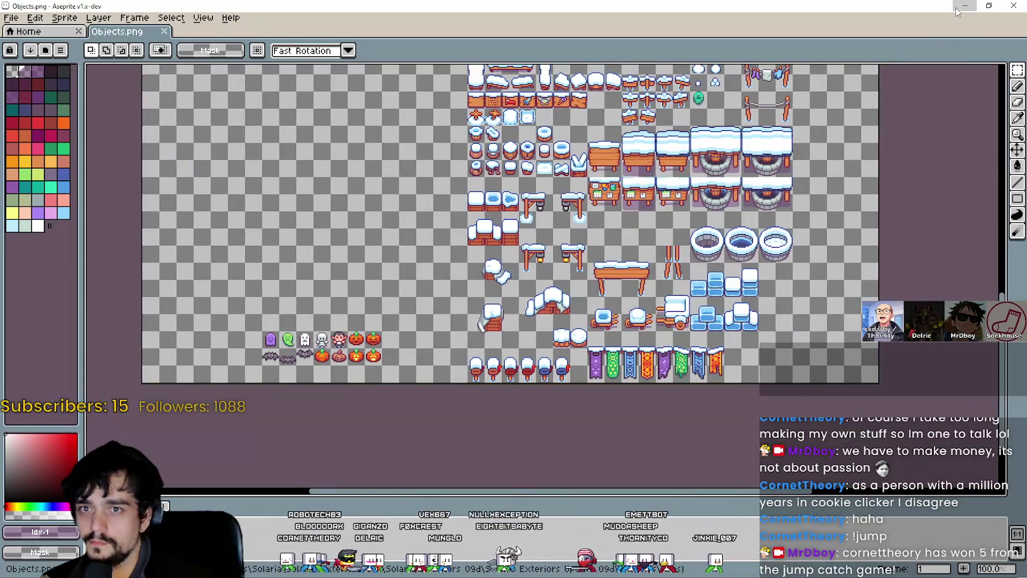
{"action": "left_click", "coordinate": [957, 8]}
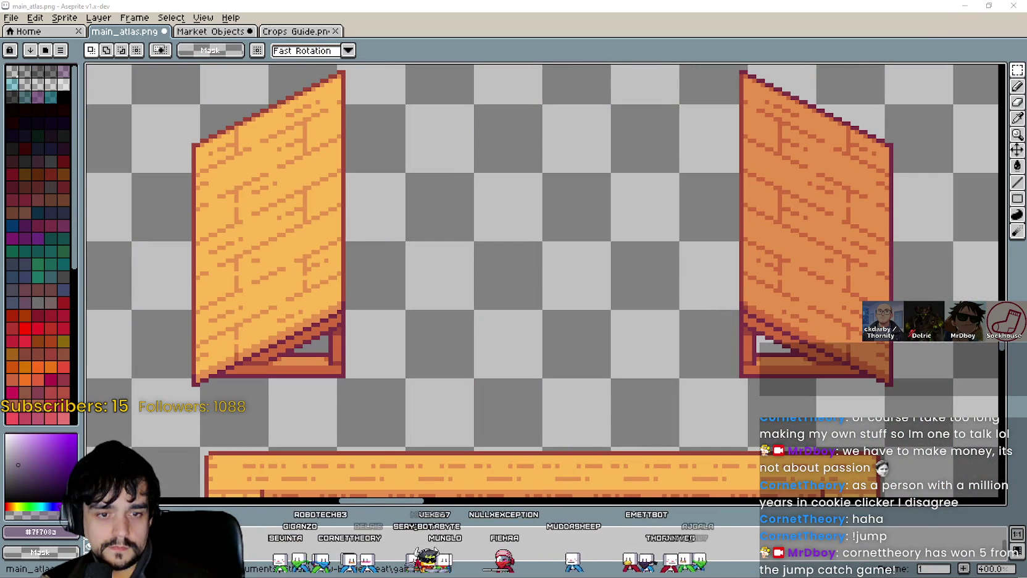
View the Market Objects atlas, then switch to the Crops Guide.png sheet
{"action": "left_click", "coordinate": [206, 35]}
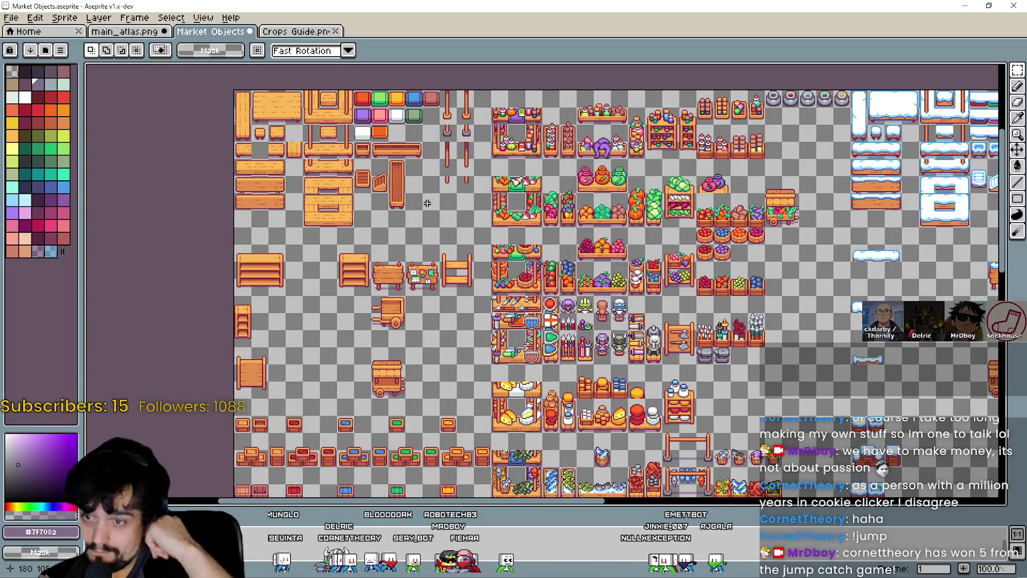
{"action": "left_click_drag", "start_coordinate": [503, 293], "coordinate": [164, 7]}
{"action": "left_click", "coordinate": [295, 36]}
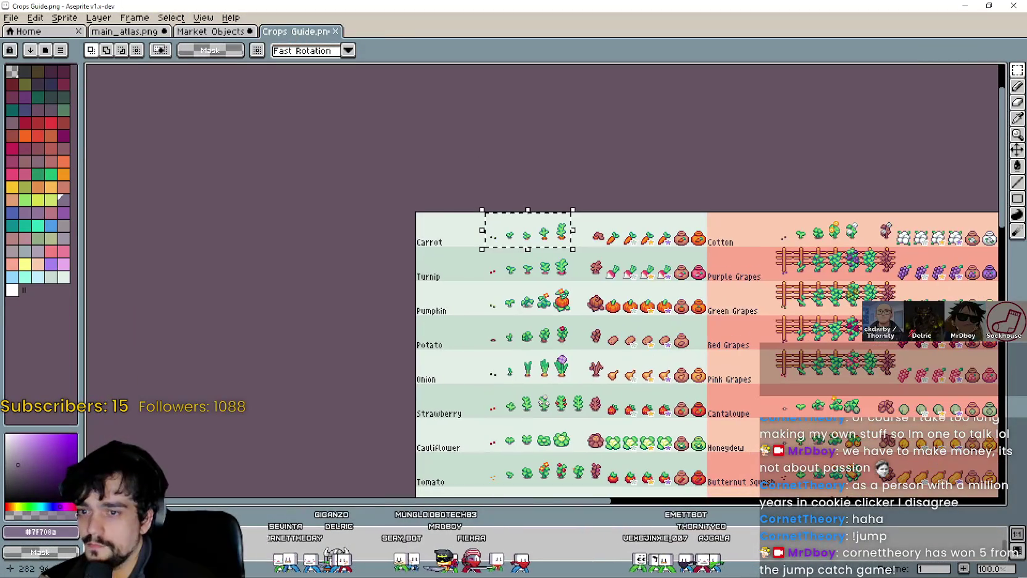
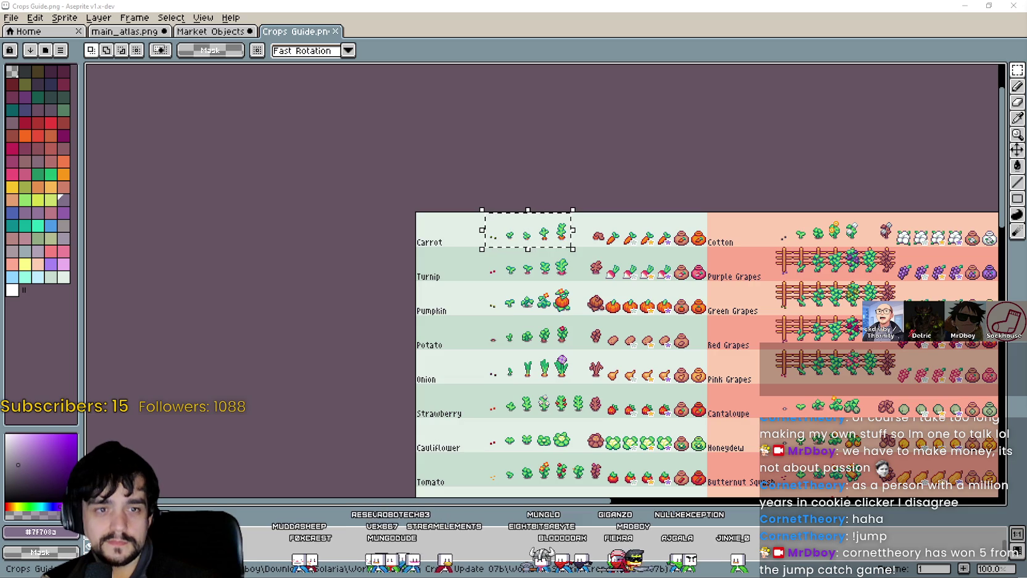
In main_atlas.png, delete the two wooden wall sprites
{"action": "left_click", "coordinate": [125, 31]}
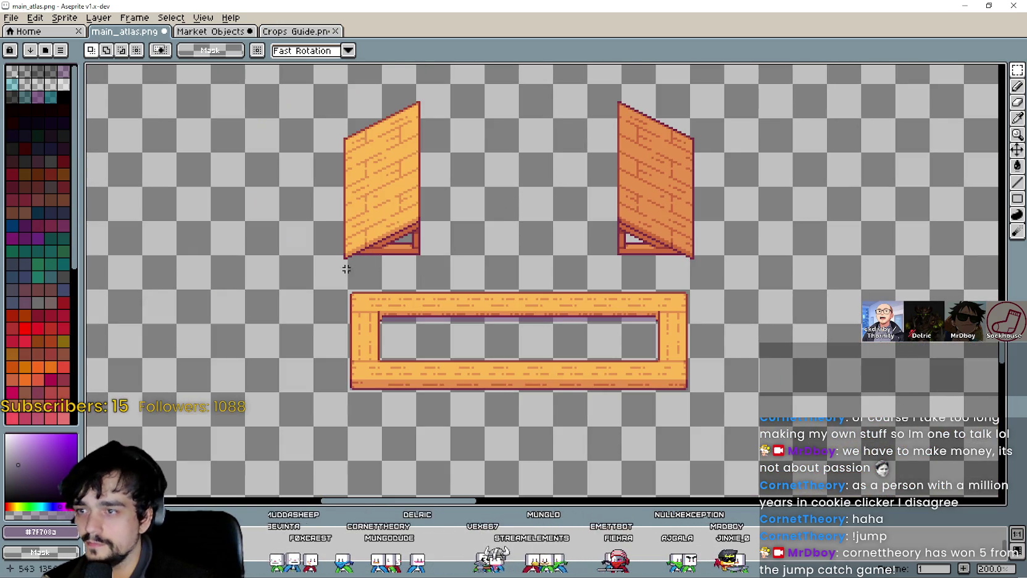
{"action": "left_click_drag", "start_coordinate": [313, 290], "coordinate": [729, 82]}
{"action": "key", "text": "Delete"}
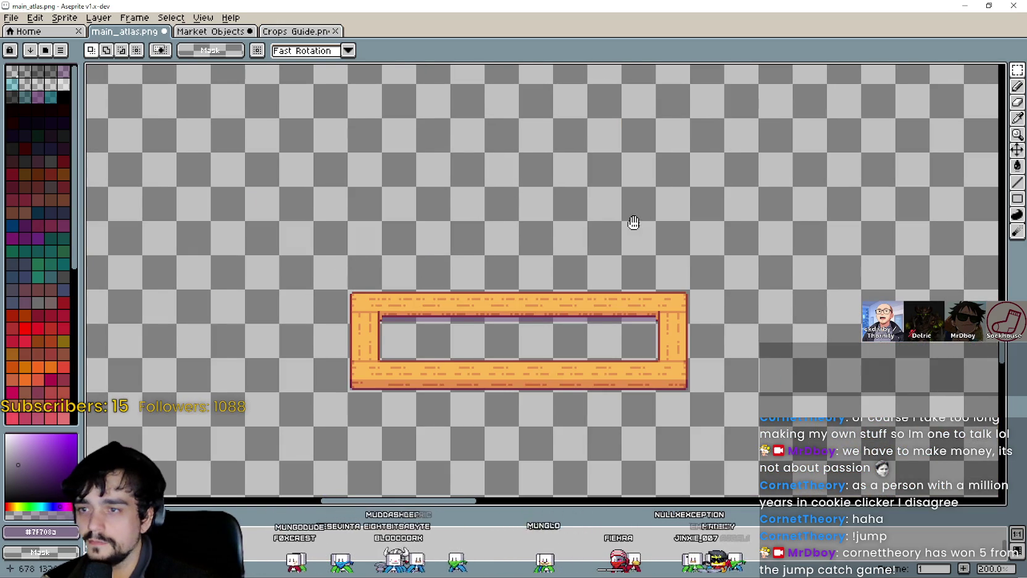
Paste the square wooden block and place it as a roof above the counter frame
{"action": "left_click_drag", "start_coordinate": [633, 222], "coordinate": [613, 248]}
{"action": "key", "text": "ctrl+v"}
{"action": "mouse_move", "coordinate": [552, 286]}
{"action": "left_mouse_down"}
{"action": "mouse_move", "coordinate": [413, 237]}
{"action": "mouse_move", "coordinate": [405, 259]}
{"action": "mouse_move", "coordinate": [414, 286]}
{"action": "left_mouse_up"}
{"action": "left_click_drag", "start_coordinate": [397, 280], "coordinate": [395, 264]}
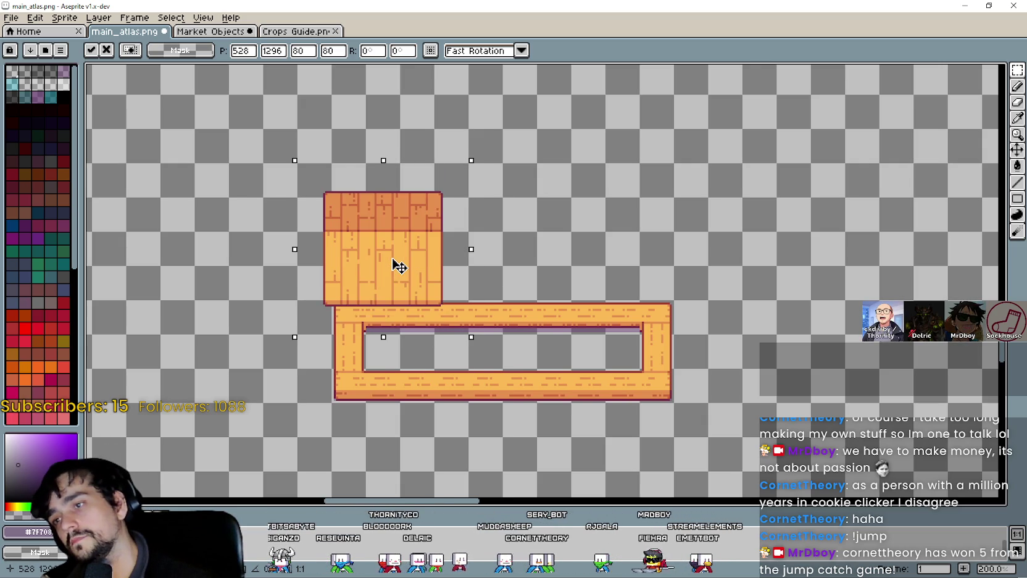
{"action": "scroll", "coordinate": [400, 287], "scroll_direction": "up", "scroll_amount": 1}
{"action": "scroll", "coordinate": [445, 253], "scroll_direction": "down", "scroll_amount": 3}
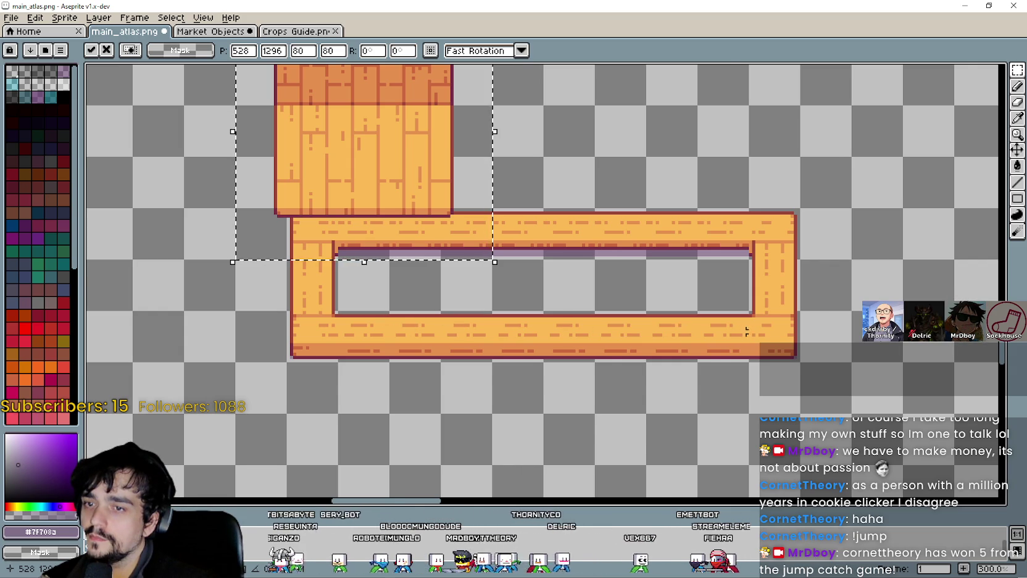
{"action": "scroll", "coordinate": [591, 270], "scroll_direction": "down", "scroll_amount": 1}
{"action": "mouse_move", "coordinate": [479, 208]}
{"action": "left_mouse_down"}
{"action": "mouse_move", "coordinate": [479, 149]}
{"action": "mouse_move", "coordinate": [484, 227]}
{"action": "left_mouse_up"}
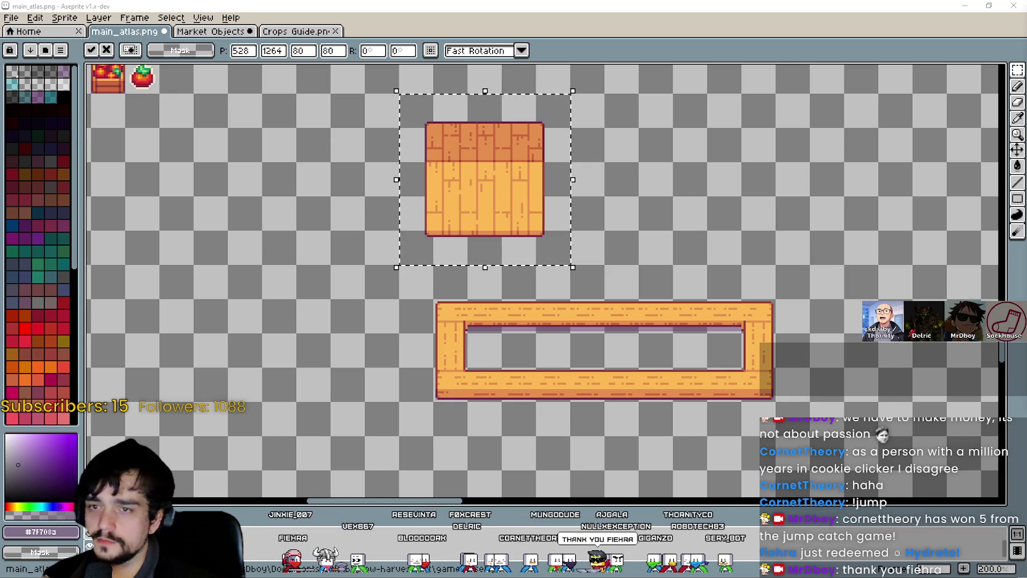
{"action": "key", "text": "alt+Tab"}
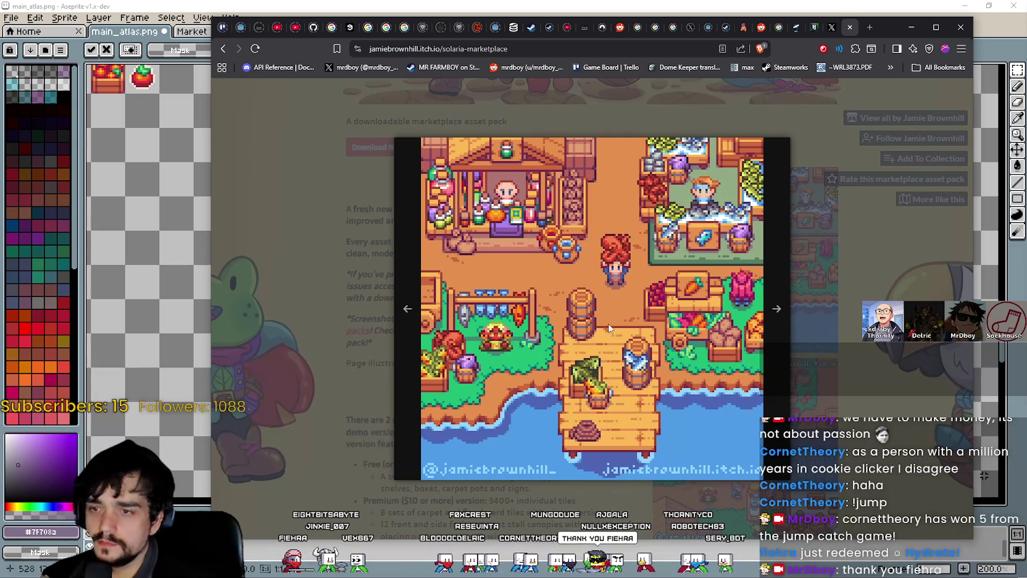
{"action": "left_click", "coordinate": [765, 355]}
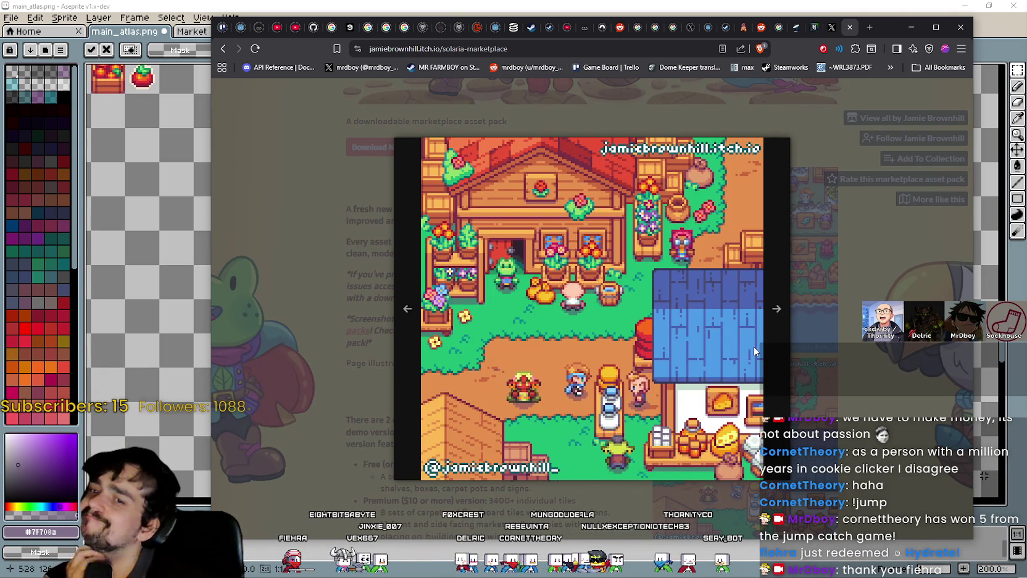
{"action": "left_click", "coordinate": [755, 348]}
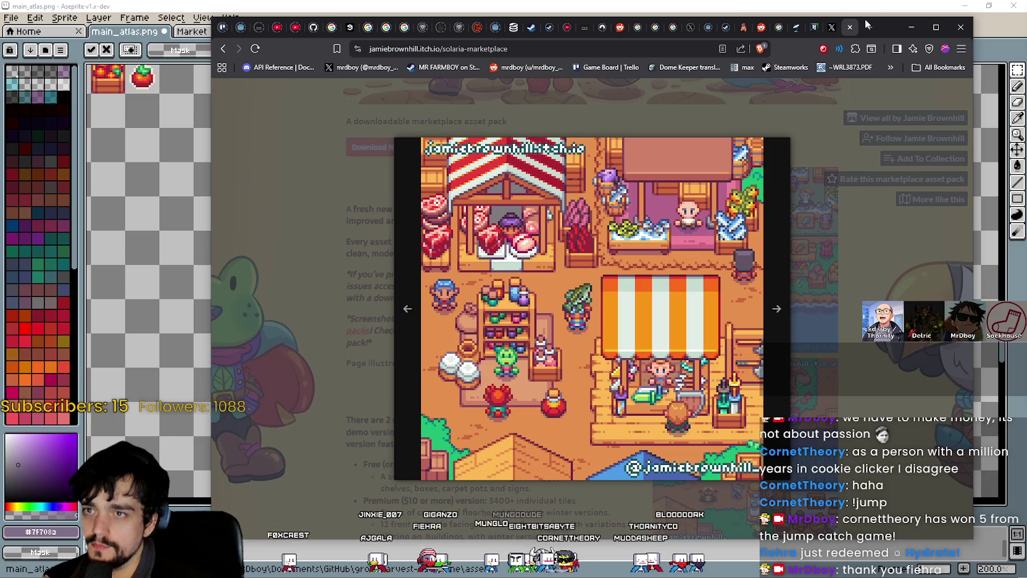
{"action": "left_click", "coordinate": [911, 27]}
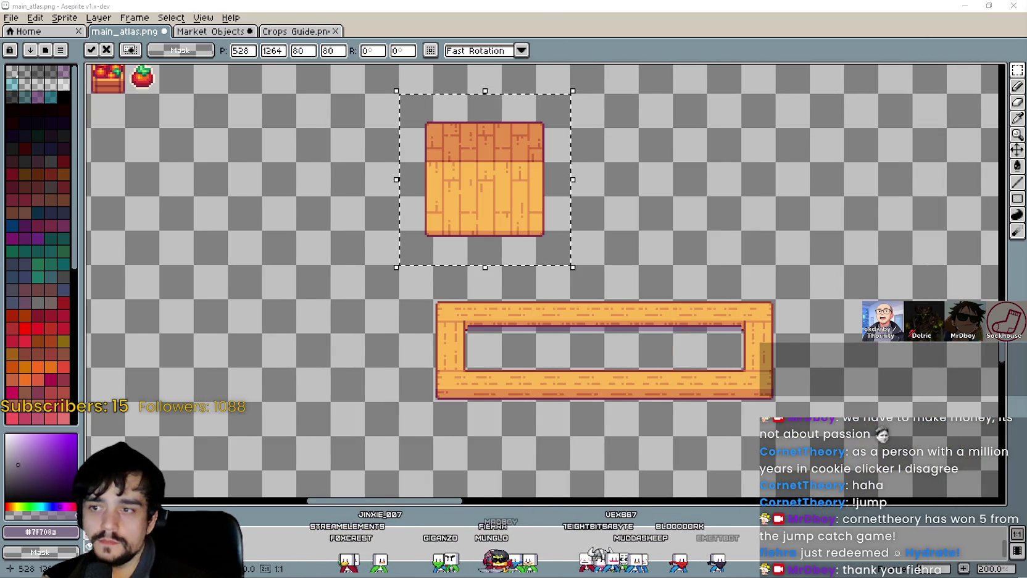
{"action": "left_click", "coordinate": [776, 255]}
Move the roof block's right edge out to line up with the counter's right end
{"action": "mouse_move", "coordinate": [467, 267]}
{"action": "left_mouse_down"}
{"action": "mouse_move", "coordinate": [534, 127]}
{"action": "mouse_move", "coordinate": [571, 93]}
{"action": "left_mouse_up"}
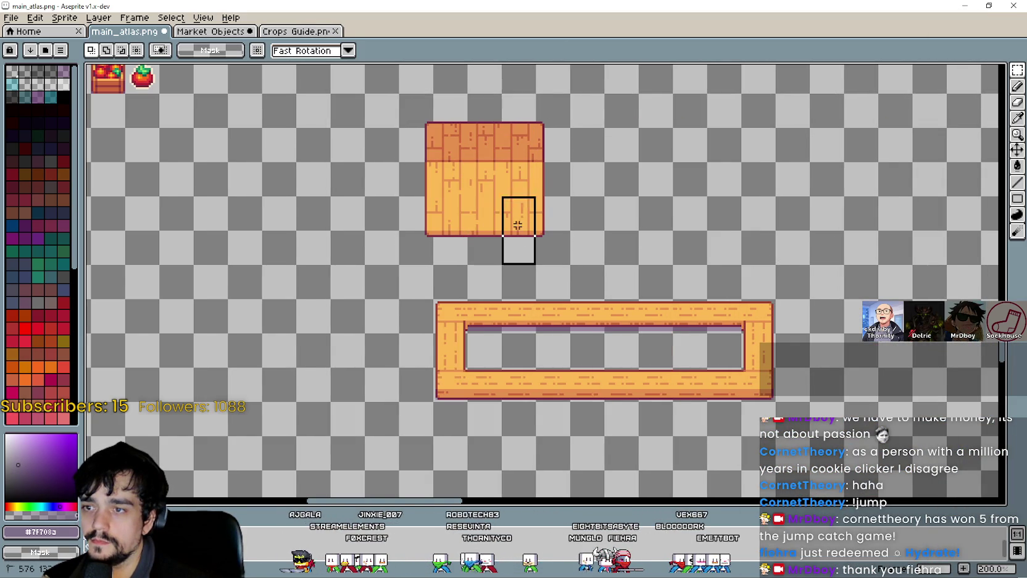
{"action": "left_click_drag", "start_coordinate": [525, 113], "coordinate": [568, 97]}
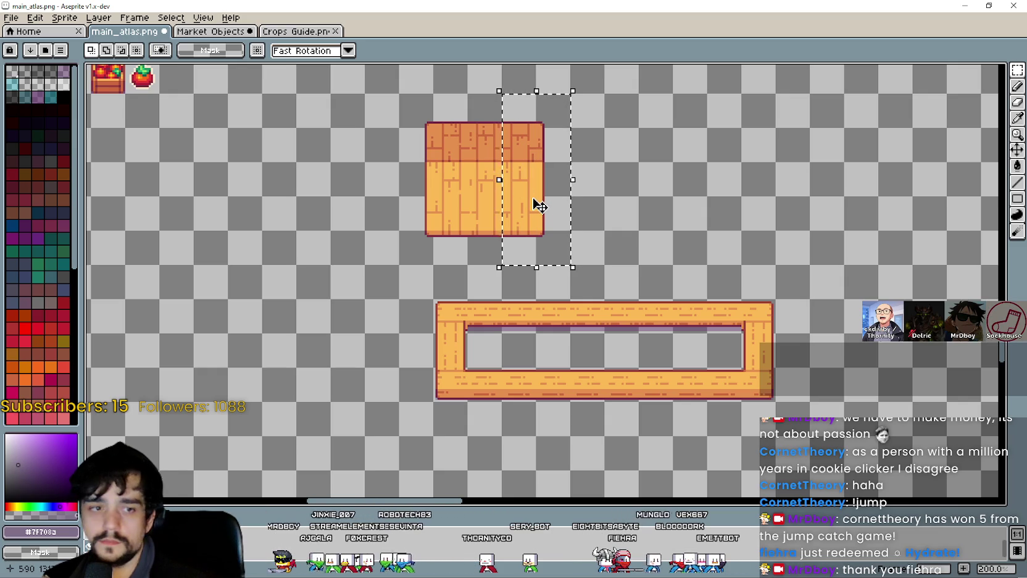
{"action": "left_click_drag", "start_coordinate": [534, 199], "coordinate": [764, 207]}
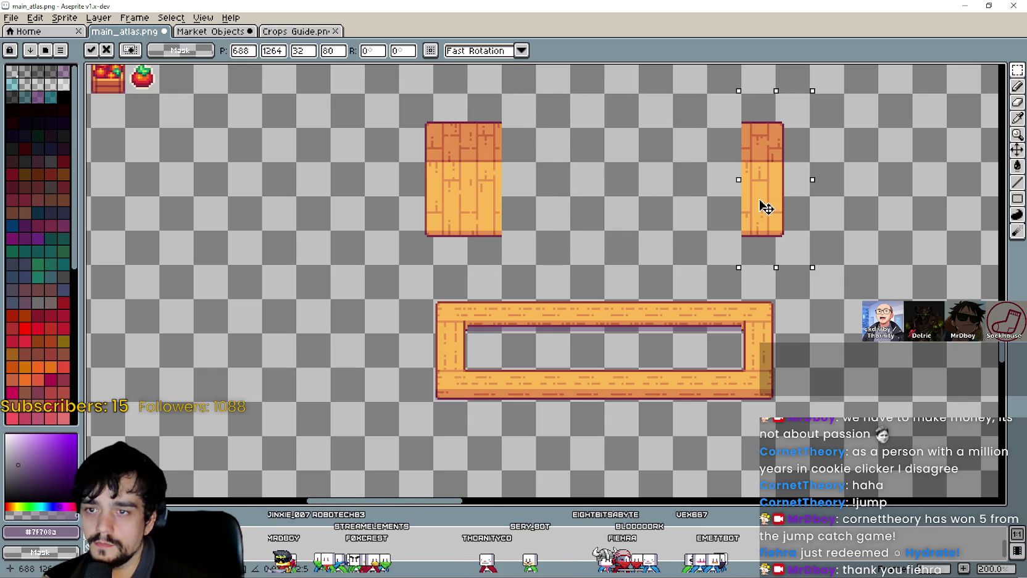
{"action": "left_click", "coordinate": [586, 204]}
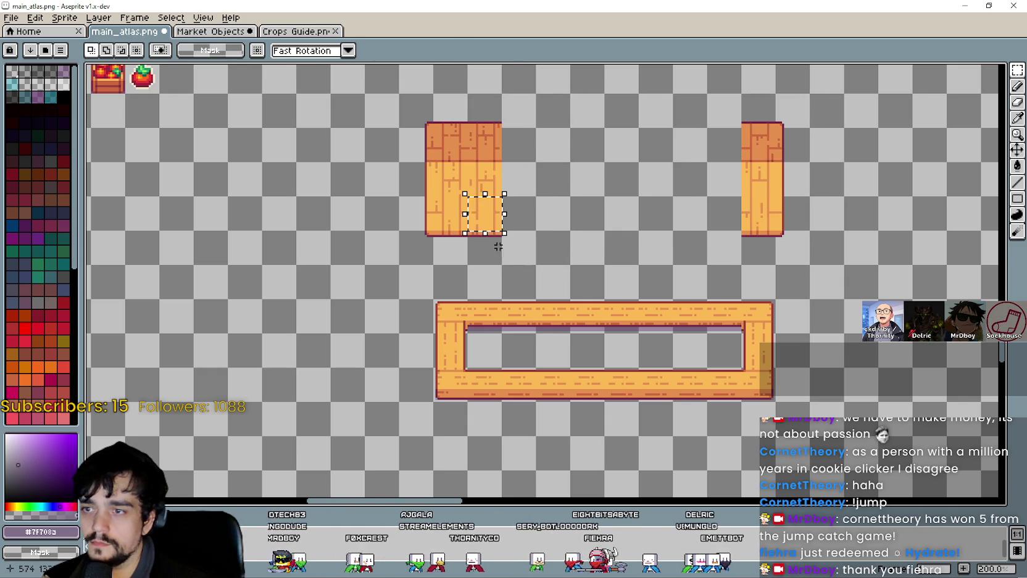
Fill the gap with repeated copies of a middle roof column until the roof is continuous
{"action": "mouse_move", "coordinate": [489, 218]}
{"action": "left_mouse_down"}
{"action": "mouse_move", "coordinate": [506, 105]}
{"action": "mouse_move", "coordinate": [491, 93]}
{"action": "left_mouse_up"}
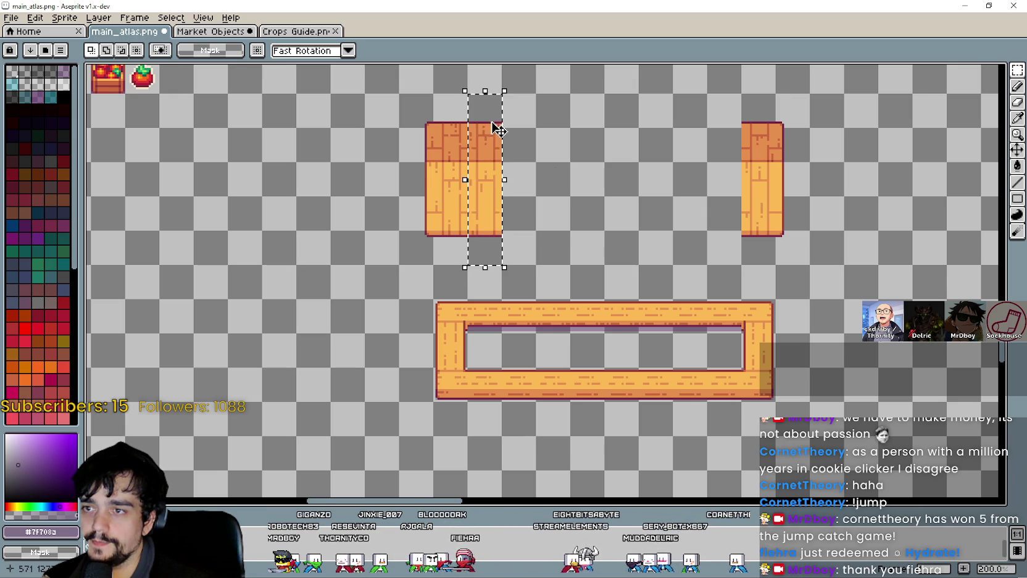
{"action": "mouse_move", "coordinate": [483, 192]}
{"action": "left_mouse_down"}
{"action": "mouse_move", "coordinate": [541, 205]}
{"action": "mouse_move", "coordinate": [527, 216]}
{"action": "mouse_move", "coordinate": [603, 252]}
{"action": "mouse_move", "coordinate": [564, 220]}
{"action": "left_mouse_up"}
{"action": "key", "text": "Escape"}
{"action": "key", "text": "Return"}
{"action": "mouse_move", "coordinate": [482, 229]}
{"action": "left_mouse_down"}
{"action": "mouse_move", "coordinate": [578, 222]}
{"action": "mouse_move", "coordinate": [587, 252]}
{"action": "left_mouse_up"}
{"action": "key", "text": "Return"}
{"action": "mouse_move", "coordinate": [500, 234]}
{"action": "left_mouse_down"}
{"action": "mouse_move", "coordinate": [658, 231]}
{"action": "mouse_move", "coordinate": [642, 226]}
{"action": "left_mouse_up"}
{"action": "key", "text": "Return"}
{"action": "mouse_move", "coordinate": [494, 237]}
{"action": "left_mouse_down"}
{"action": "mouse_move", "coordinate": [662, 312]}
{"action": "mouse_move", "coordinate": [668, 235]}
{"action": "left_mouse_up"}
{"action": "key", "text": "Return"}
{"action": "mouse_move", "coordinate": [493, 240]}
{"action": "left_mouse_down"}
{"action": "mouse_move", "coordinate": [667, 322]}
{"action": "mouse_move", "coordinate": [685, 233]}
{"action": "mouse_move", "coordinate": [702, 211]}
{"action": "mouse_move", "coordinate": [704, 219]}
{"action": "left_mouse_up"}
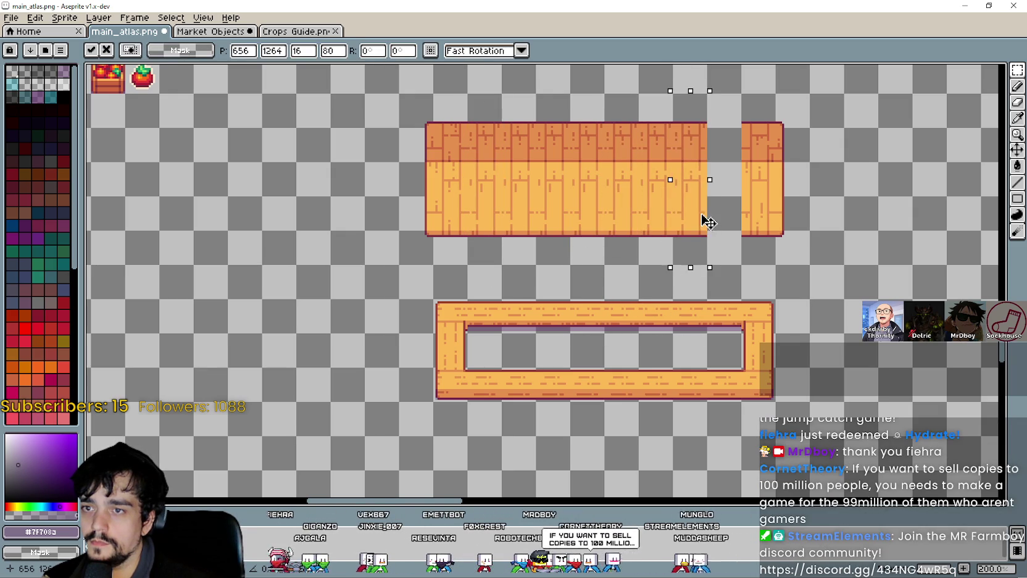
{"action": "key", "text": "Return"}
{"action": "mouse_move", "coordinate": [497, 243]}
{"action": "left_mouse_down"}
{"action": "mouse_move", "coordinate": [752, 236]}
{"action": "mouse_move", "coordinate": [744, 289]}
{"action": "left_mouse_up"}
{"action": "key", "text": "Return"}
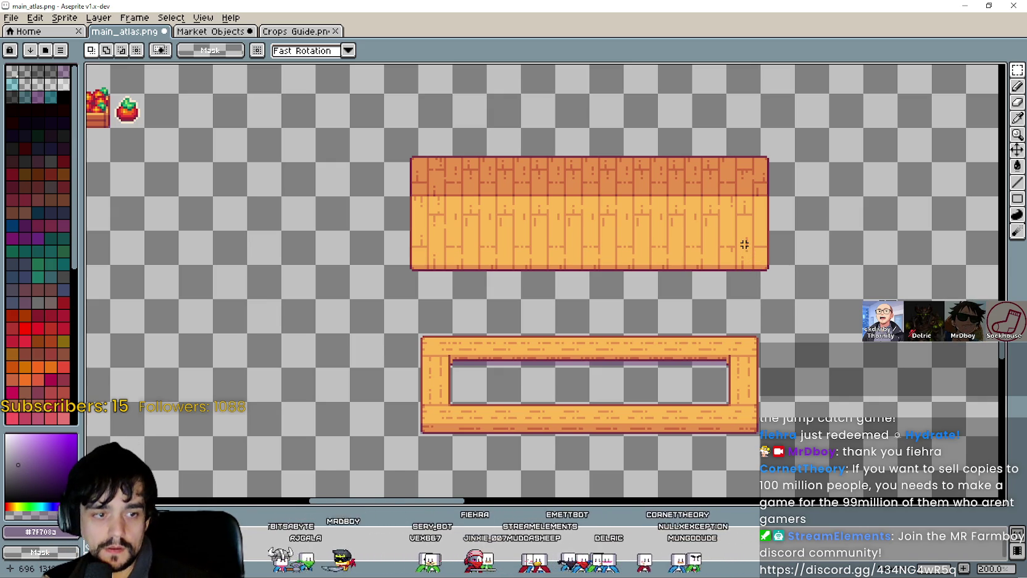
{"action": "mouse_move", "coordinate": [745, 244]}
{"action": "left_mouse_down"}
{"action": "mouse_move", "coordinate": [738, 199]}
{"action": "mouse_move", "coordinate": [746, 239]}
{"action": "left_mouse_up"}
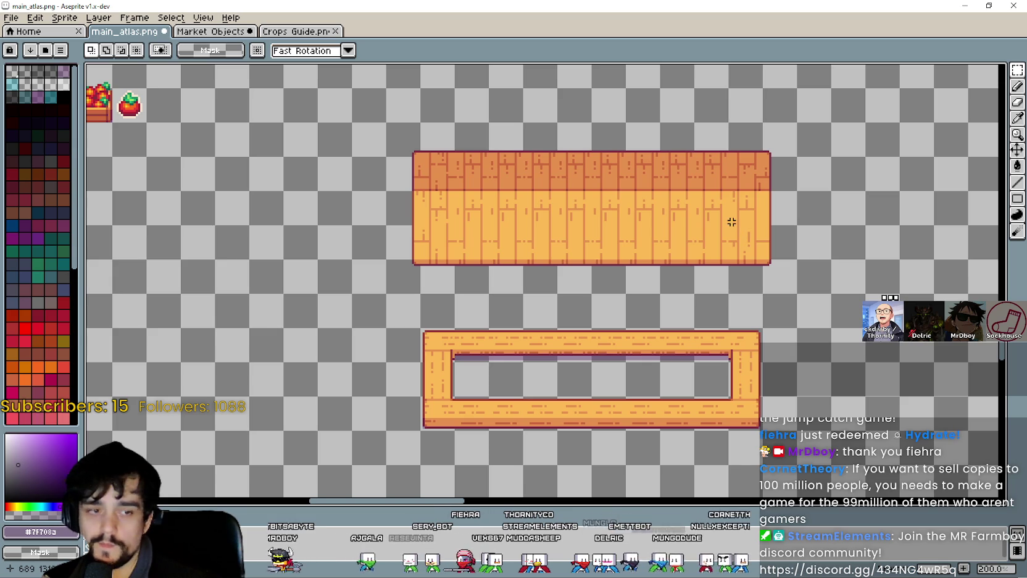
Duplicate the roof and counter together beside the originals
{"action": "mouse_move", "coordinate": [366, 141]}
{"action": "left_mouse_down"}
{"action": "mouse_move", "coordinate": [738, 236]}
{"action": "mouse_move", "coordinate": [779, 259]}
{"action": "mouse_move", "coordinate": [796, 291]}
{"action": "left_mouse_up"}
{"action": "scroll", "coordinate": [759, 289], "scroll_direction": "down", "scroll_amount": 1}
{"action": "mouse_move", "coordinate": [755, 346]}
{"action": "left_mouse_down"}
{"action": "mouse_move", "coordinate": [403, 109]}
{"action": "mouse_move", "coordinate": [386, 107]}
{"action": "left_mouse_up"}
{"action": "key", "text": "ctrl+d"}
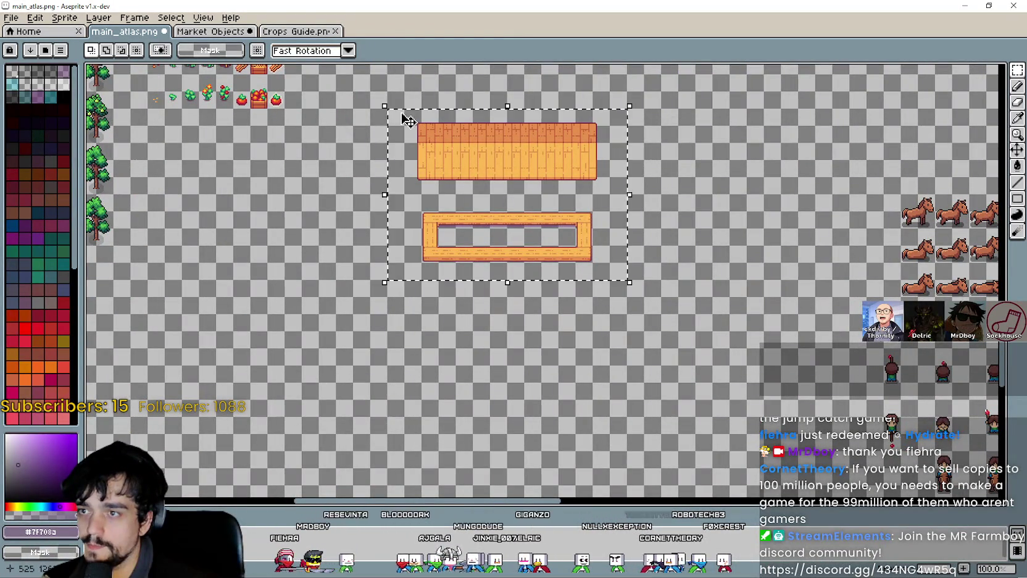
{"action": "mouse_move", "coordinate": [525, 202]}
{"action": "left_mouse_down", "text": "ctrl"}
{"action": "mouse_move", "coordinate": [791, 195]}
{"action": "mouse_move", "coordinate": [771, 216]}
{"action": "mouse_move", "coordinate": [607, 240]}
{"action": "mouse_move", "coordinate": [504, 190]}
{"action": "left_mouse_up", "text": "ctrl"}
{"action": "key", "text": "ctrl+d"}
Lower the copied roof onto its counter so it rests on the posts
{"action": "scroll", "coordinate": [416, 164], "scroll_direction": "up", "scroll_amount": 1}
{"action": "mouse_move", "coordinate": [469, 130]}
{"action": "left_mouse_down"}
{"action": "mouse_move", "coordinate": [910, 281]}
{"action": "mouse_move", "coordinate": [878, 285]}
{"action": "mouse_move", "coordinate": [810, 227]}
{"action": "left_mouse_up"}
{"action": "left_click_drag", "start_coordinate": [639, 179], "coordinate": [659, 273]}
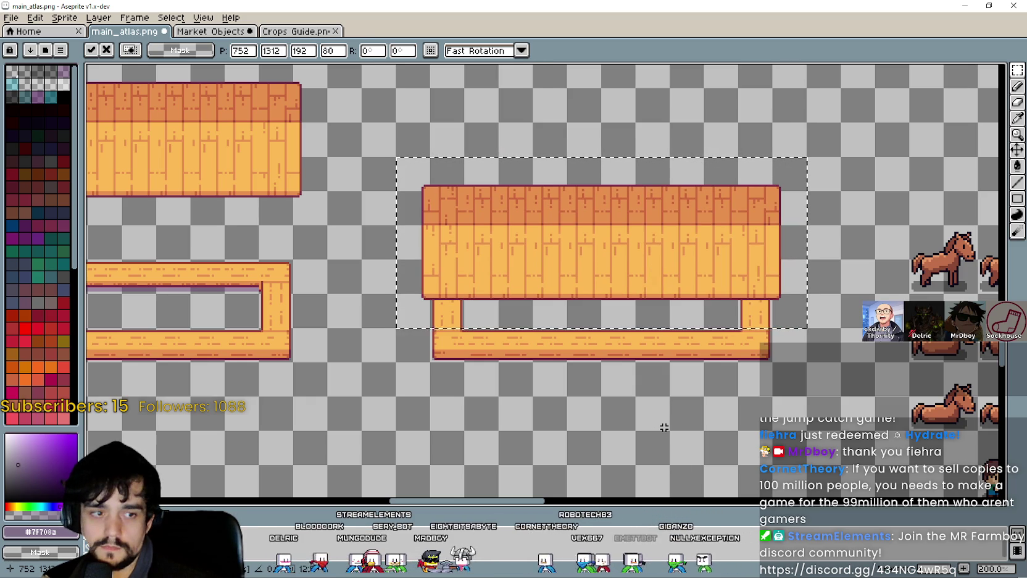
{"action": "scroll", "coordinate": [660, 413], "scroll_direction": "up", "scroll_amount": 1}
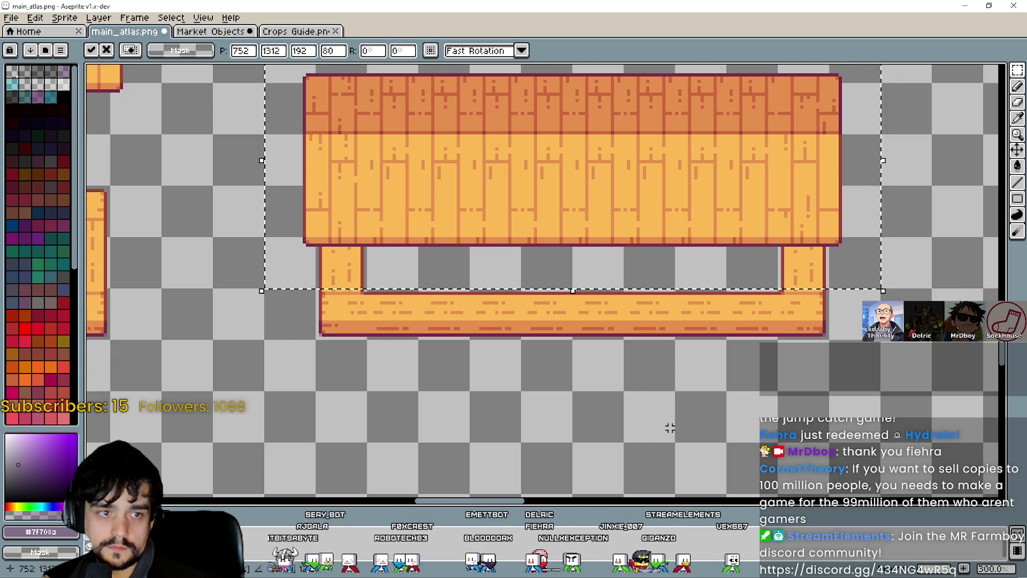
{"action": "scroll", "coordinate": [671, 426], "scroll_direction": "down", "scroll_amount": 1}
{"action": "left_click_drag", "start_coordinate": [671, 419], "coordinate": [644, 363]}
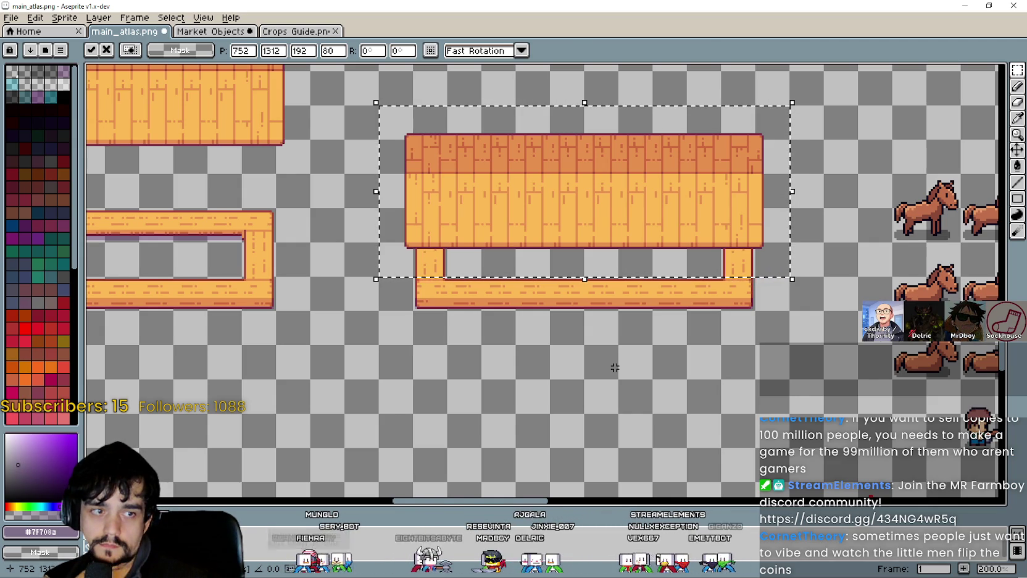
{"action": "left_click", "coordinate": [615, 367]}
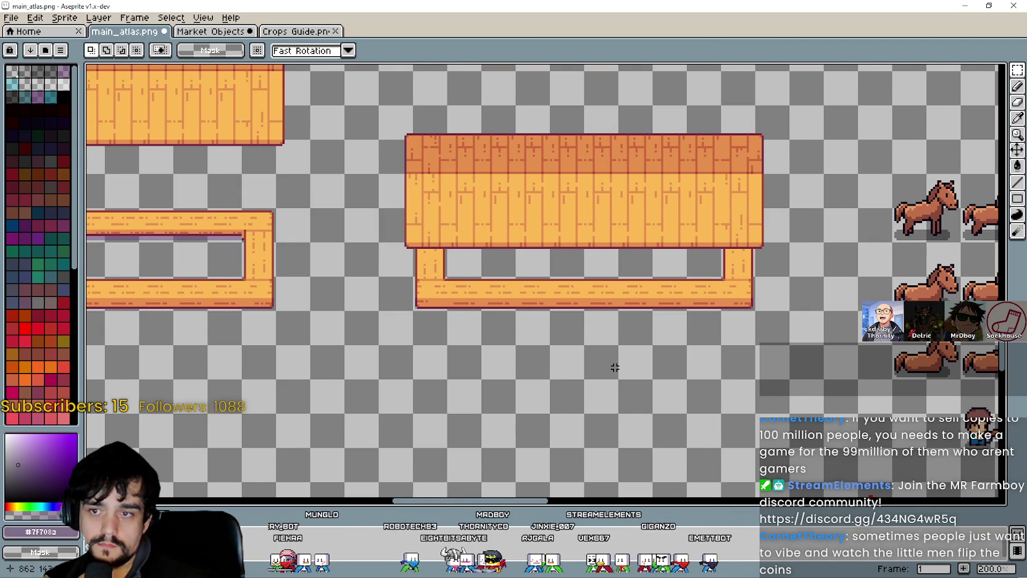
Copy the two purple tiles and set them centred into the assembled stall's counter front
{"action": "scroll", "coordinate": [612, 367], "scroll_direction": "down", "scroll_amount": 1}
{"action": "scroll", "coordinate": [611, 362], "scroll_direction": "up", "scroll_amount": 1}
{"action": "scroll", "coordinate": [610, 359], "scroll_direction": "up", "scroll_amount": 2}
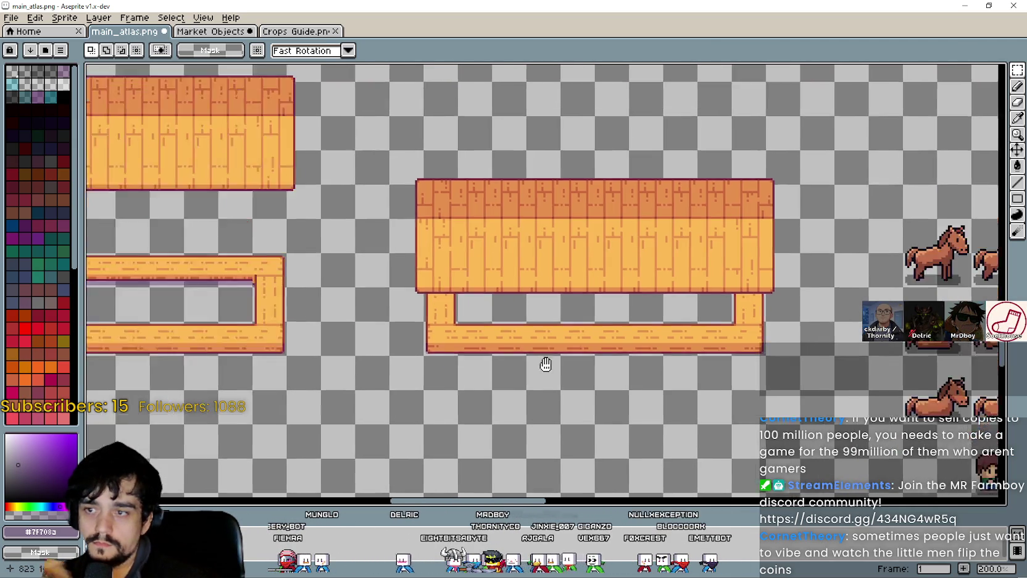
{"action": "scroll", "coordinate": [599, 377], "scroll_direction": "down", "scroll_amount": 3}
{"action": "scroll", "coordinate": [508, 165], "scroll_direction": "up", "scroll_amount": 4}
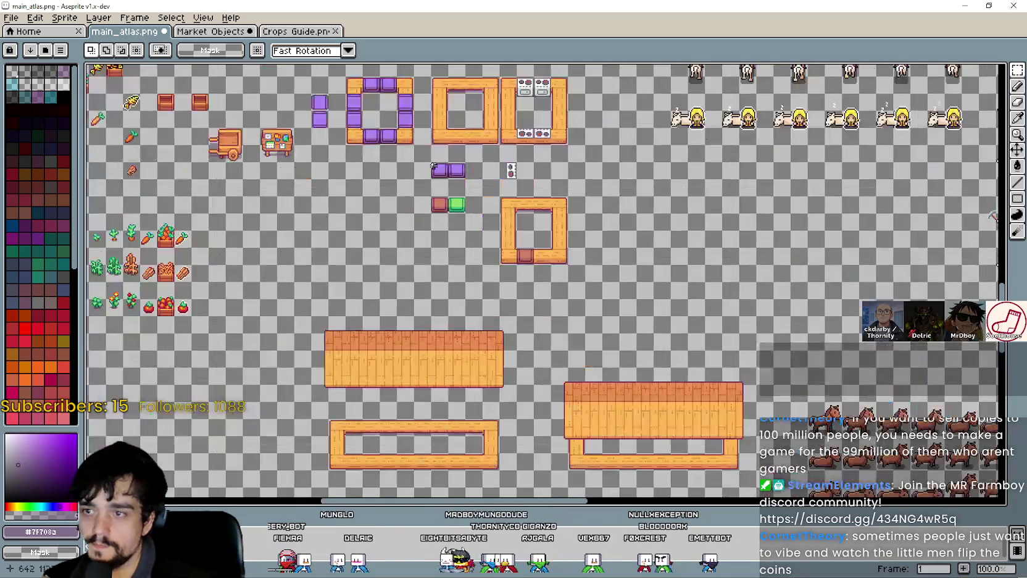
{"action": "scroll", "coordinate": [460, 187], "scroll_direction": "up", "scroll_amount": 3}
{"action": "left_click_drag", "start_coordinate": [337, 120], "coordinate": [444, 174]}
{"action": "scroll", "coordinate": [510, 293], "scroll_direction": "down", "scroll_amount": 1}
{"action": "key", "text": "ctrl+c"}
{"action": "scroll", "coordinate": [510, 292], "scroll_direction": "down", "scroll_amount": 3}
{"action": "scroll", "coordinate": [472, 251], "scroll_direction": "up", "scroll_amount": 4}
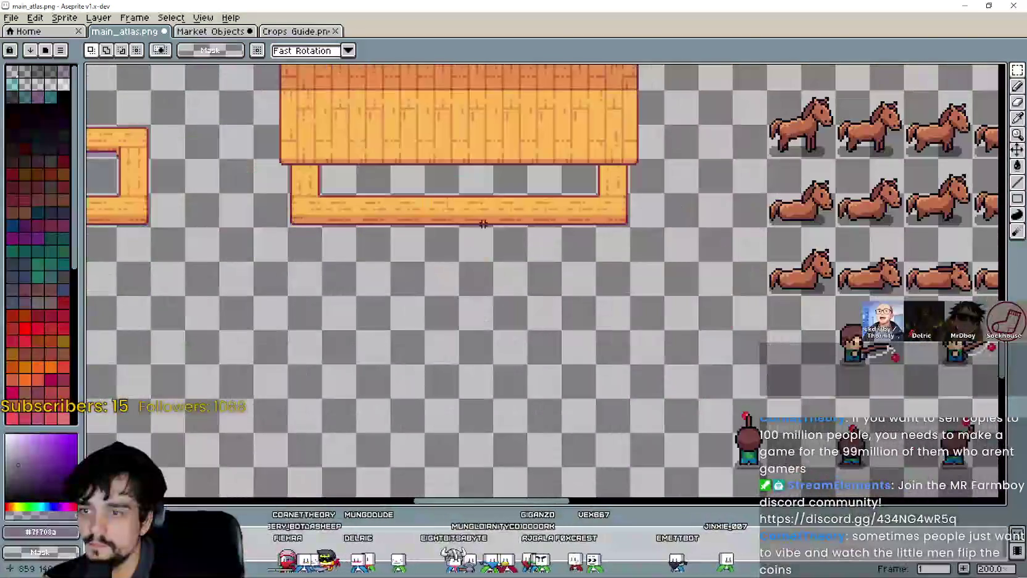
{"action": "key", "text": "ctrl+v"}
{"action": "mouse_move", "coordinate": [504, 278]}
{"action": "left_mouse_down"}
{"action": "mouse_move", "coordinate": [493, 243]}
{"action": "mouse_move", "coordinate": [440, 241]}
{"action": "left_mouse_up"}
{"action": "key", "text": "Return"}
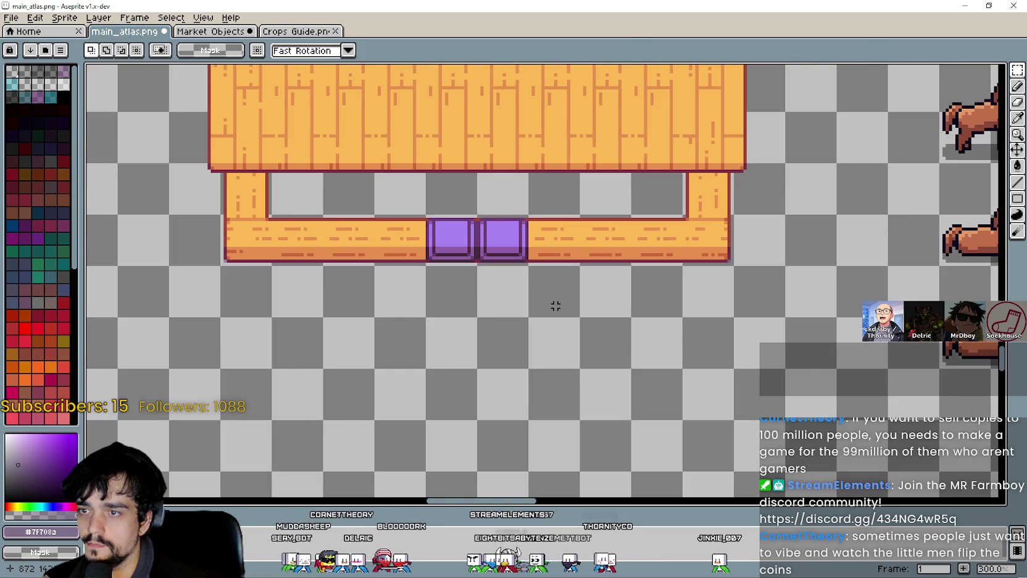
Save main_atlas.png
{"action": "scroll", "coordinate": [555, 302], "scroll_direction": "down", "scroll_amount": 2}
{"action": "key", "text": "ctrl+s"}
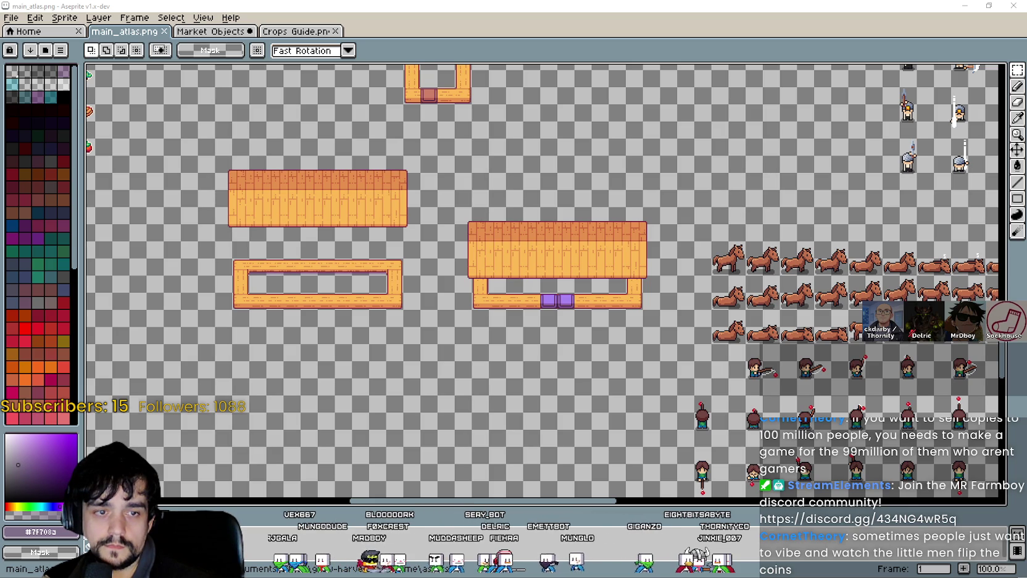
{"action": "scroll", "coordinate": [533, 282], "scroll_direction": "up", "scroll_amount": 2}
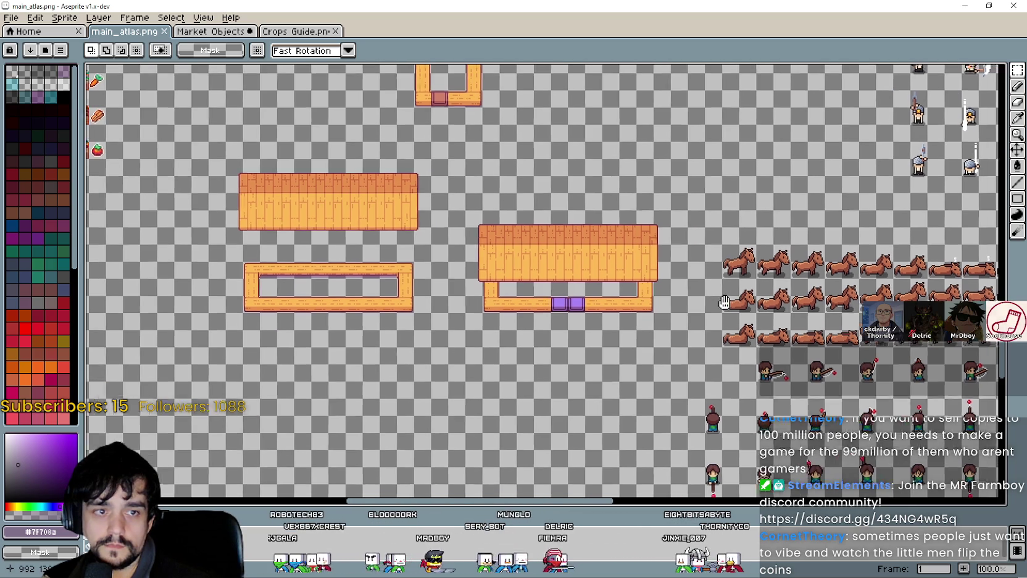
Try placing the white garland over the purple counter tiles, then undo it
{"action": "scroll", "coordinate": [533, 281], "scroll_direction": "up", "scroll_amount": 1}
{"action": "key", "text": "ctrl+v"}
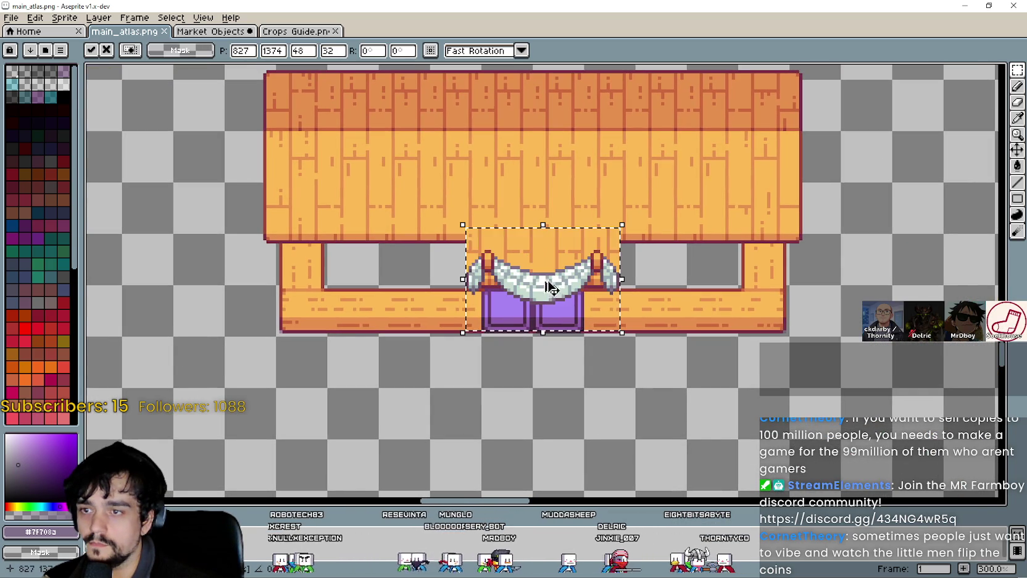
{"action": "mouse_move", "coordinate": [546, 238]}
{"action": "left_mouse_down"}
{"action": "mouse_move", "coordinate": [537, 262]}
{"action": "mouse_move", "coordinate": [559, 252]}
{"action": "left_mouse_up"}
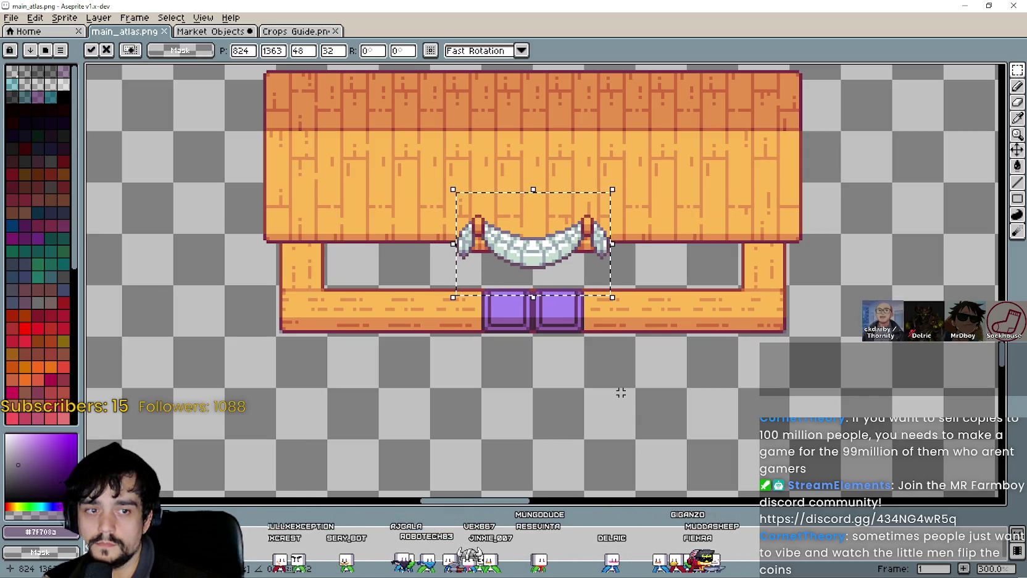
{"action": "left_click_drag", "start_coordinate": [531, 246], "coordinate": [533, 240]}
{"action": "scroll", "coordinate": [537, 238], "scroll_direction": "up", "scroll_amount": 2}
{"action": "scroll", "coordinate": [547, 229], "scroll_direction": "down", "scroll_amount": 2}
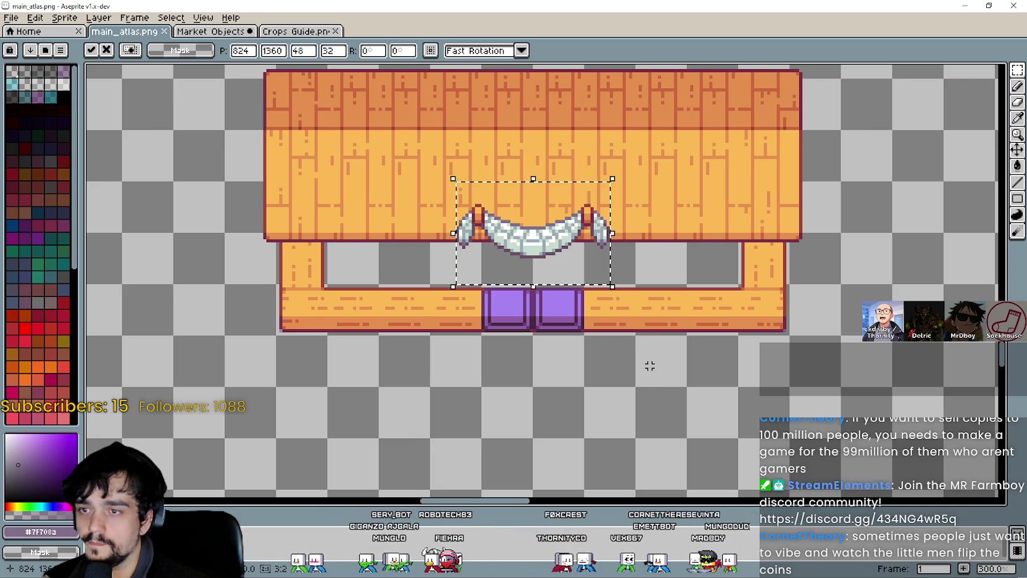
{"action": "key", "text": "Return"}
{"action": "scroll", "coordinate": [615, 345], "scroll_direction": "down", "scroll_amount": 3}
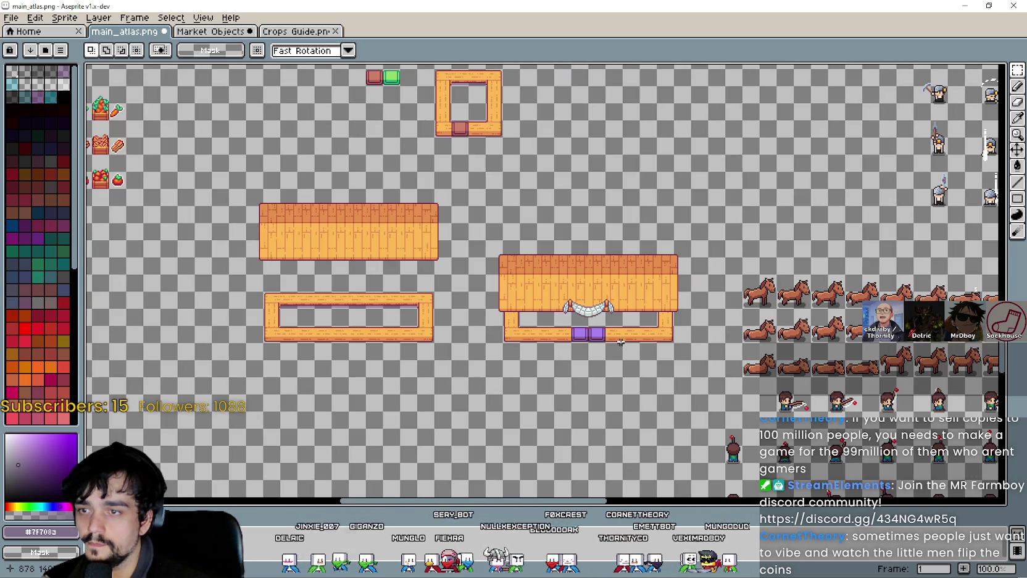
{"action": "scroll", "coordinate": [614, 346], "scroll_direction": "up", "scroll_amount": 3}
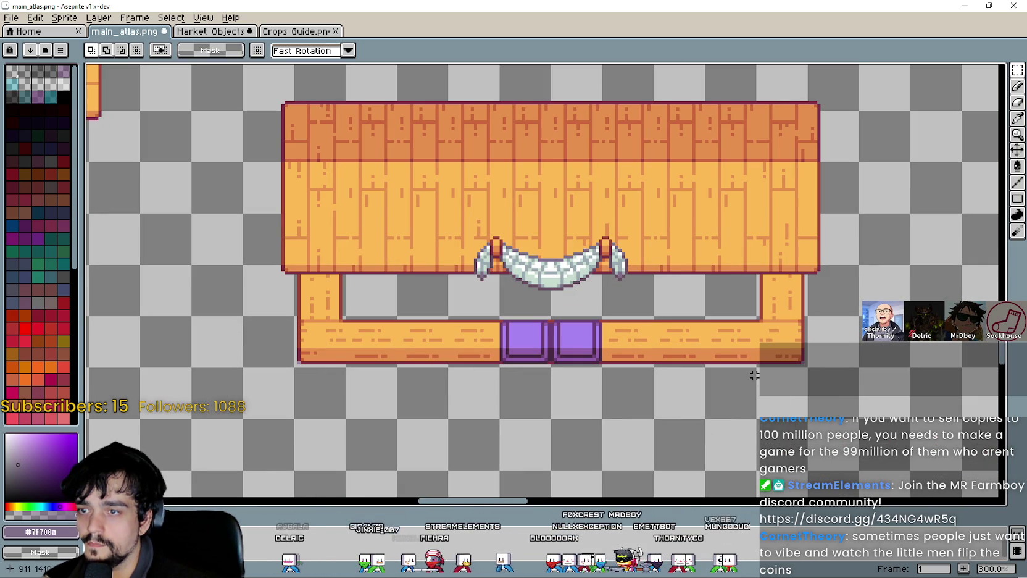
{"action": "scroll", "coordinate": [524, 292], "scroll_direction": "down", "scroll_amount": 1}
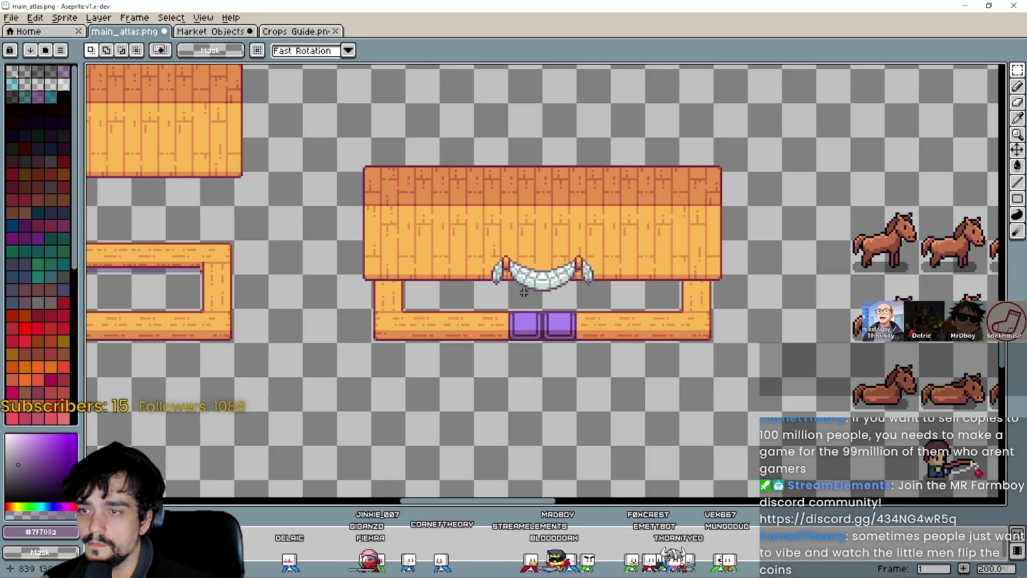
{"action": "key", "text": "ctrl+z"}
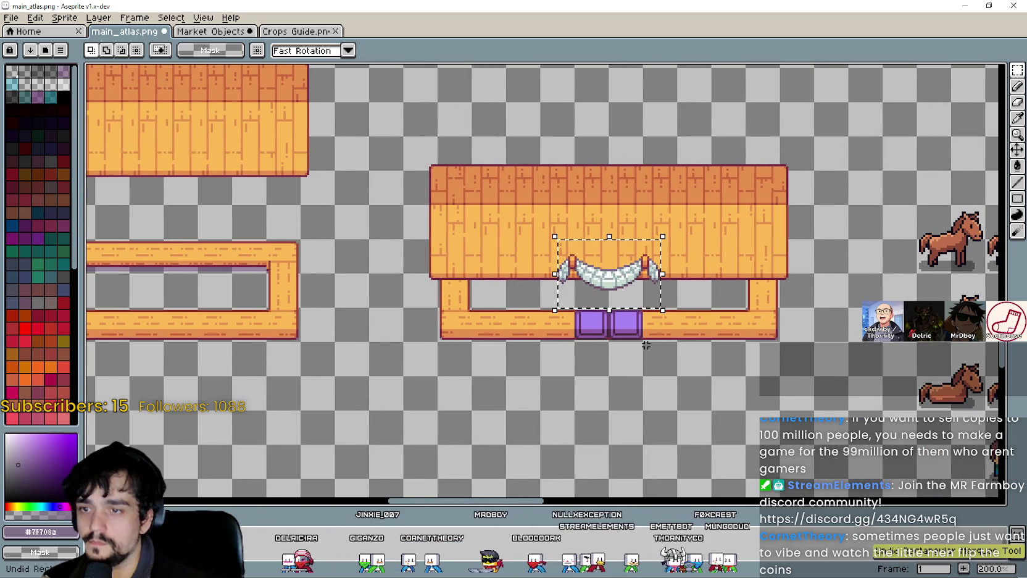
{"action": "key", "text": "ctrl+z"}
Paste the white arch garland into the empty area below the stall
{"action": "key", "text": "ctrl+v"}
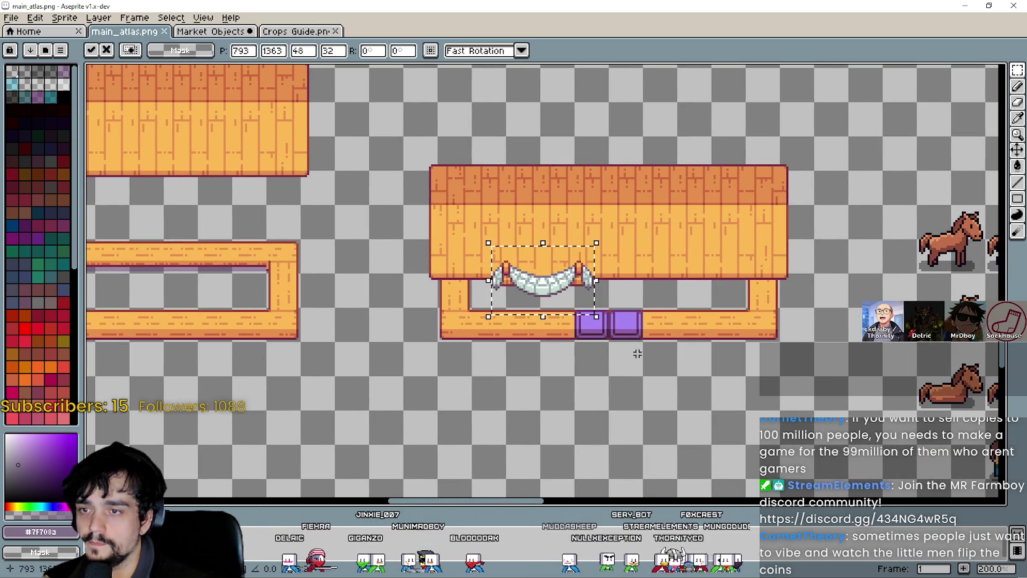
{"action": "key", "text": "Escape"}
{"action": "left_click_drag", "start_coordinate": [580, 359], "coordinate": [628, 273]}
{"action": "key", "text": "ctrl+v"}
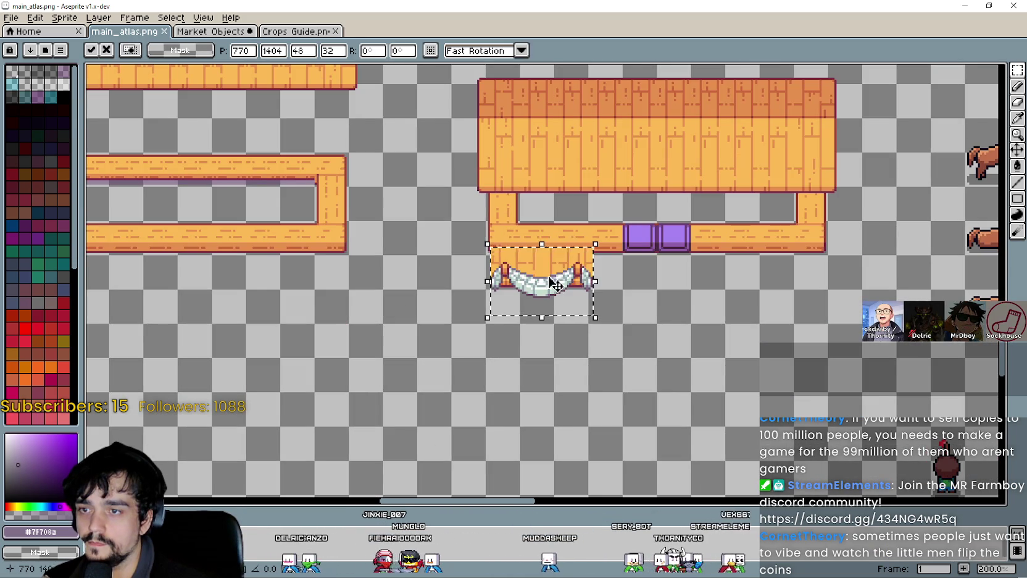
{"action": "left_click_drag", "start_coordinate": [549, 278], "coordinate": [543, 356]}
{"action": "left_click", "coordinate": [594, 373]}
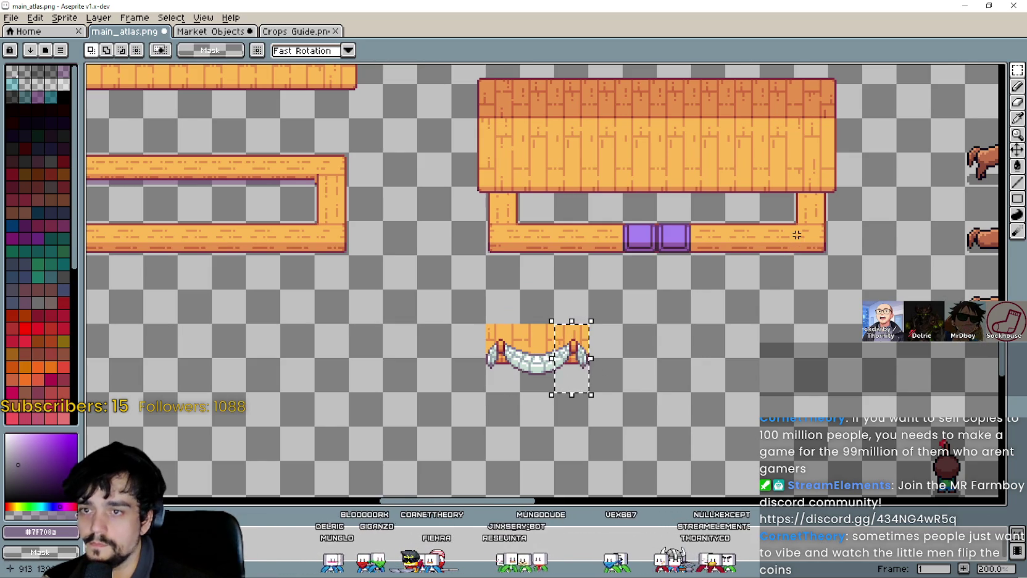
Move the arch's right end up onto the stall's roof edge
{"action": "mouse_move", "coordinate": [551, 323]}
{"action": "left_mouse_down"}
{"action": "mouse_move", "coordinate": [591, 396]}
{"action": "mouse_move", "coordinate": [744, 213]}
{"action": "mouse_move", "coordinate": [776, 206]}
{"action": "left_mouse_up"}
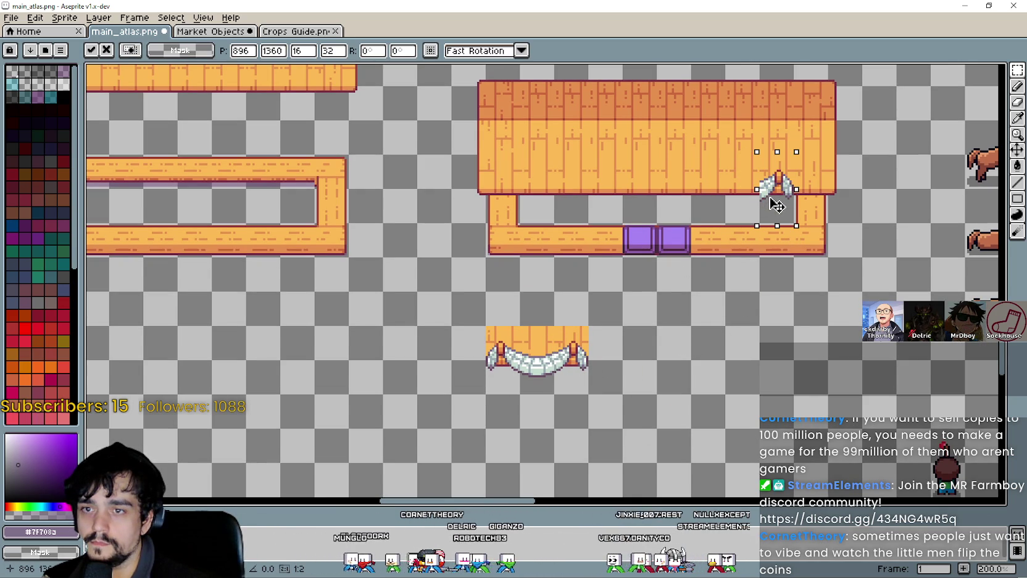
{"action": "scroll", "coordinate": [772, 207], "scroll_direction": "up", "scroll_amount": 2}
{"action": "scroll", "coordinate": [768, 223], "scroll_direction": "down", "scroll_amount": 1}
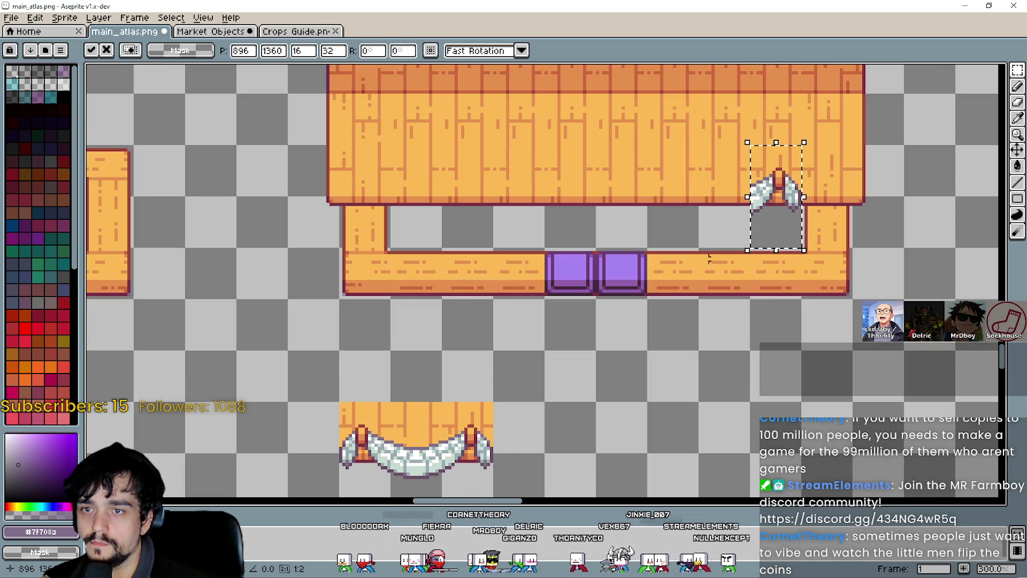
{"action": "left_click", "coordinate": [597, 387]}
Copy the arch's middle section repeatedly along the roof edge to span its width
{"action": "left_click_drag", "start_coordinate": [405, 438], "coordinate": [417, 488]}
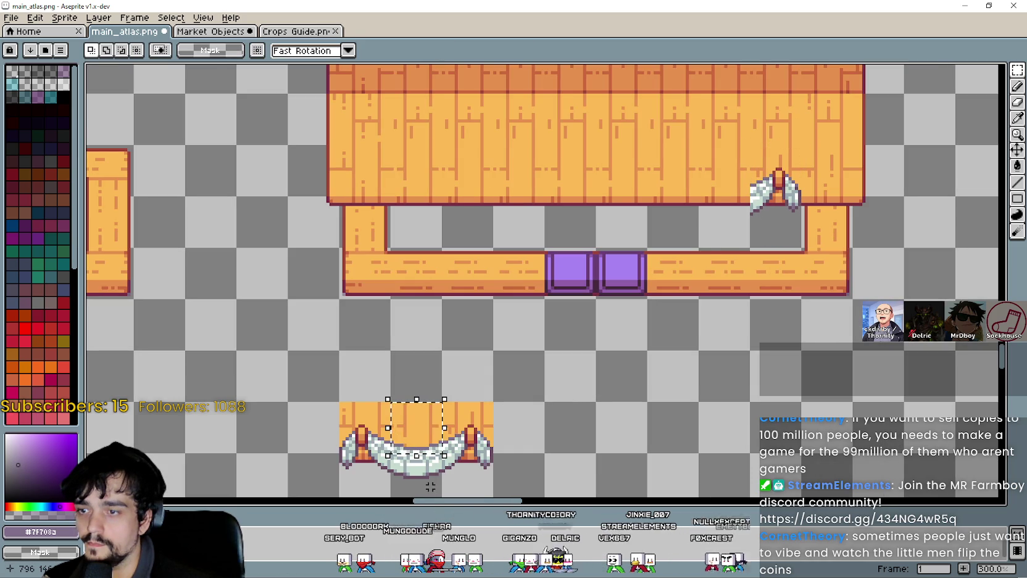
{"action": "left_click_drag", "start_coordinate": [426, 431], "coordinate": [747, 173]}
{"action": "mouse_move", "coordinate": [395, 420]}
{"action": "left_mouse_down"}
{"action": "mouse_move", "coordinate": [550, 312]}
{"action": "mouse_move", "coordinate": [653, 202]}
{"action": "left_mouse_up"}
{"action": "mouse_move", "coordinate": [440, 368]}
{"action": "left_mouse_down"}
{"action": "mouse_move", "coordinate": [520, 229]}
{"action": "mouse_move", "coordinate": [605, 197]}
{"action": "left_mouse_up"}
{"action": "scroll", "coordinate": [587, 260], "scroll_direction": "down", "scroll_amount": 2}
{"action": "mouse_move", "coordinate": [603, 250]}
{"action": "left_mouse_down"}
{"action": "mouse_move", "coordinate": [401, 247]}
{"action": "mouse_move", "coordinate": [532, 246]}
{"action": "mouse_move", "coordinate": [394, 317]}
{"action": "mouse_move", "coordinate": [461, 247]}
{"action": "left_mouse_up"}
{"action": "scroll", "coordinate": [585, 252], "scroll_direction": "up", "scroll_amount": 3}
{"action": "scroll", "coordinate": [461, 250], "scroll_direction": "down", "scroll_amount": 1}
{"action": "scroll", "coordinate": [424, 378], "scroll_direction": "down", "scroll_amount": 2}
{"action": "left_click", "coordinate": [411, 408]}
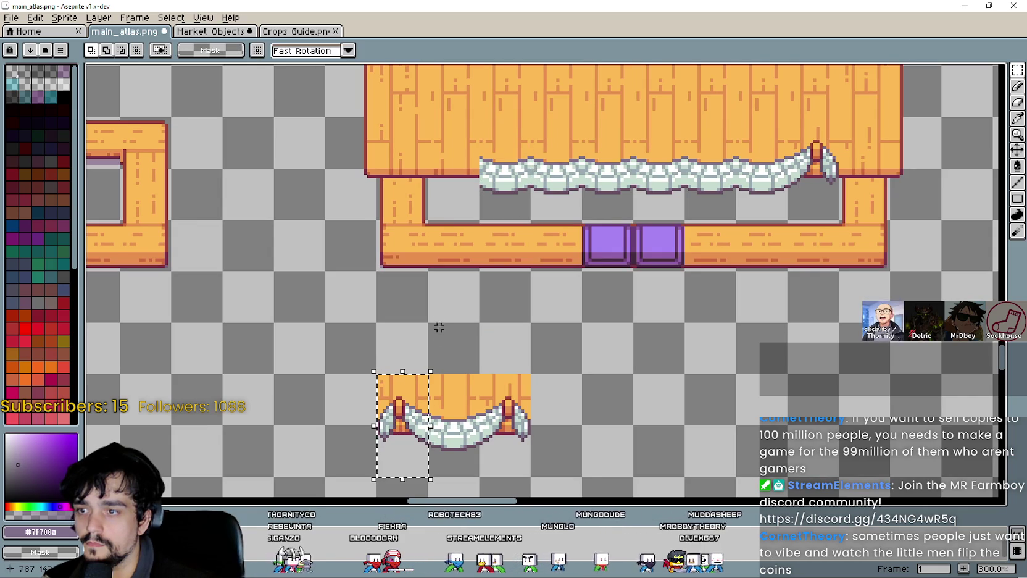
Deselect, restore the garland's left end post, and view the whole stall
{"action": "left_click", "coordinate": [452, 311]}
{"action": "key", "text": "ctrl+z"}
{"action": "key", "text": "ctrl+z"}
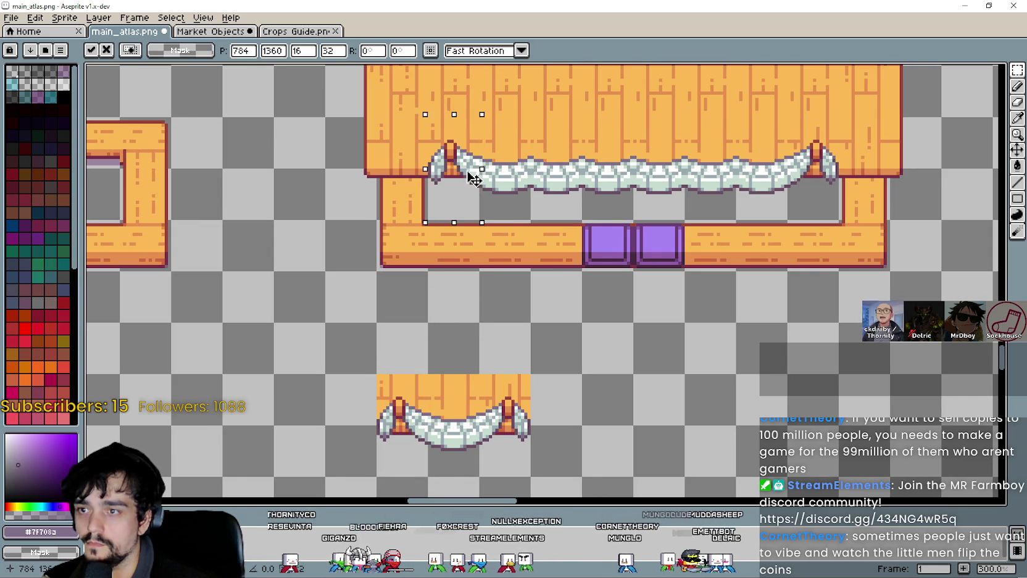
{"action": "scroll", "coordinate": [648, 291], "scroll_direction": "down", "scroll_amount": 1}
{"action": "left_click_drag", "start_coordinate": [648, 291], "coordinate": [638, 335]}
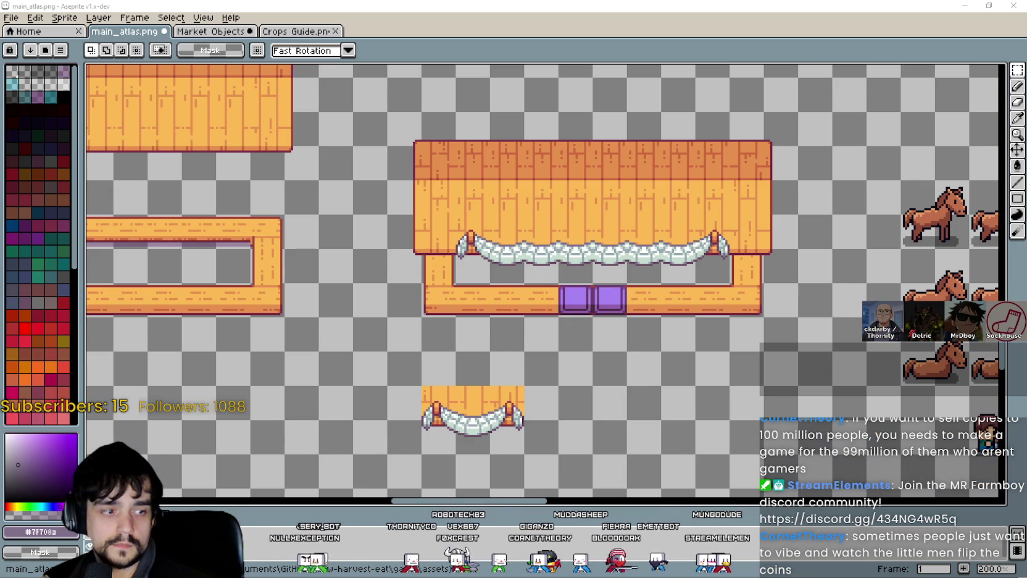
{"action": "key", "text": "alt+Tab"}
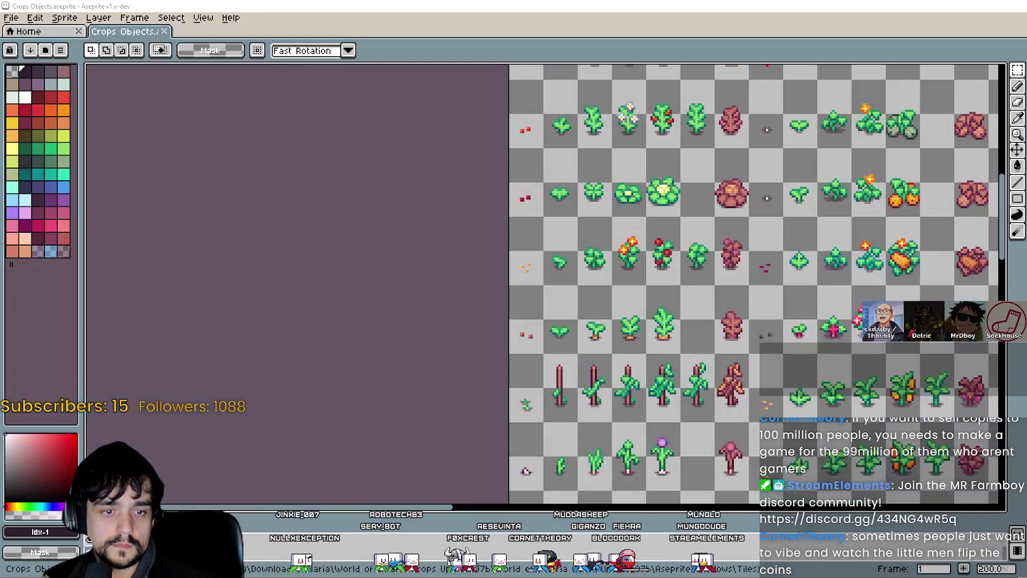
Look over the Crops Icons No Shadows sprite sheet
{"action": "key", "text": "alt+Tab"}
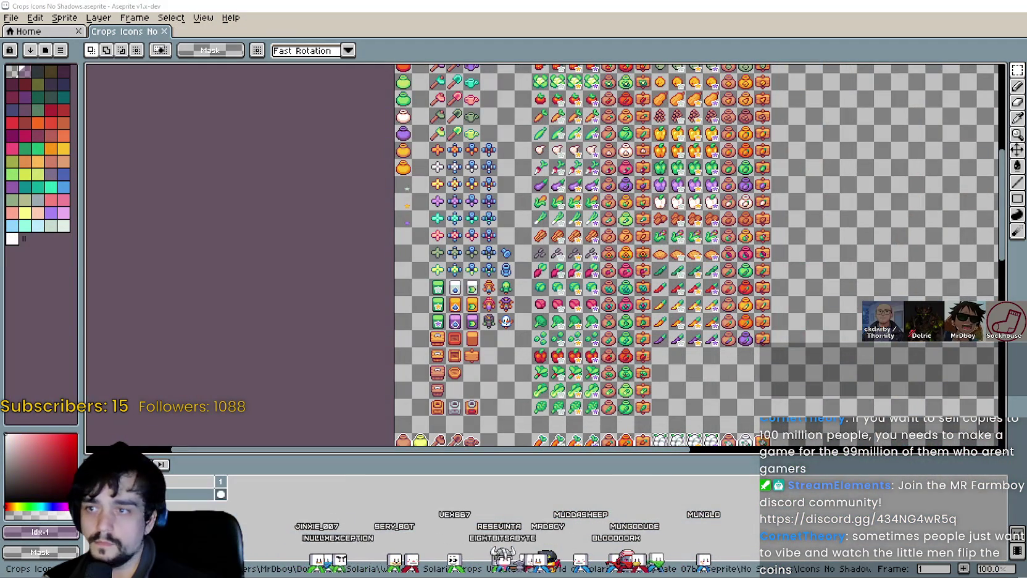
{"action": "scroll", "coordinate": [696, 306], "scroll_direction": "down", "scroll_amount": 3}
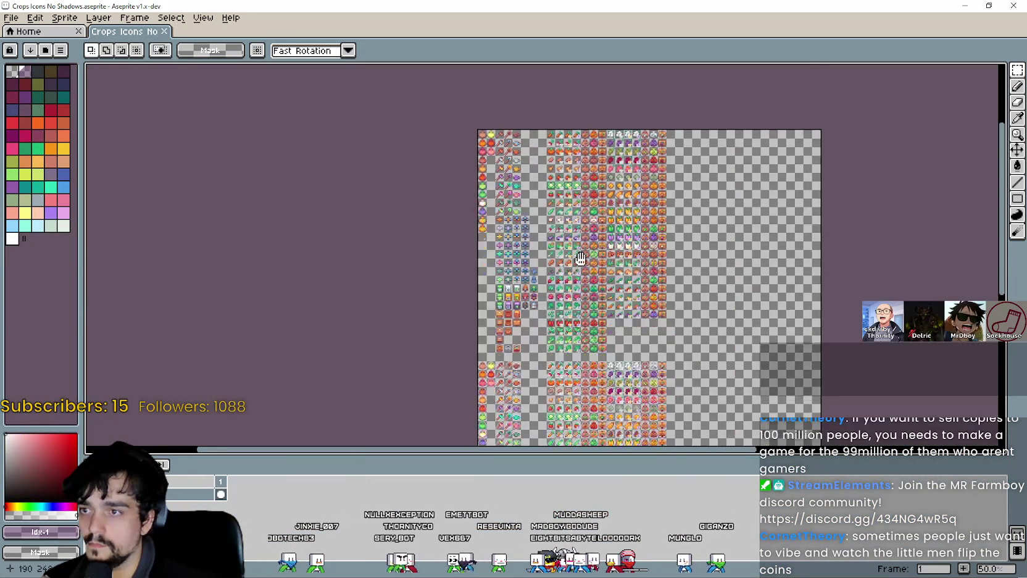
{"action": "left_click_drag", "start_coordinate": [598, 333], "coordinate": [581, 267]}
{"action": "scroll", "coordinate": [581, 266], "scroll_direction": "up", "scroll_amount": 2}
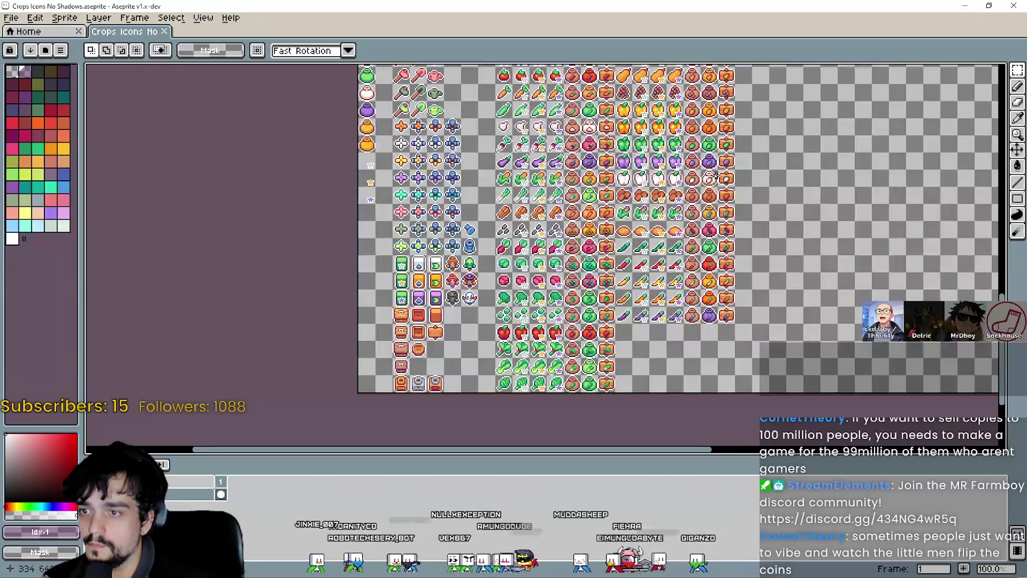
Restore the Tool_Icons_Outline window from full screen and close it
{"action": "key", "text": "alt+Tab"}
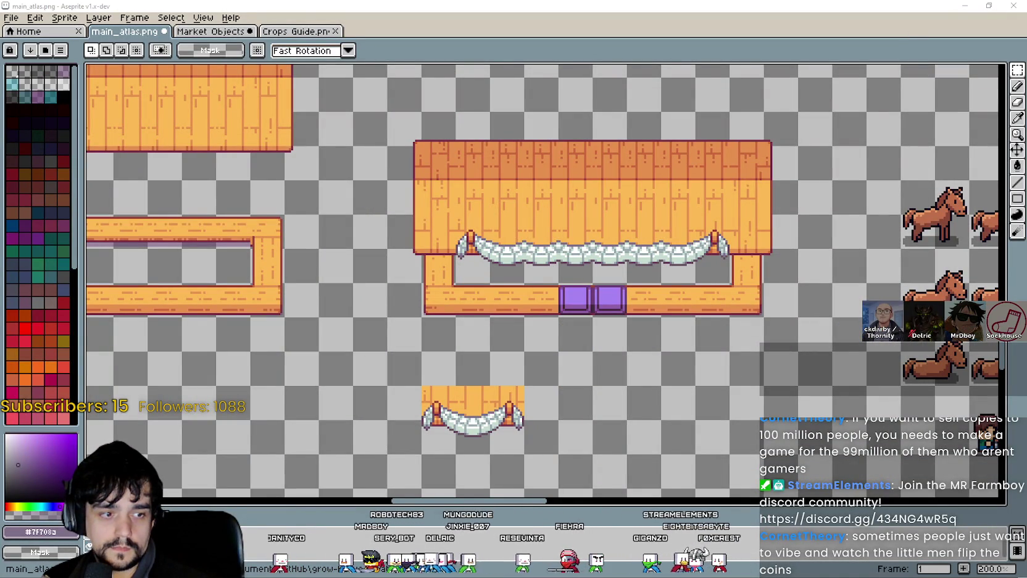
{"action": "key", "text": "alt+Tab"}
{"action": "left_click", "coordinate": [989, 6]}
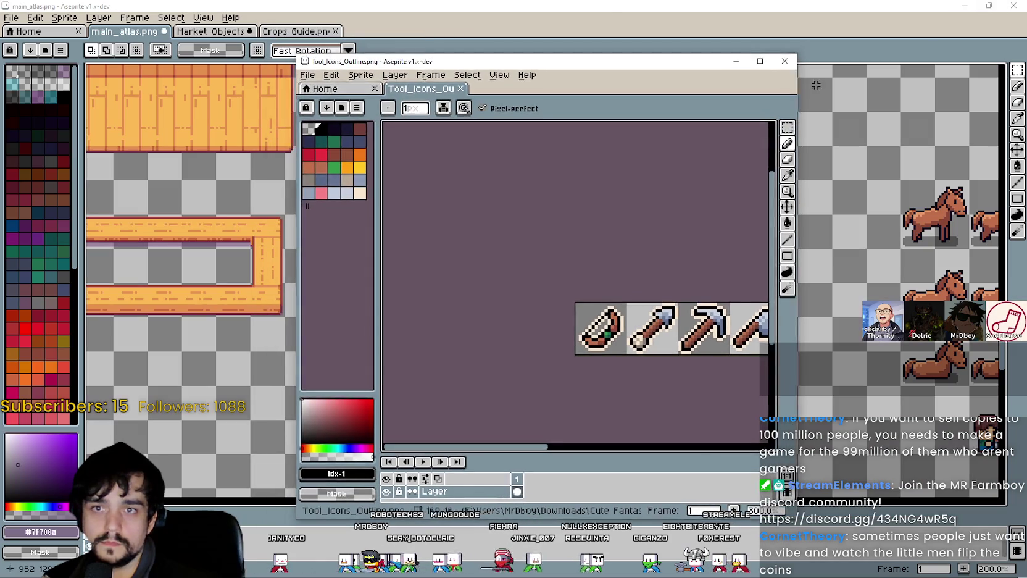
{"action": "left_click", "coordinate": [784, 61]}
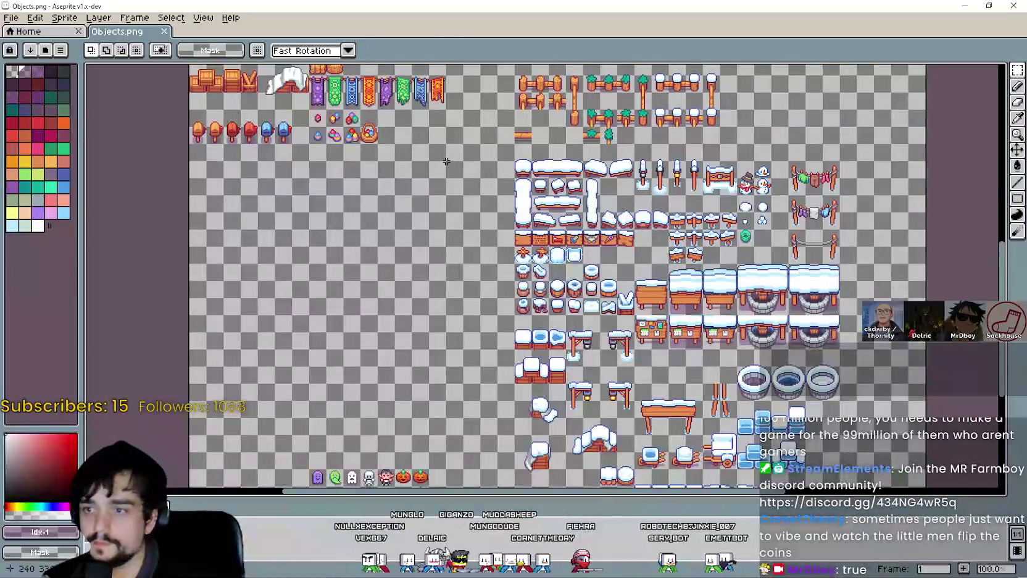
Scroll through the Objects.png sheet to look over its snow-covered tiles
{"action": "scroll", "coordinate": [409, 188], "scroll_direction": "up", "scroll_amount": 4}
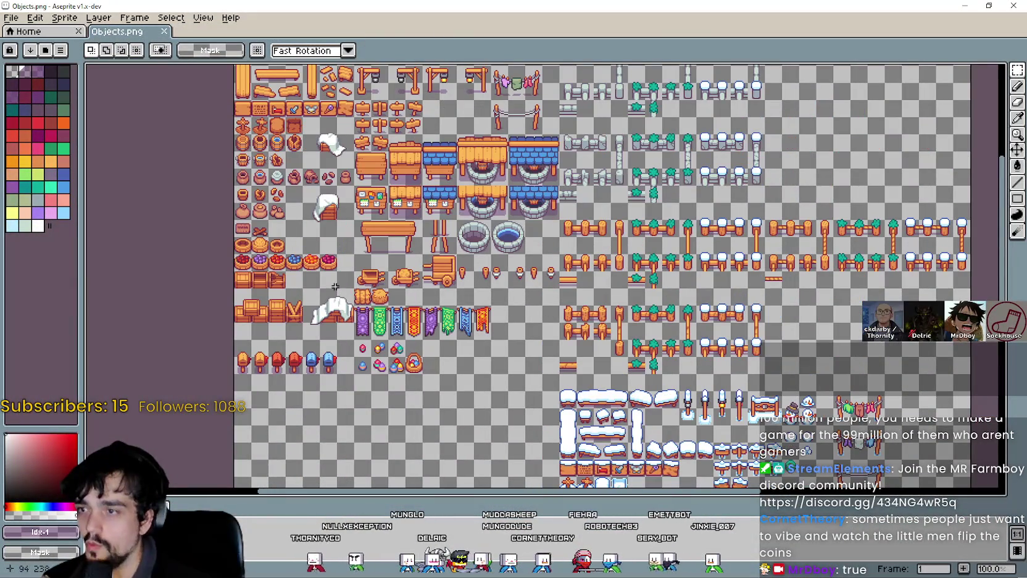
{"action": "scroll", "coordinate": [334, 233], "scroll_direction": "up", "scroll_amount": 3}
{"action": "scroll", "coordinate": [335, 233], "scroll_direction": "up", "scroll_amount": 2}
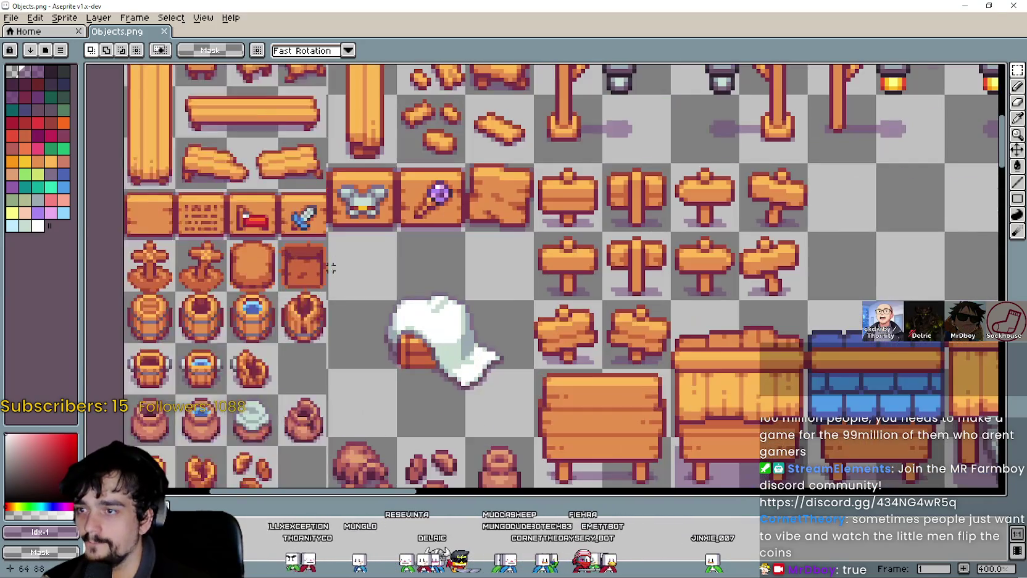
{"action": "scroll", "coordinate": [335, 233], "scroll_direction": "down", "scroll_amount": 2}
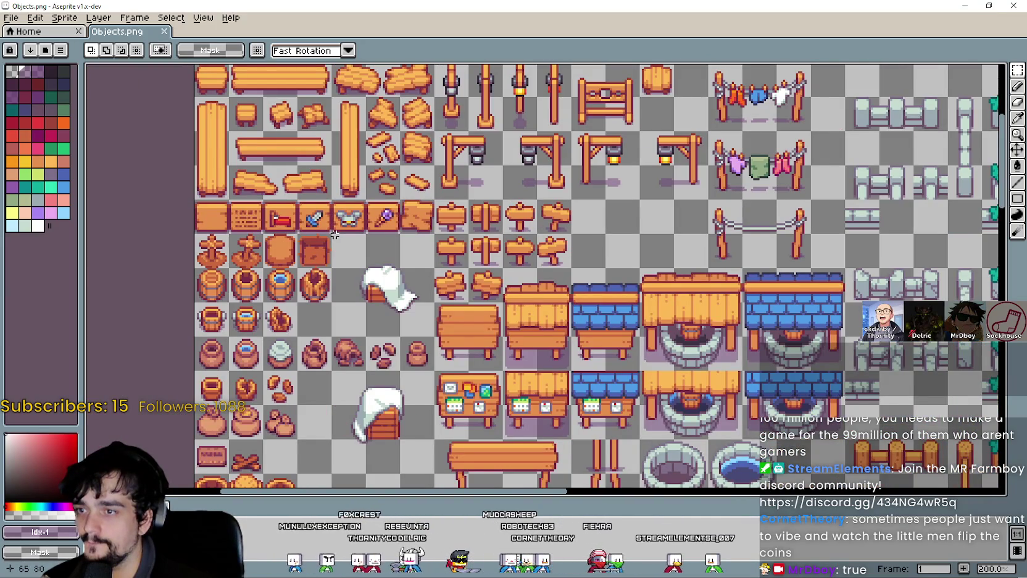
{"action": "scroll", "coordinate": [335, 233], "scroll_direction": "down", "scroll_amount": 2}
{"action": "scroll", "coordinate": [339, 220], "scroll_direction": "up", "scroll_amount": 2}
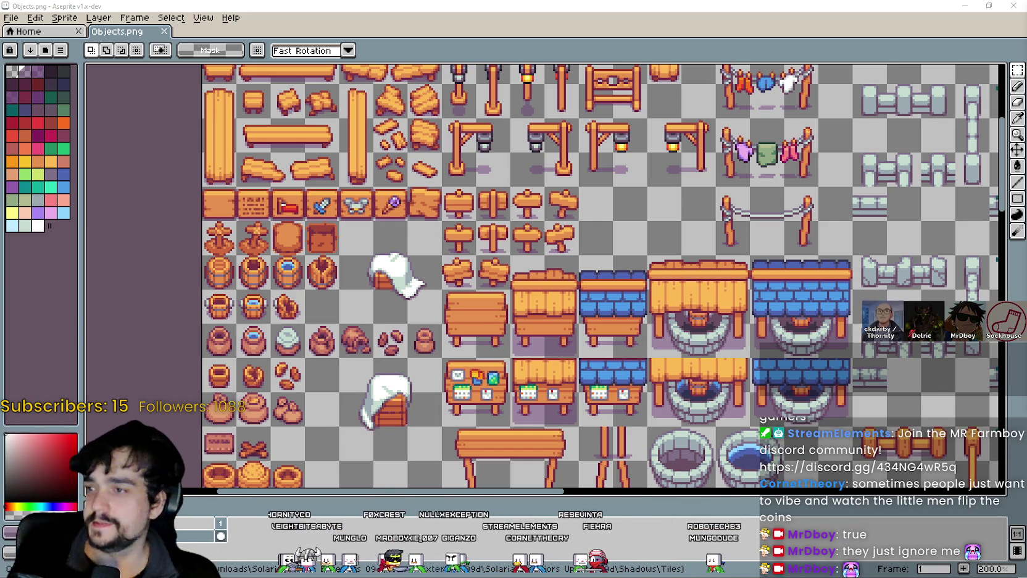
{"action": "scroll", "coordinate": [326, 291], "scroll_direction": "down", "scroll_amount": 1}
{"action": "scroll", "coordinate": [326, 292], "scroll_direction": "down", "scroll_amount": 1}
{"action": "scroll", "coordinate": [574, 382], "scroll_direction": "up", "scroll_amount": 1}
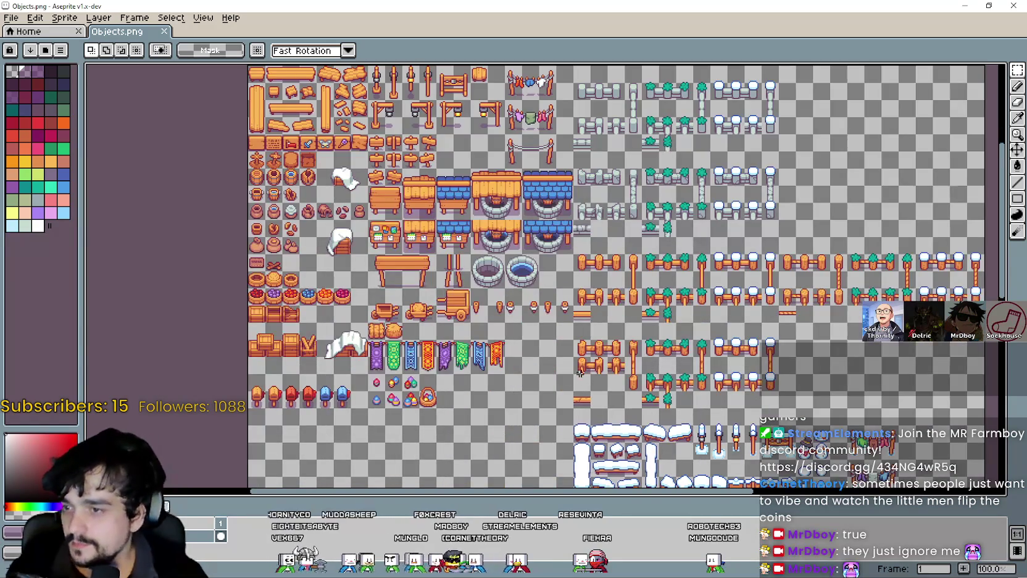
{"action": "scroll", "coordinate": [424, 333], "scroll_direction": "up", "scroll_amount": 1}
{"action": "left_click_drag", "start_coordinate": [428, 327], "coordinate": [429, 188]}
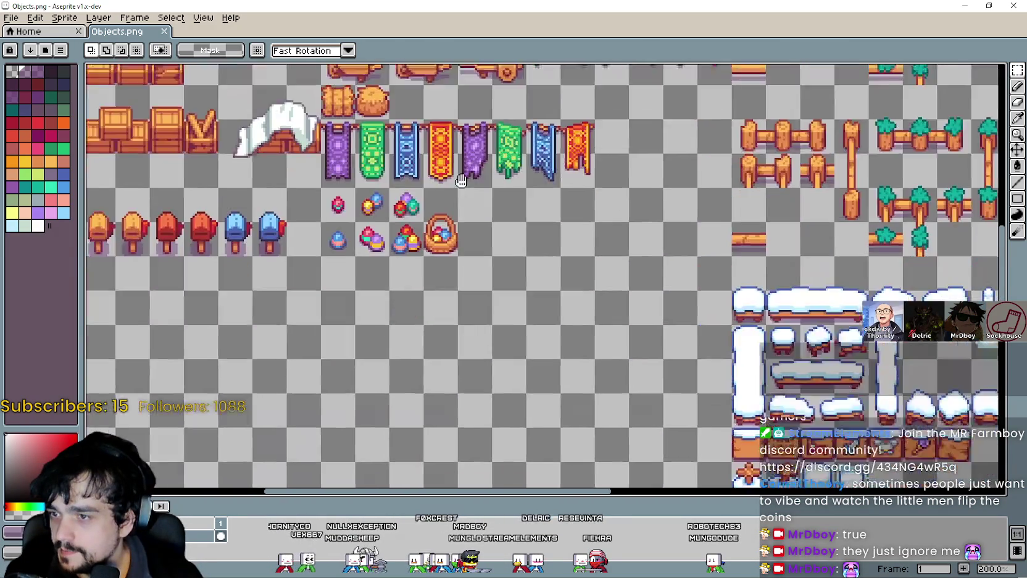
{"action": "scroll", "coordinate": [429, 189], "scroll_direction": "down", "scroll_amount": 1}
{"action": "scroll", "coordinate": [518, 298], "scroll_direction": "up", "scroll_amount": 1}
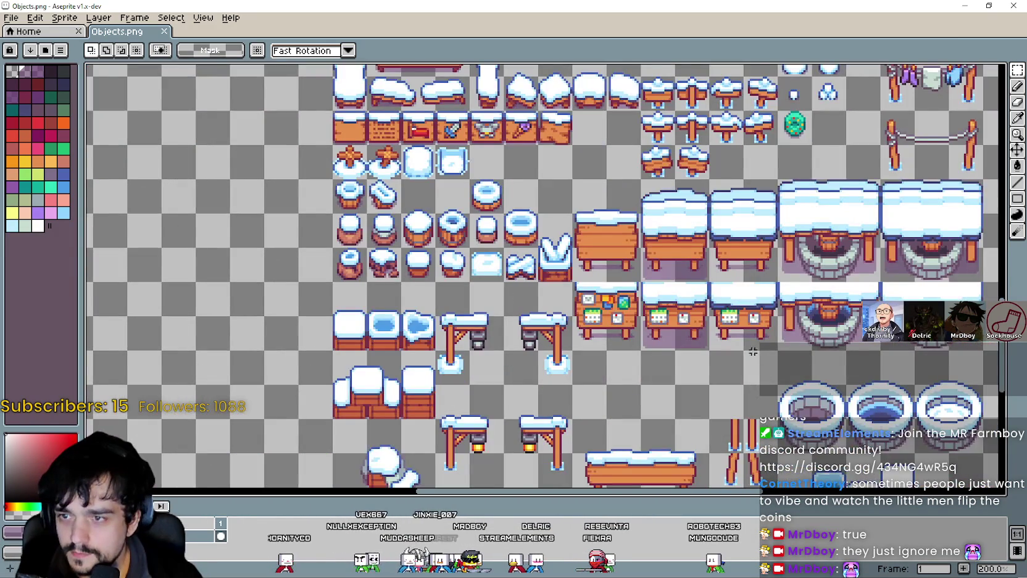
Pan across Objects.png to study the snowy stalls, wells and orange furniture block
{"action": "left_click_drag", "start_coordinate": [753, 351], "coordinate": [549, 228]}
{"action": "scroll", "coordinate": [549, 227], "scroll_direction": "down", "scroll_amount": 2}
{"action": "scroll", "coordinate": [549, 227], "scroll_direction": "up", "scroll_amount": 1}
{"action": "mouse_move", "coordinate": [476, 197]}
{"action": "left_mouse_down"}
{"action": "mouse_move", "coordinate": [543, 116]}
{"action": "mouse_move", "coordinate": [546, 210]}
{"action": "left_mouse_up"}
{"action": "left_click_drag", "start_coordinate": [433, 74], "coordinate": [451, 345]}
{"action": "left_click_drag", "start_coordinate": [410, 271], "coordinate": [434, 291]}
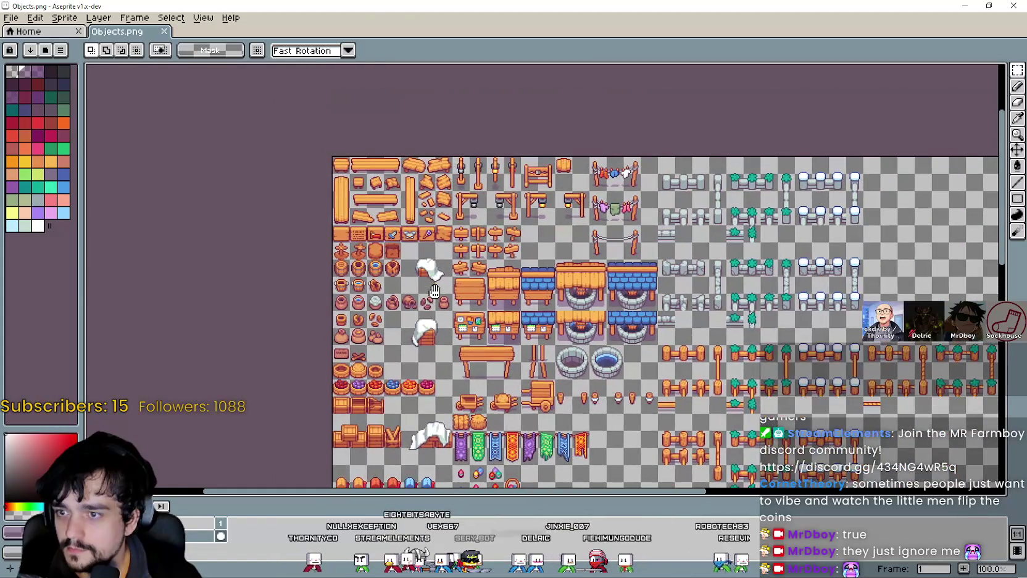
{"action": "scroll", "coordinate": [435, 291], "scroll_direction": "up", "scroll_amount": 1}
{"action": "mouse_move", "coordinate": [380, 349]}
{"action": "left_mouse_down"}
{"action": "mouse_move", "coordinate": [417, 287]}
{"action": "mouse_move", "coordinate": [446, 271]}
{"action": "left_mouse_up"}
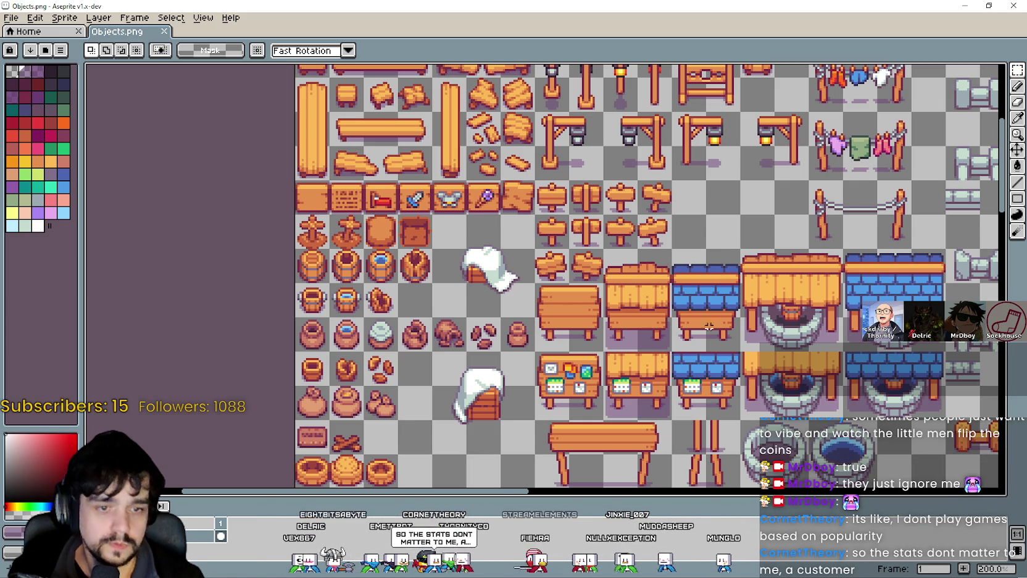
{"action": "scroll", "coordinate": [710, 327], "scroll_direction": "down", "scroll_amount": 3}
{"action": "scroll", "coordinate": [682, 250], "scroll_direction": "up", "scroll_amount": 2}
{"action": "scroll", "coordinate": [682, 250], "scroll_direction": "down", "scroll_amount": 2}
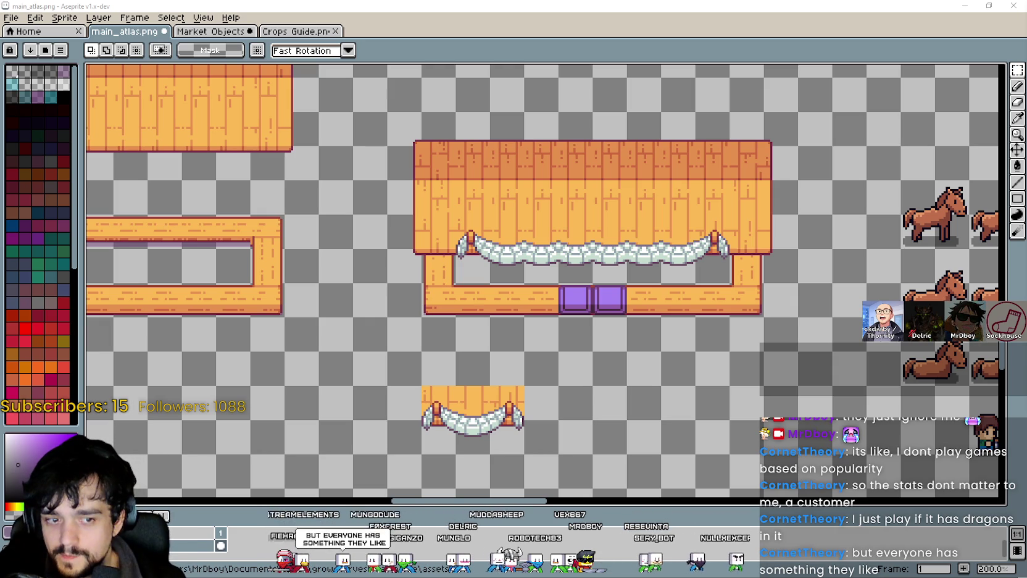
Open Market Signs.aseprite from the market files folder, viewed as extra large icons
{"action": "key", "text": "alt+Tab"}
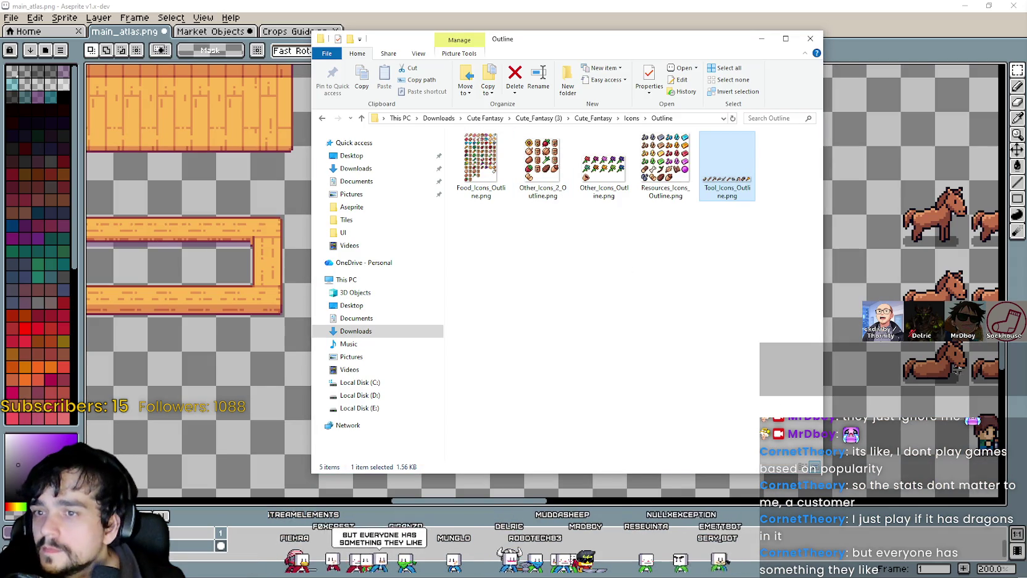
{"action": "key", "text": "alt+Tab"}
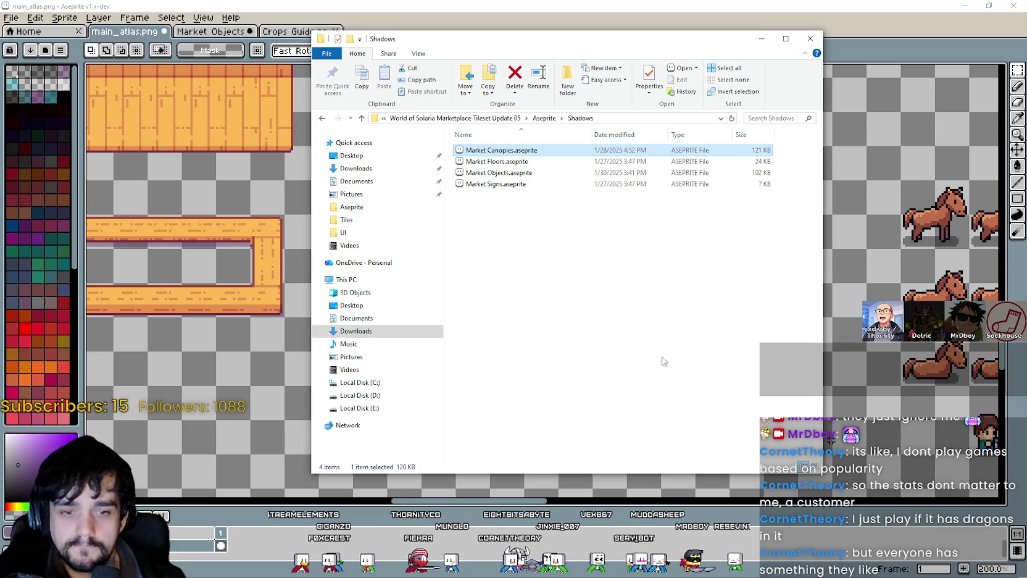
{"action": "right_click", "coordinate": [523, 221]}
{"action": "mouse_move", "coordinate": [555, 223]}
{"action": "left_click", "coordinate": [685, 223]}
{"action": "double_click", "coordinate": [684, 343]}
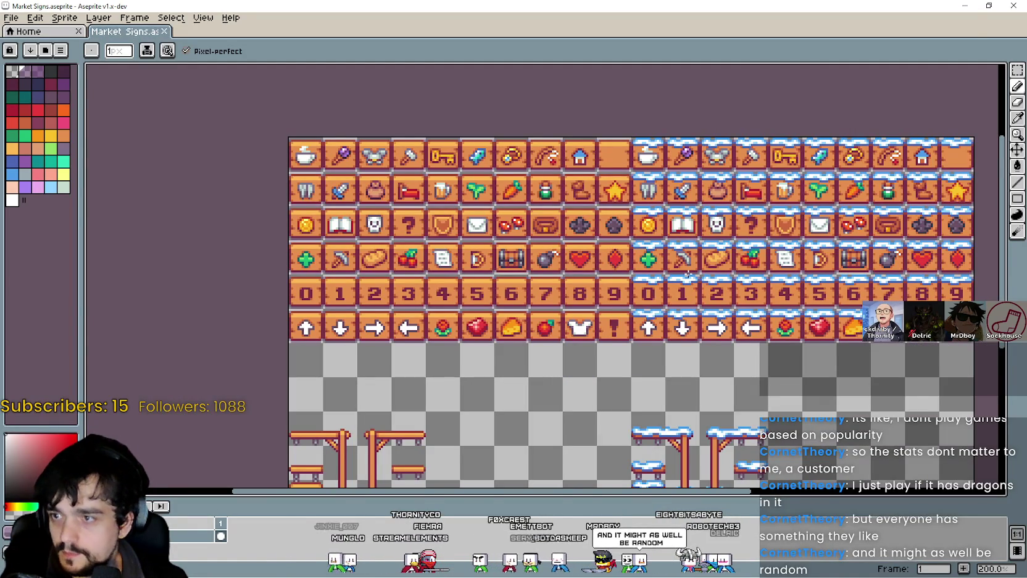
Marquee-select the coin sign tile on the sign sheet, then return to main_atlas.png
{"action": "mouse_move", "coordinate": [680, 272]}
{"action": "left_mouse_down"}
{"action": "mouse_move", "coordinate": [617, 262]}
{"action": "mouse_move", "coordinate": [585, 243]}
{"action": "mouse_move", "coordinate": [579, 207]}
{"action": "left_mouse_up"}
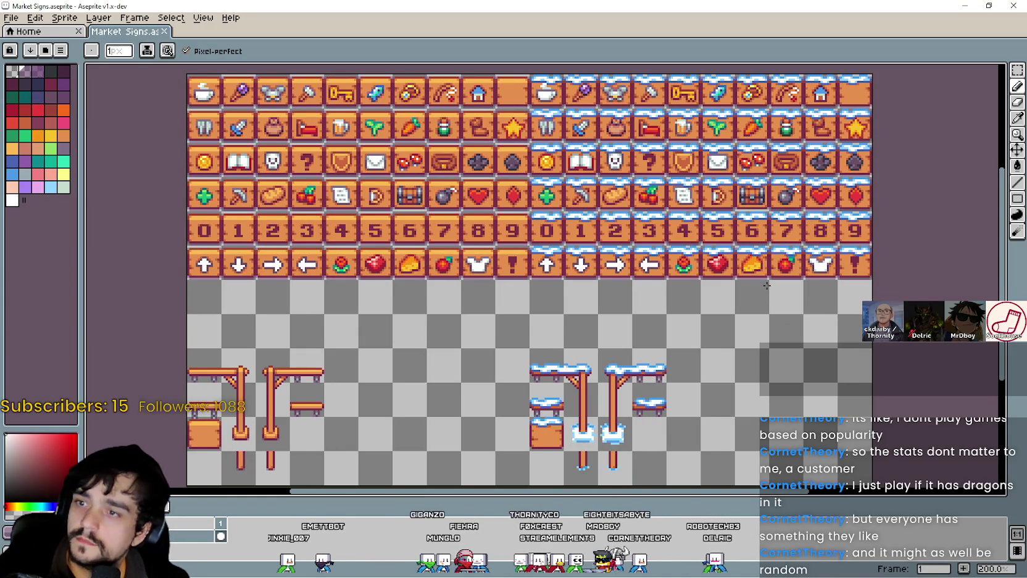
{"action": "left_click_drag", "start_coordinate": [332, 211], "coordinate": [391, 281]}
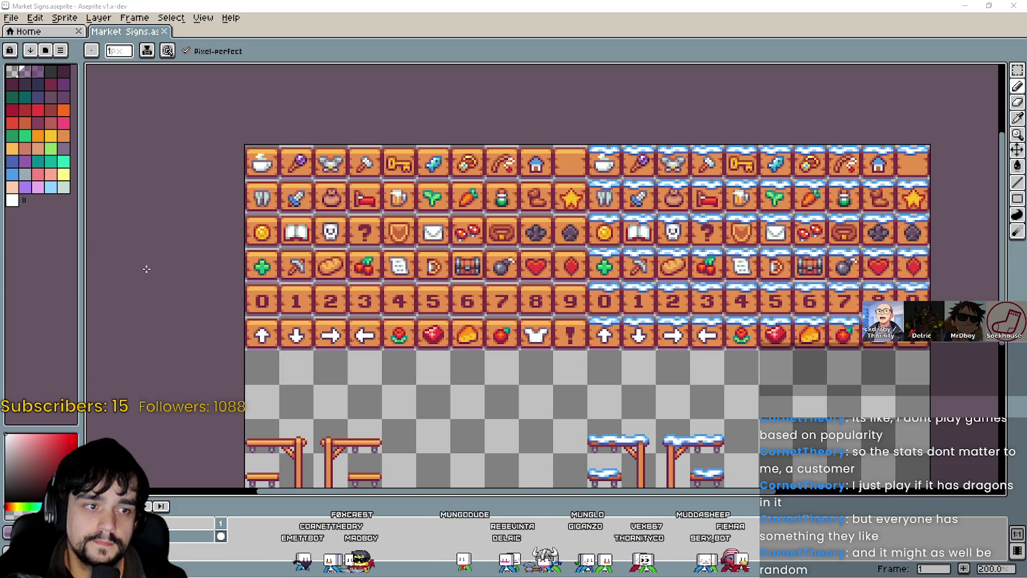
{"action": "left_click", "coordinate": [1015, 70]}
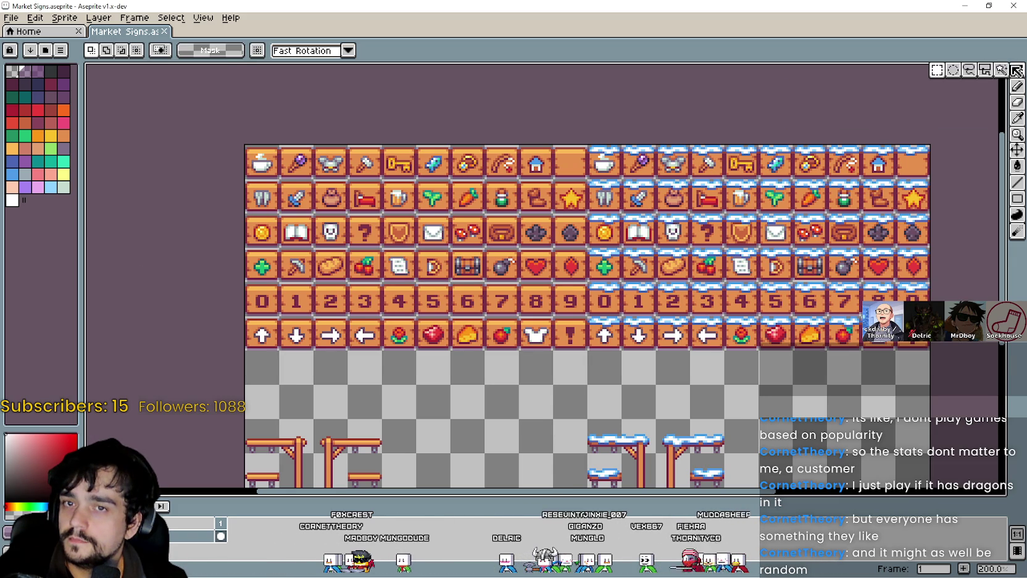
{"action": "left_click_drag", "start_coordinate": [567, 383], "coordinate": [501, 310]}
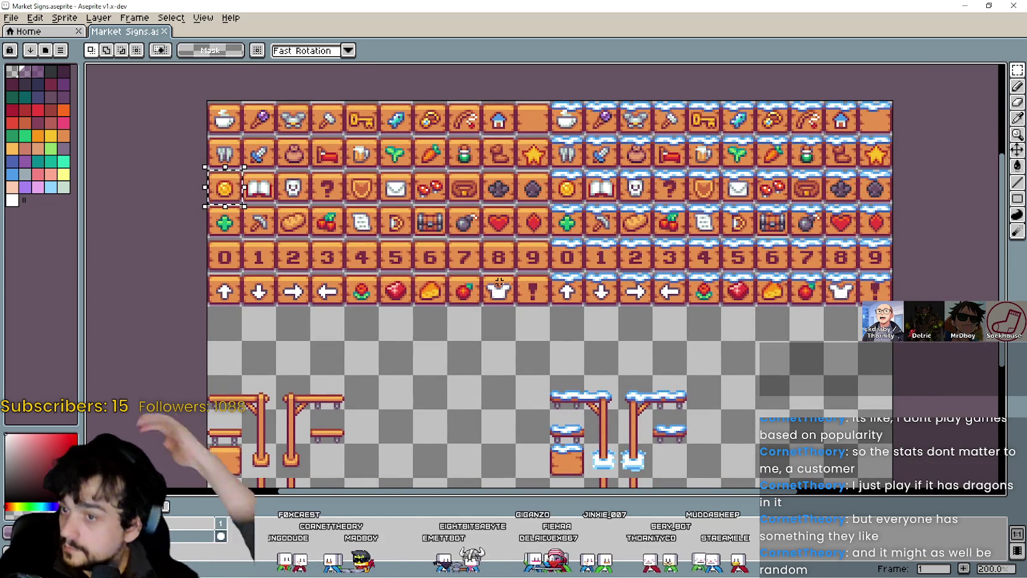
{"action": "scroll", "coordinate": [481, 101], "scroll_direction": "down", "scroll_amount": 5}
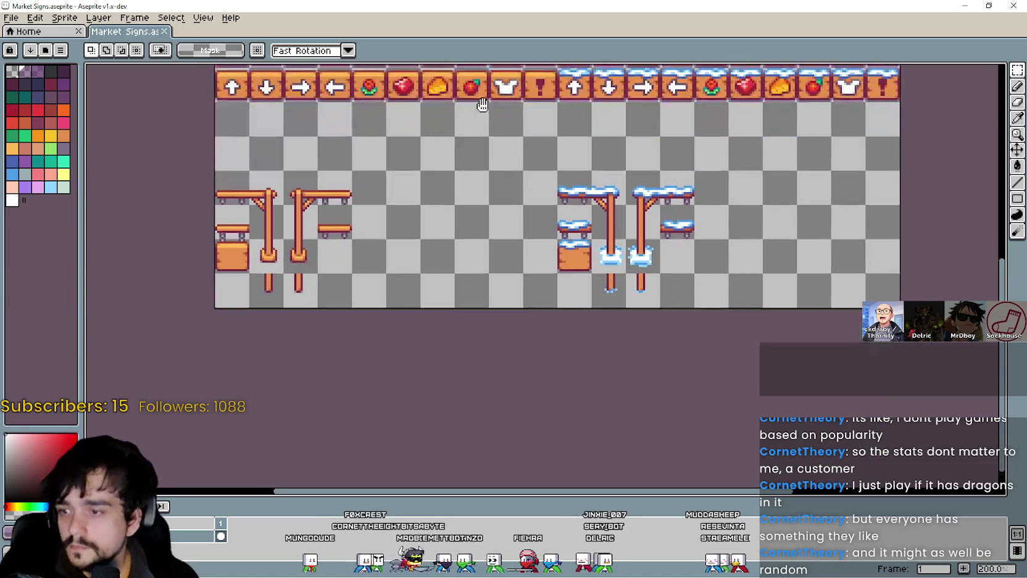
{"action": "scroll", "coordinate": [462, 333], "scroll_direction": "up", "scroll_amount": 2}
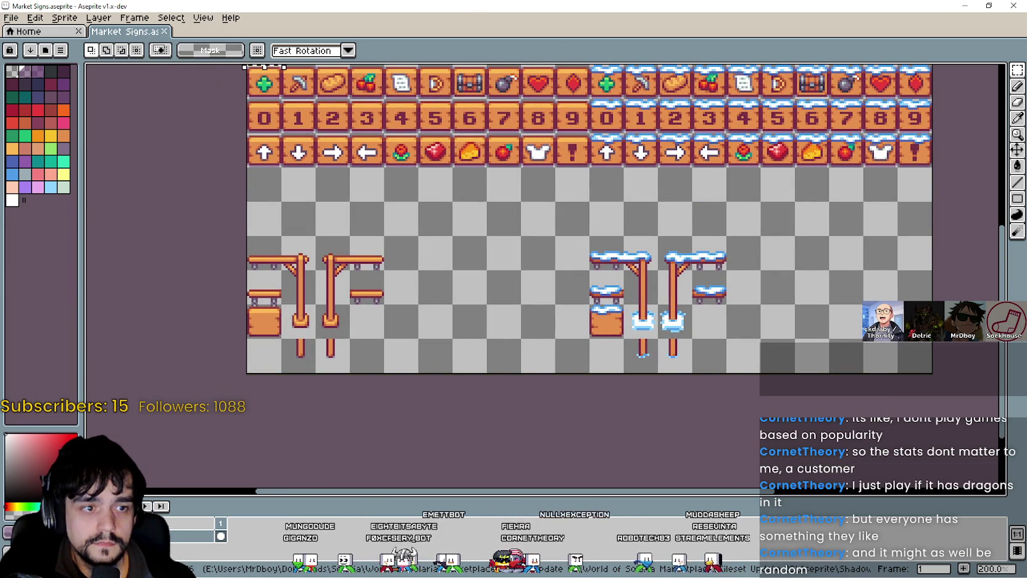
{"action": "scroll", "coordinate": [727, 305], "scroll_direction": "up", "scroll_amount": 2}
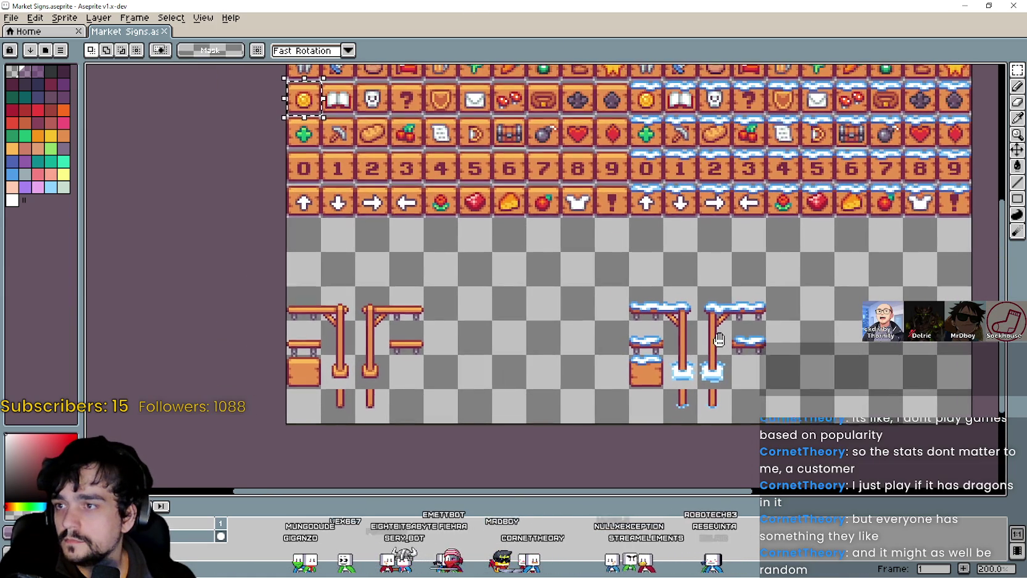
{"action": "scroll", "coordinate": [324, 338], "scroll_direction": "up", "scroll_amount": 1}
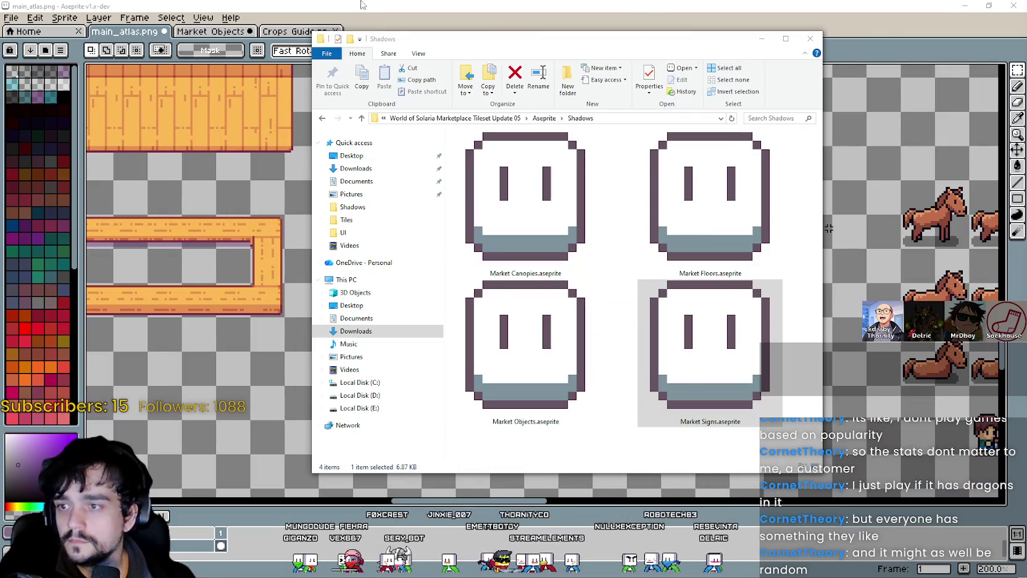
{"action": "left_click", "coordinate": [361, 5]}
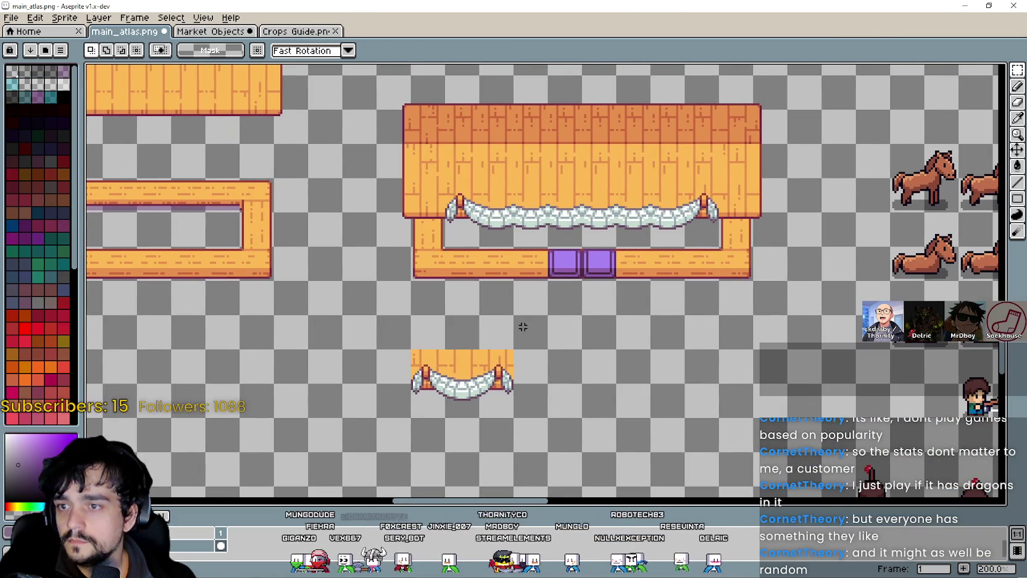
Paste the coin sign and drag it onto the middle of the stall's curtain
{"action": "key", "text": "ctrl+v"}
{"action": "scroll", "coordinate": [542, 279], "scroll_direction": "down", "scroll_amount": 2}
{"action": "scroll", "coordinate": [543, 279], "scroll_direction": "up", "scroll_amount": 2}
{"action": "mouse_move", "coordinate": [558, 261]}
{"action": "left_mouse_down"}
{"action": "mouse_move", "coordinate": [594, 228]}
{"action": "mouse_move", "coordinate": [622, 171]}
{"action": "mouse_move", "coordinate": [620, 191]}
{"action": "mouse_move", "coordinate": [614, 160]}
{"action": "mouse_move", "coordinate": [625, 178]}
{"action": "mouse_move", "coordinate": [617, 190]}
{"action": "left_mouse_up"}
{"action": "scroll", "coordinate": [622, 177], "scroll_direction": "up", "scroll_amount": 1}
{"action": "scroll", "coordinate": [621, 185], "scroll_direction": "up", "scroll_amount": 2}
{"action": "scroll", "coordinate": [627, 179], "scroll_direction": "down", "scroll_amount": 3}
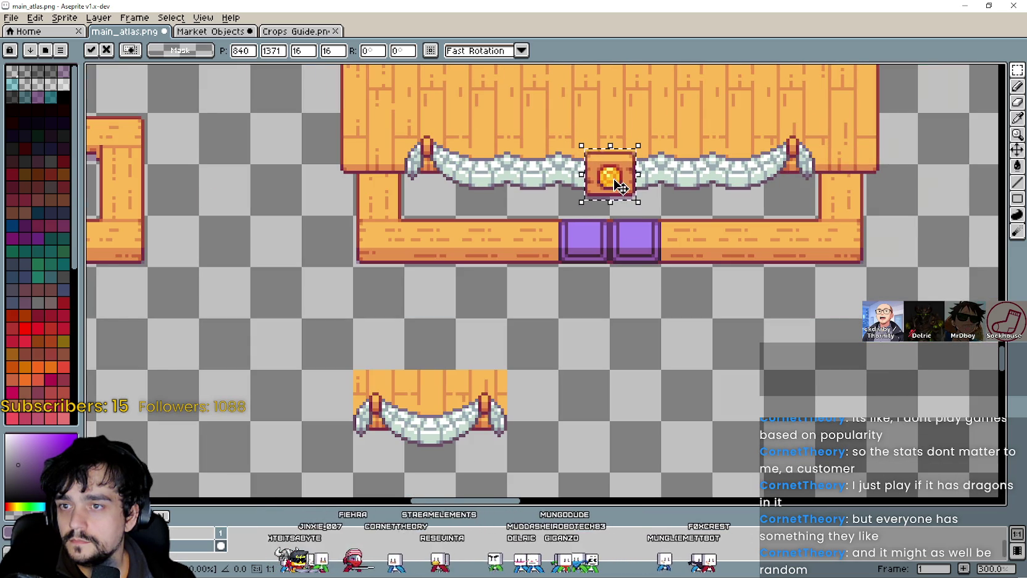
{"action": "scroll", "coordinate": [619, 185], "scroll_direction": "up", "scroll_amount": 1}
{"action": "scroll", "coordinate": [631, 173], "scroll_direction": "down", "scroll_amount": 2}
{"action": "scroll", "coordinate": [673, 279], "scroll_direction": "down", "scroll_amount": 1}
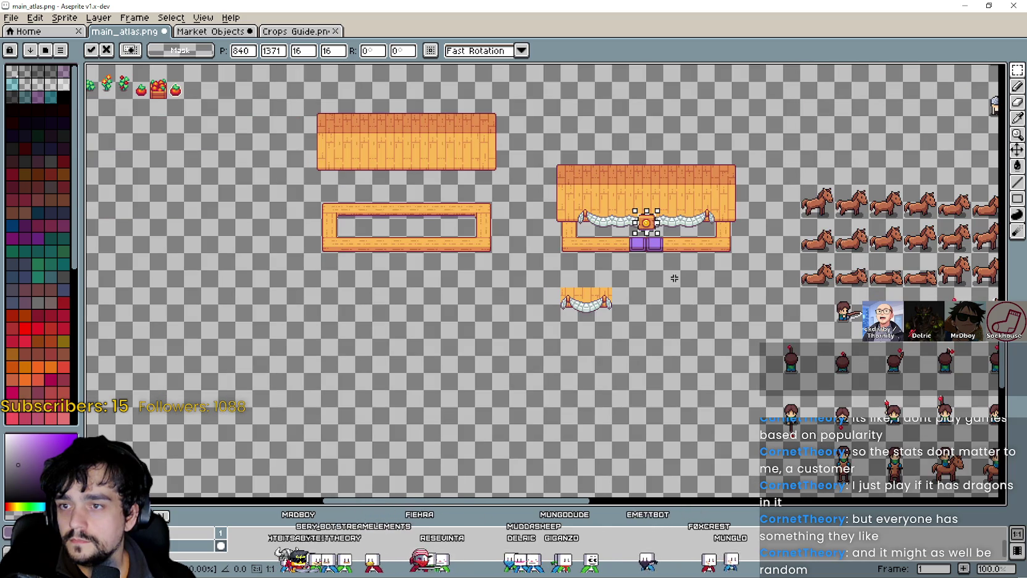
{"action": "scroll", "coordinate": [664, 259], "scroll_direction": "up", "scroll_amount": 1}
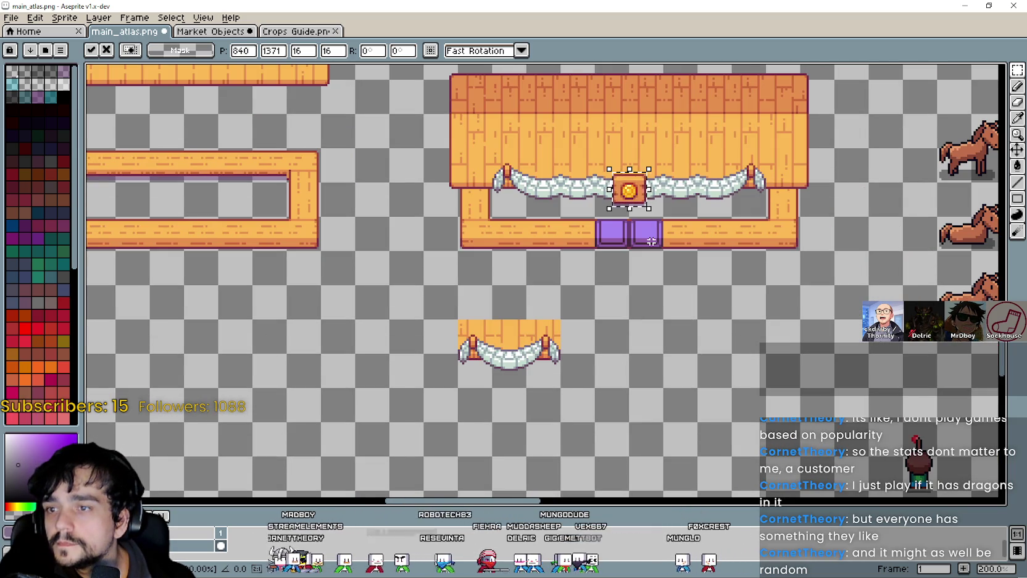
{"action": "scroll", "coordinate": [652, 241], "scroll_direction": "up", "scroll_amount": 1}
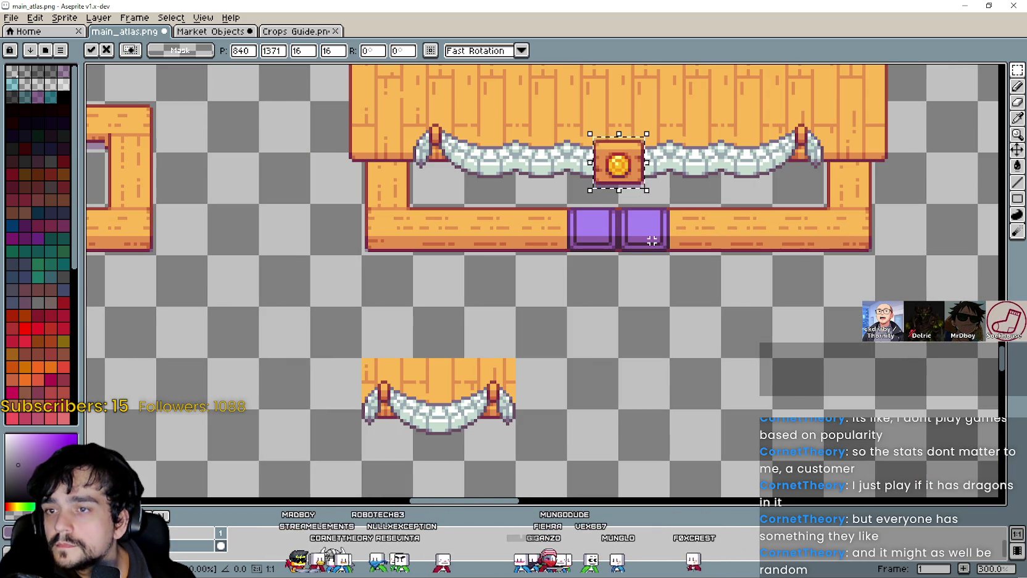
{"action": "scroll", "coordinate": [645, 219], "scroll_direction": "up", "scroll_amount": 2}
Fine-tune the coin sign's height on the curtain and commit its placement
{"action": "mouse_move", "coordinate": [645, 220]}
{"action": "left_mouse_down"}
{"action": "mouse_move", "coordinate": [559, 321]}
{"action": "mouse_move", "coordinate": [546, 321]}
{"action": "left_mouse_up"}
{"action": "mouse_move", "coordinate": [471, 249]}
{"action": "left_mouse_down"}
{"action": "mouse_move", "coordinate": [479, 217]}
{"action": "mouse_move", "coordinate": [472, 252]}
{"action": "left_mouse_up"}
{"action": "scroll", "coordinate": [472, 252], "scroll_direction": "down", "scroll_amount": 3}
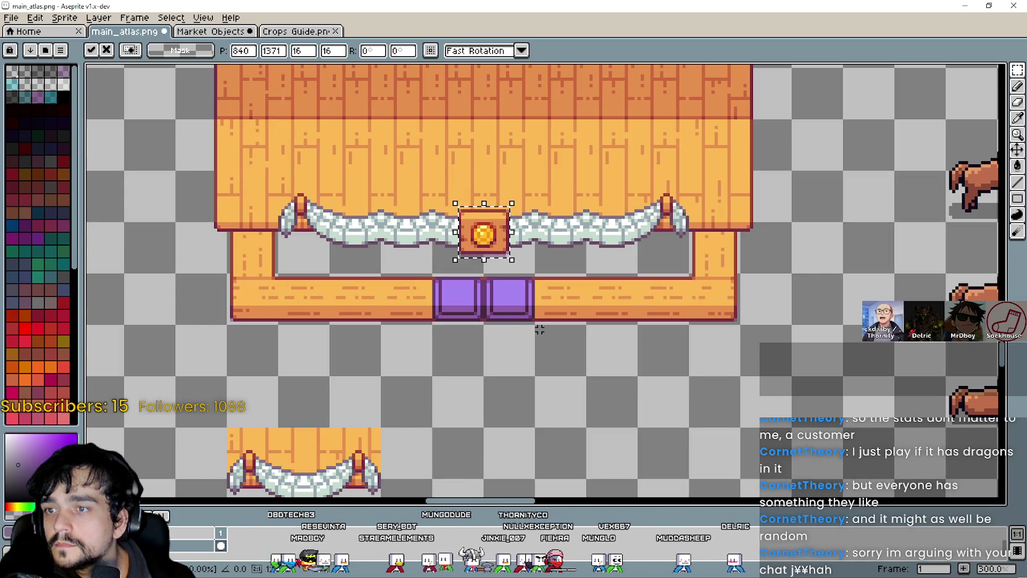
{"action": "scroll", "coordinate": [476, 244], "scroll_direction": "up", "scroll_amount": 3}
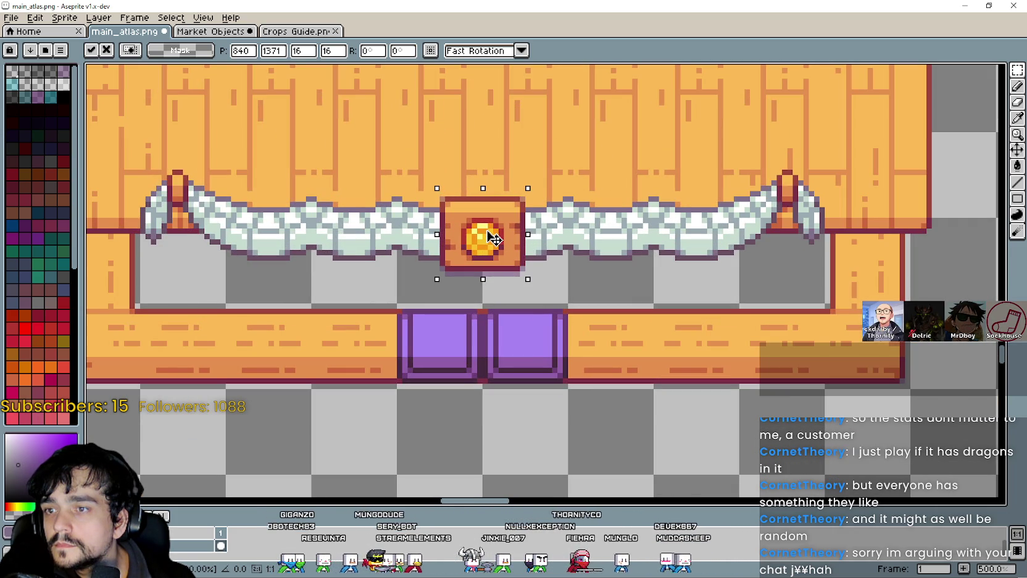
{"action": "scroll", "coordinate": [562, 401], "scroll_direction": "down", "scroll_amount": 3}
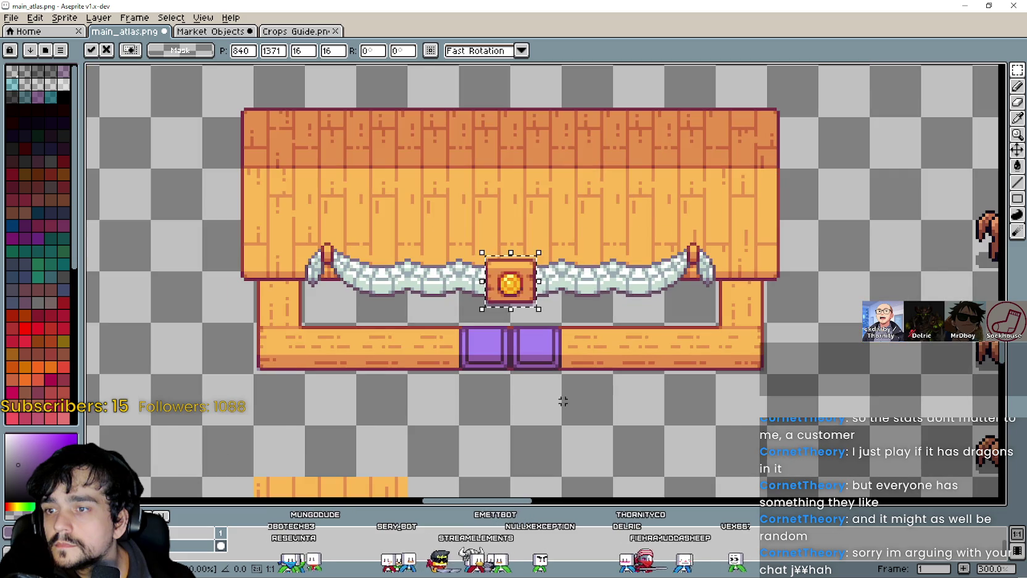
{"action": "left_click", "coordinate": [562, 401]}
Select the leftover small canopy piece below the stall and delete it
{"action": "scroll", "coordinate": [571, 406], "scroll_direction": "down", "scroll_amount": 1}
{"action": "scroll", "coordinate": [571, 407], "scroll_direction": "up", "scroll_amount": 1}
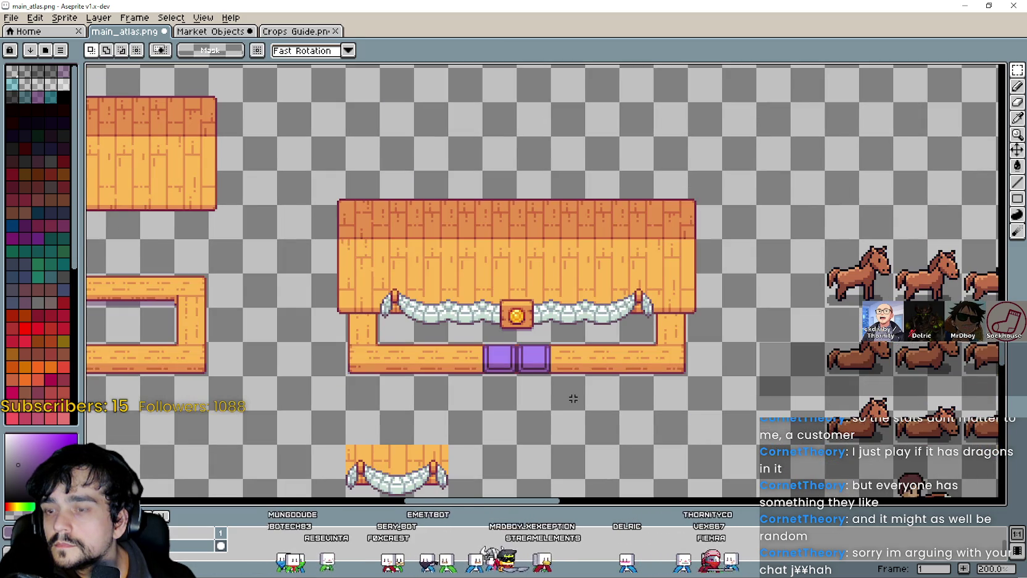
{"action": "left_click_drag", "start_coordinate": [574, 399], "coordinate": [575, 343]}
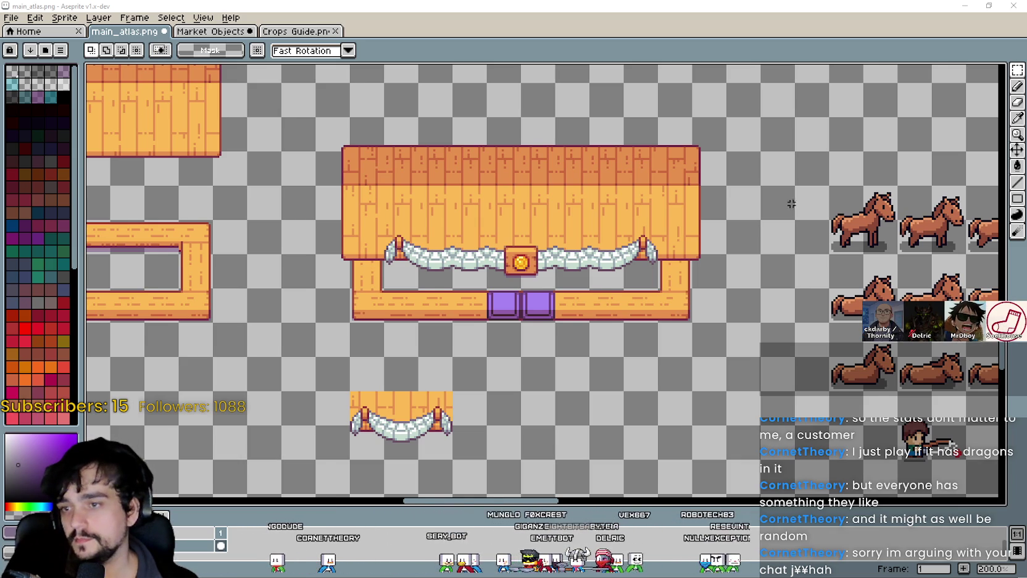
{"action": "scroll", "coordinate": [640, 366], "scroll_direction": "right", "scroll_amount": 1}
{"action": "scroll", "coordinate": [355, 360], "scroll_direction": "down", "scroll_amount": 3}
{"action": "mouse_move", "coordinate": [356, 360]}
{"action": "left_mouse_down"}
{"action": "mouse_move", "coordinate": [429, 313]}
{"action": "mouse_move", "coordinate": [459, 330]}
{"action": "left_mouse_up"}
{"action": "key", "text": "Delete"}
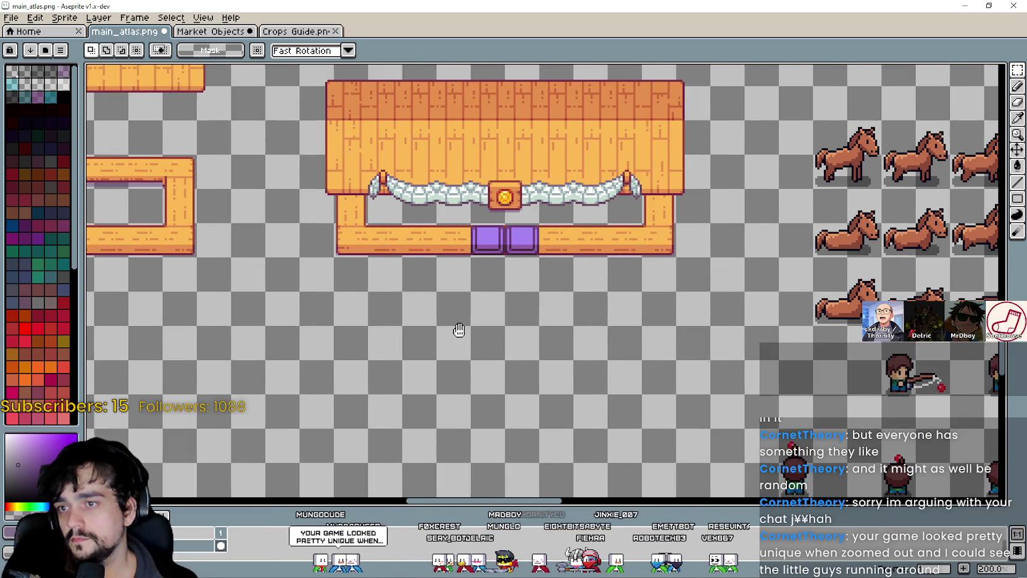
Save main_atlas.png with the new coin sign and return to Godot
{"action": "scroll", "coordinate": [484, 290], "scroll_direction": "down", "scroll_amount": 1}
{"action": "scroll", "coordinate": [476, 285], "scroll_direction": "up", "scroll_amount": 1}
{"action": "left_click_drag", "start_coordinate": [592, 371], "coordinate": [592, 355]}
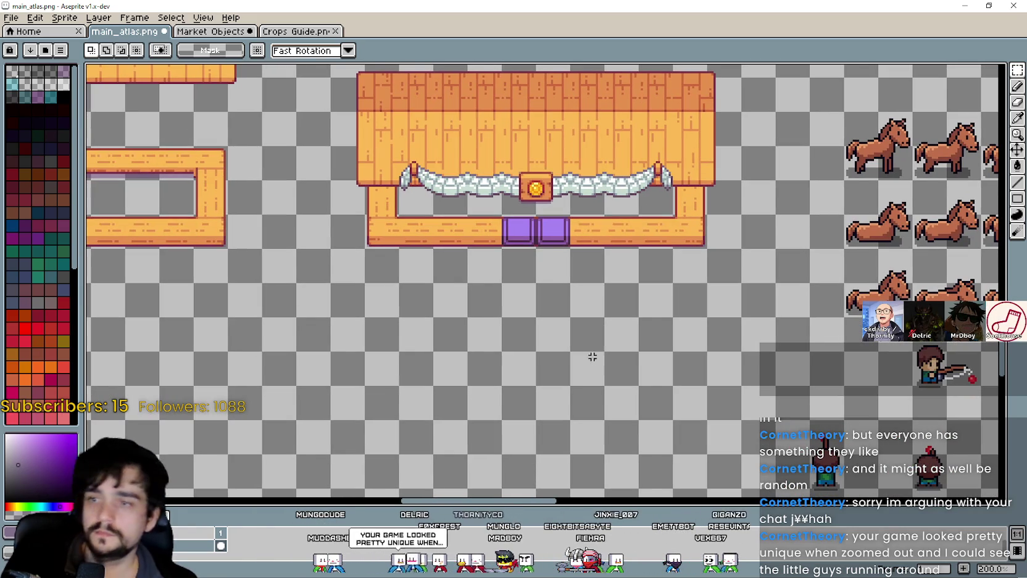
{"action": "key", "text": "ctrl+s"}
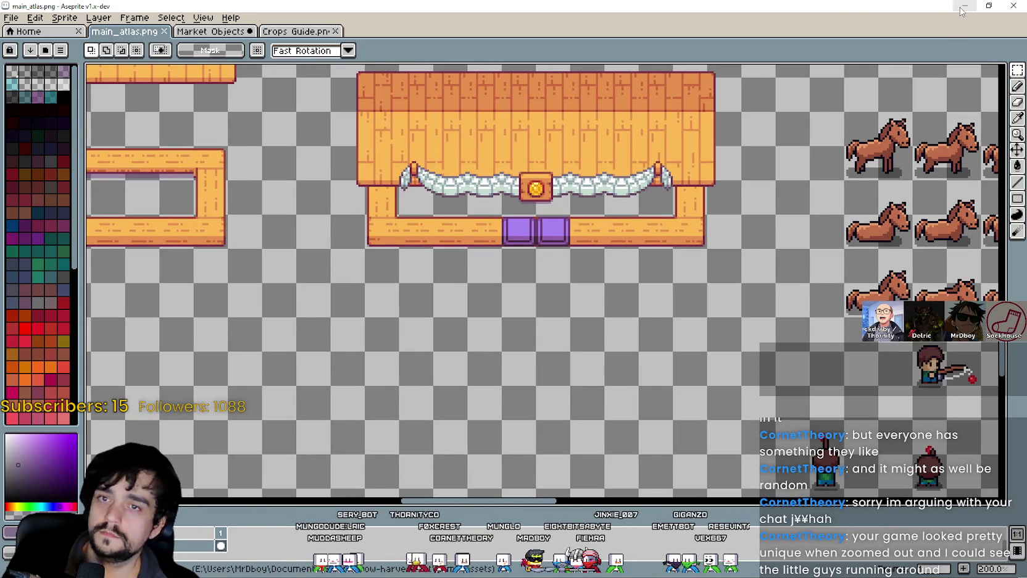
{"action": "key", "text": "alt+Tab"}
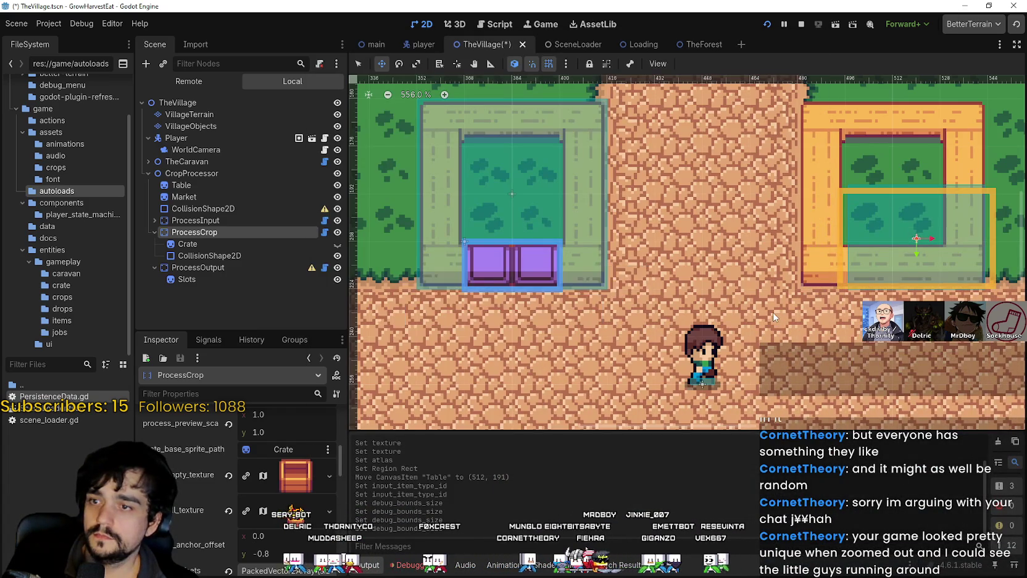
Select the Market node, open its atlas texture's Region Editor, then switch to Steam
{"action": "scroll", "coordinate": [603, 302], "scroll_direction": "down", "scroll_amount": 5}
{"action": "scroll", "coordinate": [602, 303], "scroll_direction": "up", "scroll_amount": 1}
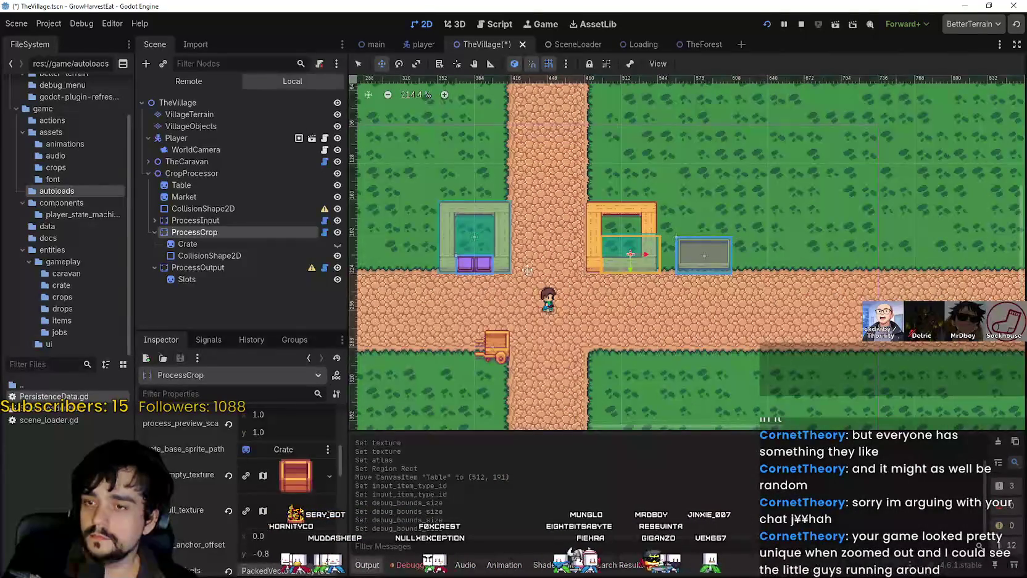
{"action": "scroll", "coordinate": [602, 303], "scroll_direction": "left", "scroll_amount": 3}
{"action": "key", "text": "Up"}
{"action": "key", "text": "Up"}
{"action": "key", "text": "Up"}
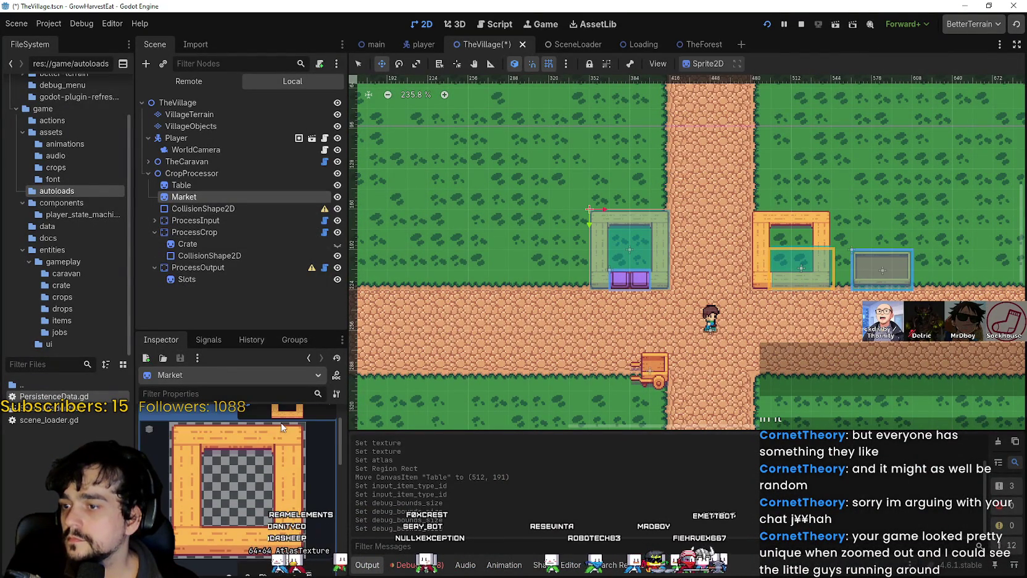
{"action": "left_click", "coordinate": [281, 422]}
{"action": "left_click", "coordinate": [287, 431]}
{"action": "scroll", "coordinate": [236, 508], "scroll_direction": "down", "scroll_amount": 4}
{"action": "left_click", "coordinate": [255, 487]}
{"action": "scroll", "coordinate": [452, 289], "scroll_direction": "down", "scroll_amount": 2}
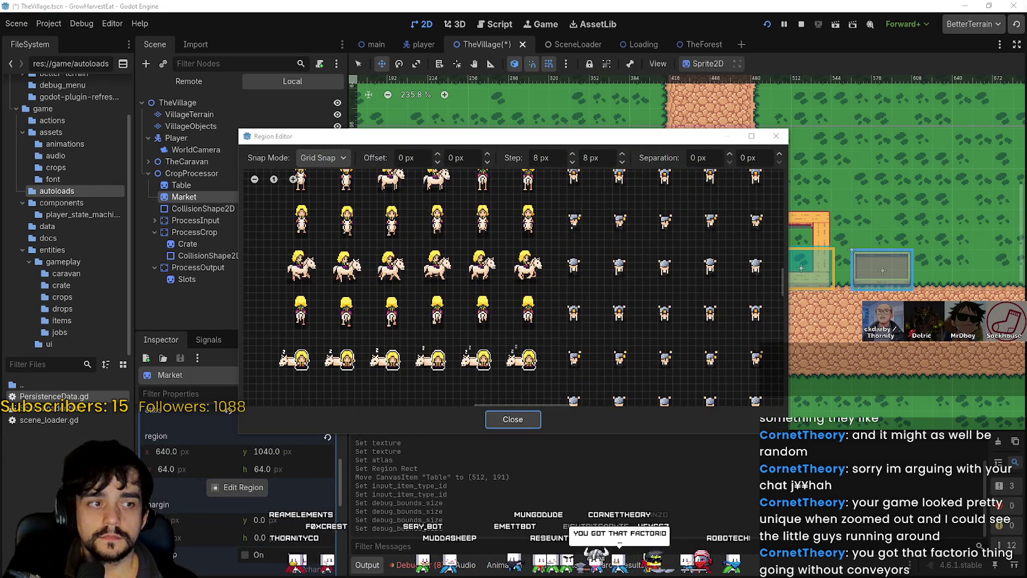
{"action": "scroll", "coordinate": [379, 292], "scroll_direction": "down", "scroll_amount": 2}
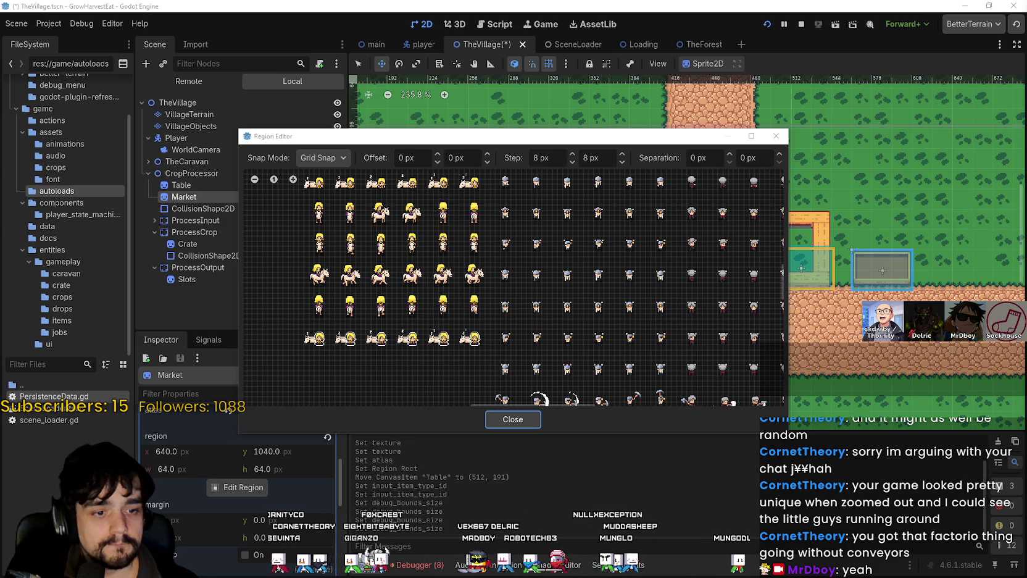
{"action": "key", "text": "alt+Tab"}
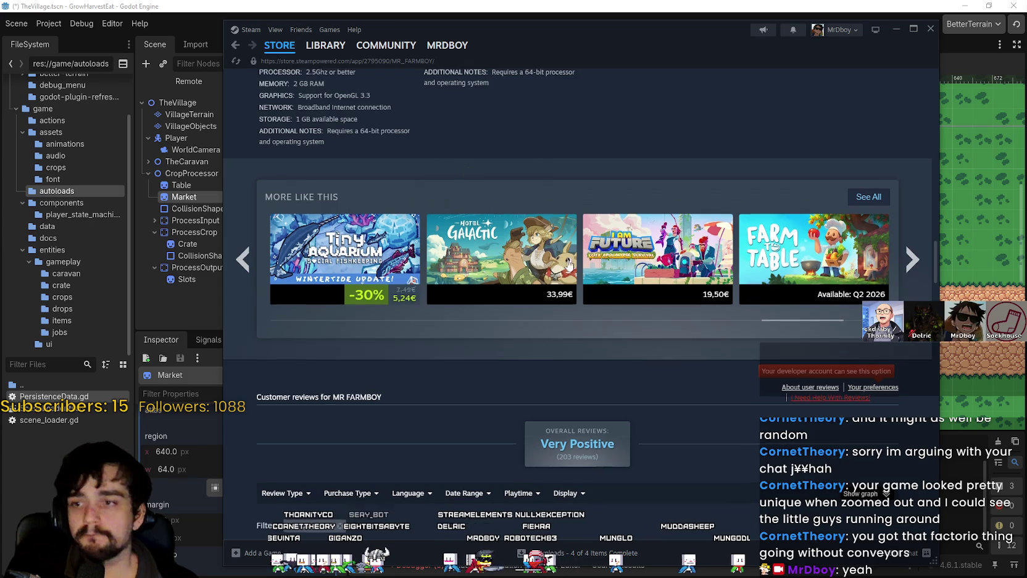
Scroll through the MR FARMBOY store page, then minimize Steam to get back to Godot
{"action": "scroll", "coordinate": [583, 271], "scroll_direction": "up", "scroll_amount": 10}
{"action": "scroll", "coordinate": [583, 272], "scroll_direction": "up", "scroll_amount": 15}
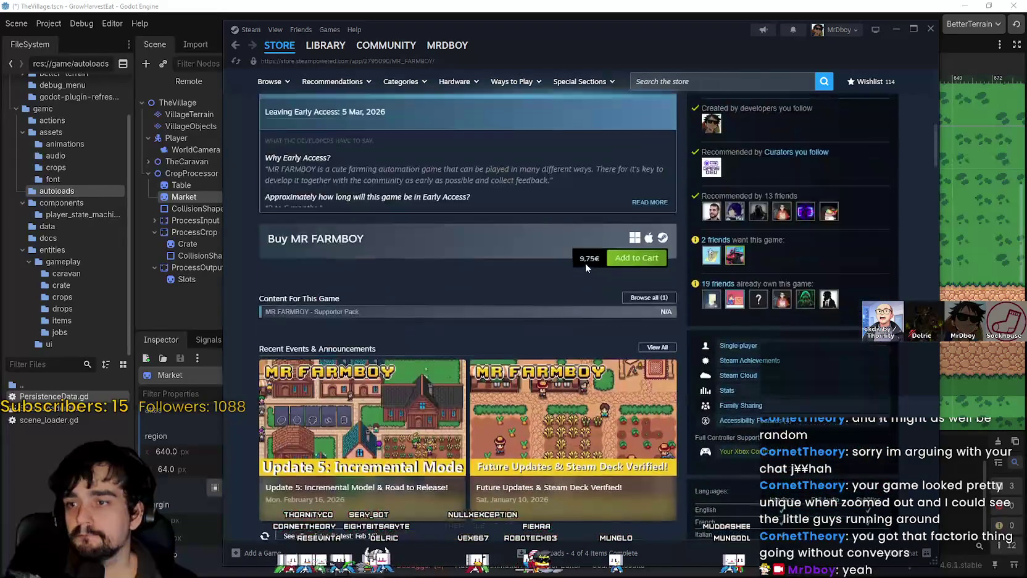
{"action": "scroll", "coordinate": [588, 271], "scroll_direction": "up", "scroll_amount": 5}
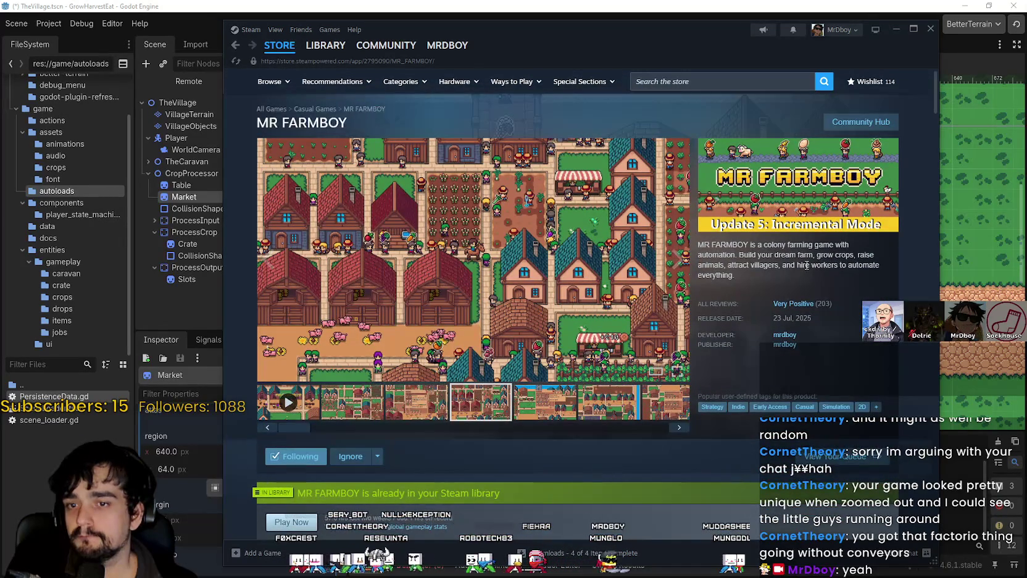
{"action": "scroll", "coordinate": [796, 267], "scroll_direction": "down", "scroll_amount": 2}
{"action": "scroll", "coordinate": [795, 265], "scroll_direction": "down", "scroll_amount": 15}
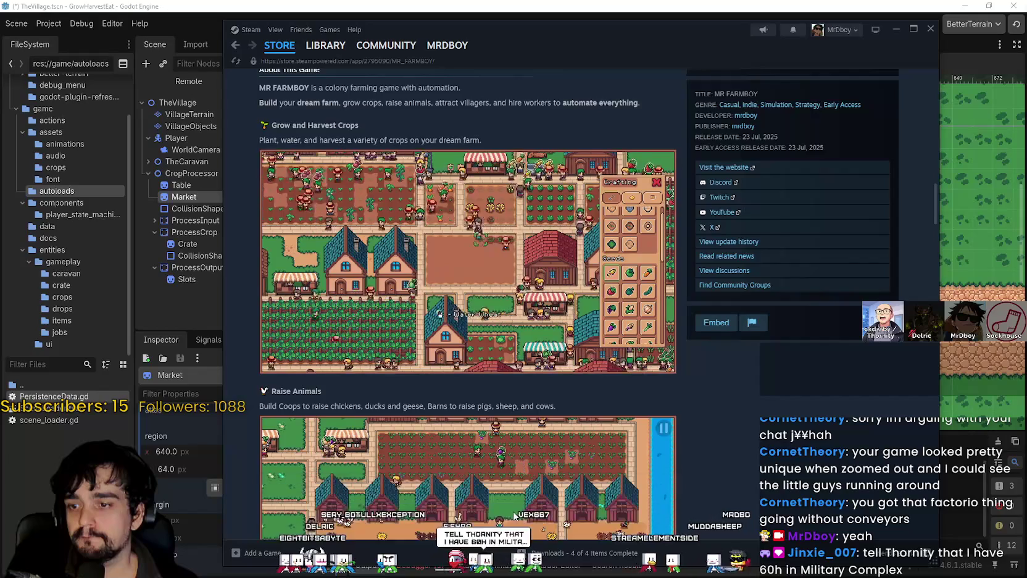
{"action": "scroll", "coordinate": [624, 466], "scroll_direction": "down", "scroll_amount": 3}
{"action": "scroll", "coordinate": [624, 466], "scroll_direction": "down", "scroll_amount": 5}
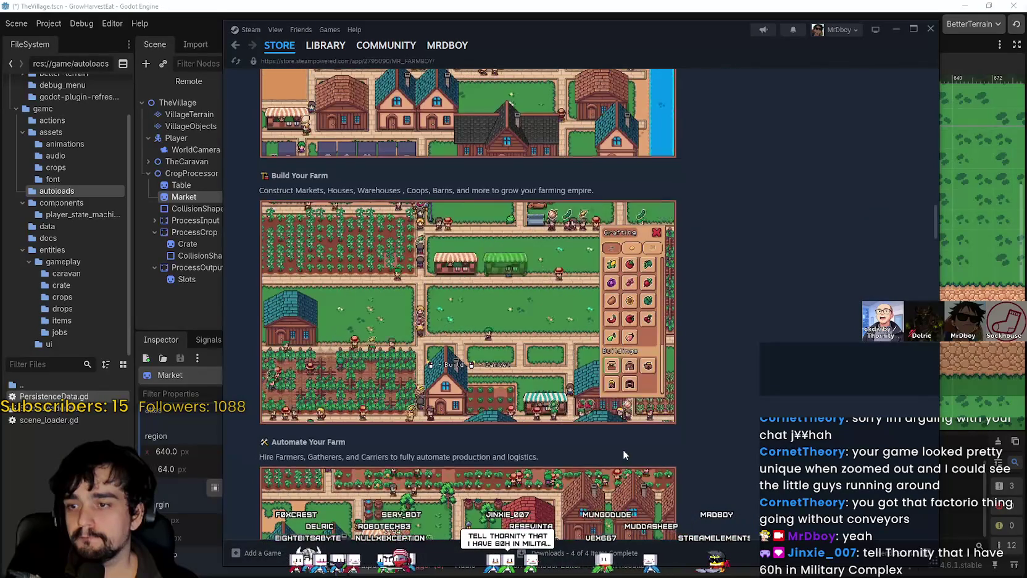
{"action": "scroll", "coordinate": [622, 442], "scroll_direction": "down", "scroll_amount": 3}
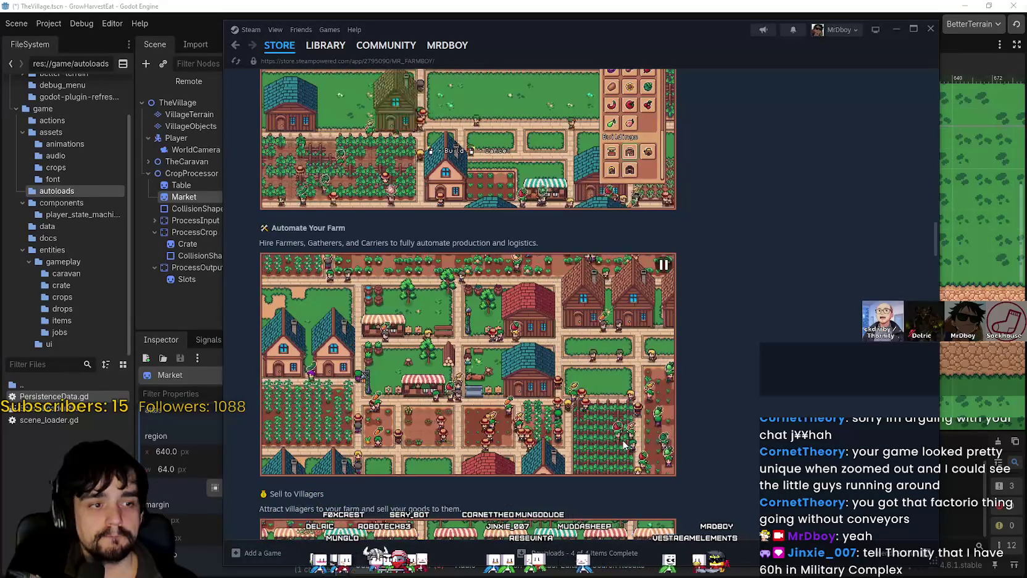
{"action": "scroll", "coordinate": [617, 426], "scroll_direction": "down", "scroll_amount": 2}
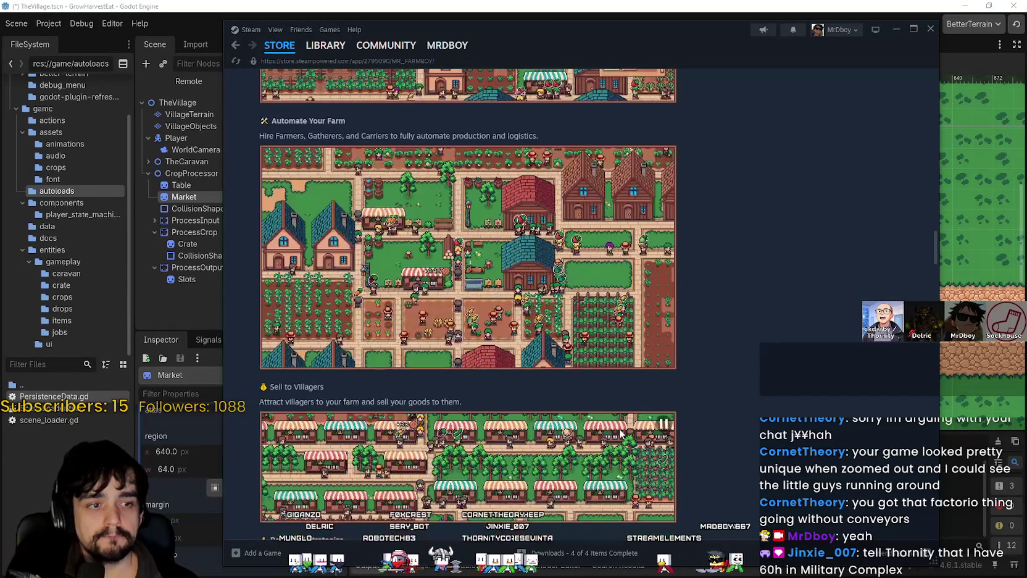
{"action": "scroll", "coordinate": [613, 413], "scroll_direction": "down", "scroll_amount": 6}
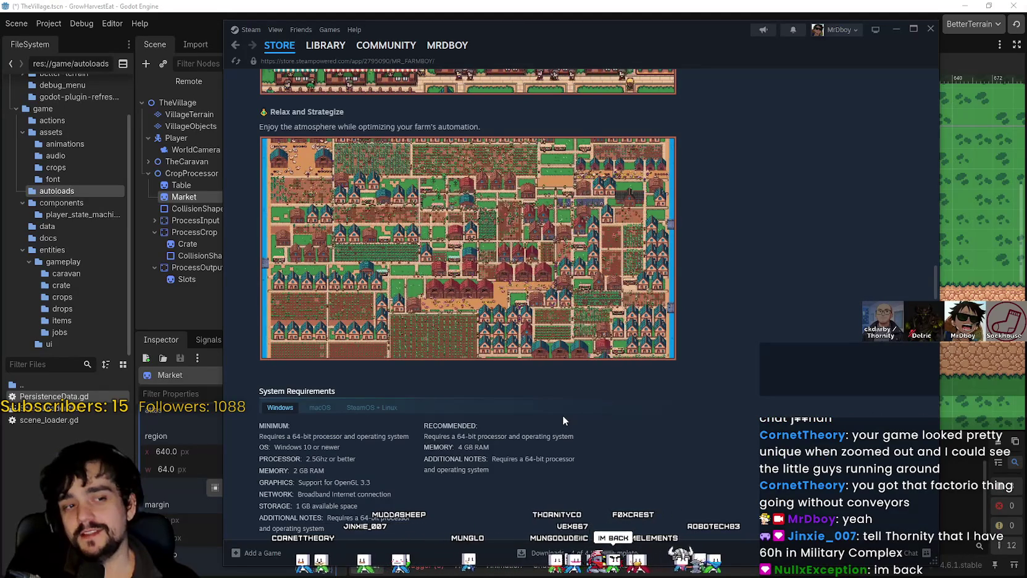
{"action": "scroll", "coordinate": [534, 381], "scroll_direction": "up", "scroll_amount": 8}
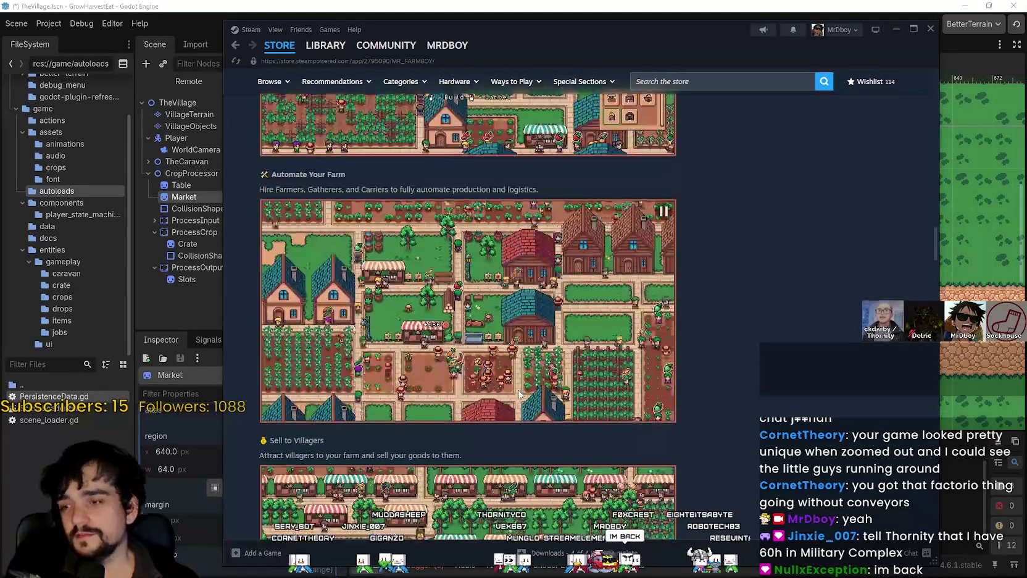
{"action": "scroll", "coordinate": [545, 300], "scroll_direction": "up", "scroll_amount": 4}
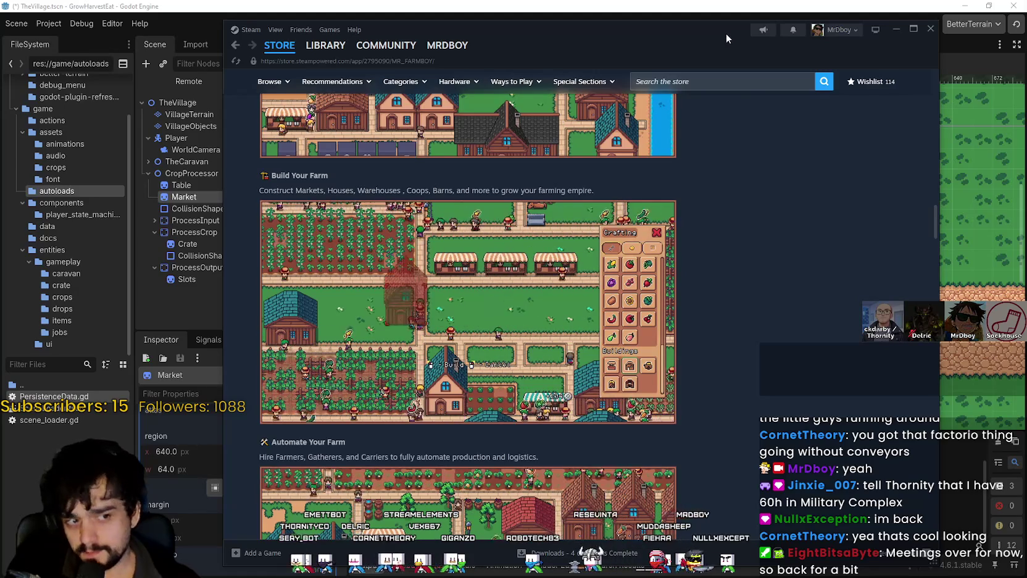
{"action": "scroll", "coordinate": [517, 488], "scroll_direction": "down", "scroll_amount": 3}
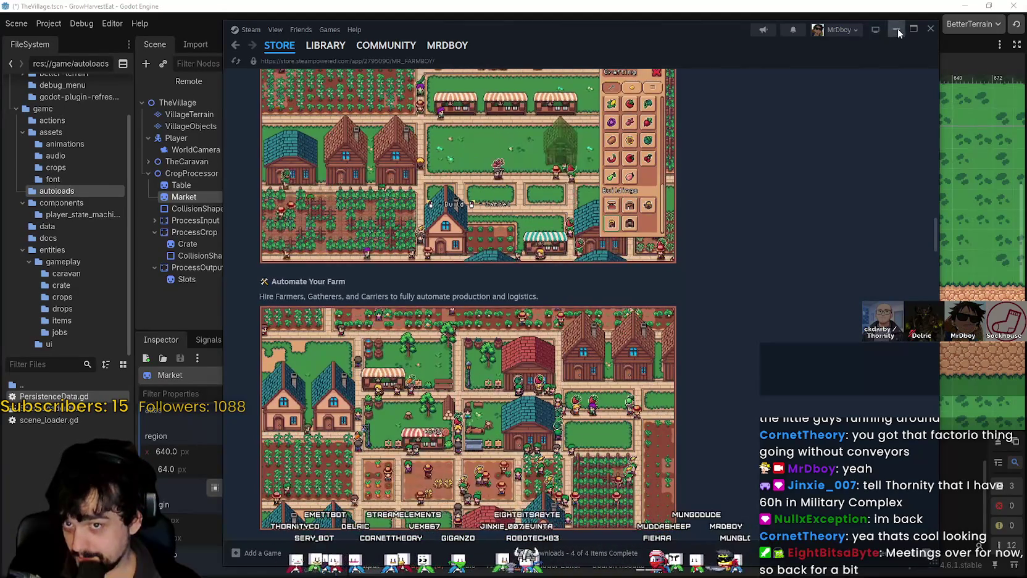
{"action": "left_click", "coordinate": [896, 29]}
Set the Market sprite's region to the whole stall, 176×88 at 760,1320, and close the editor
{"action": "scroll", "coordinate": [479, 345], "scroll_direction": "down", "scroll_amount": 5}
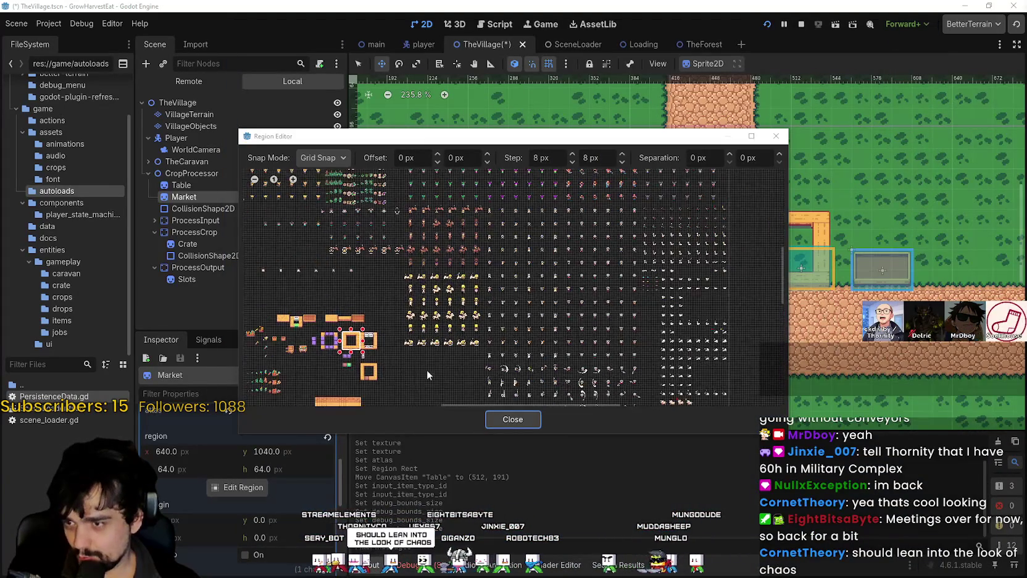
{"action": "scroll", "coordinate": [531, 272], "scroll_direction": "up", "scroll_amount": 4}
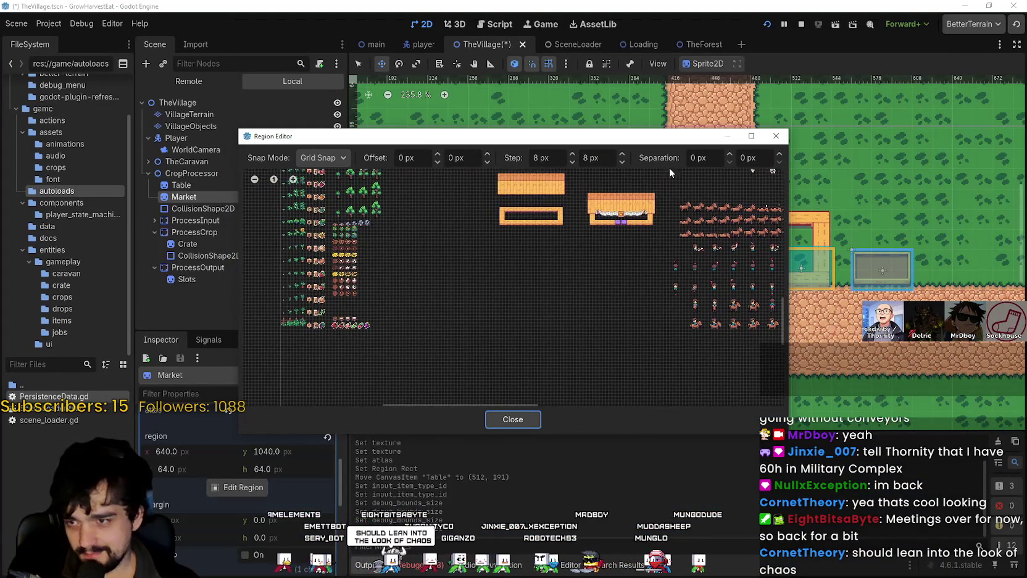
{"action": "scroll", "coordinate": [505, 315], "scroll_direction": "up", "scroll_amount": 5}
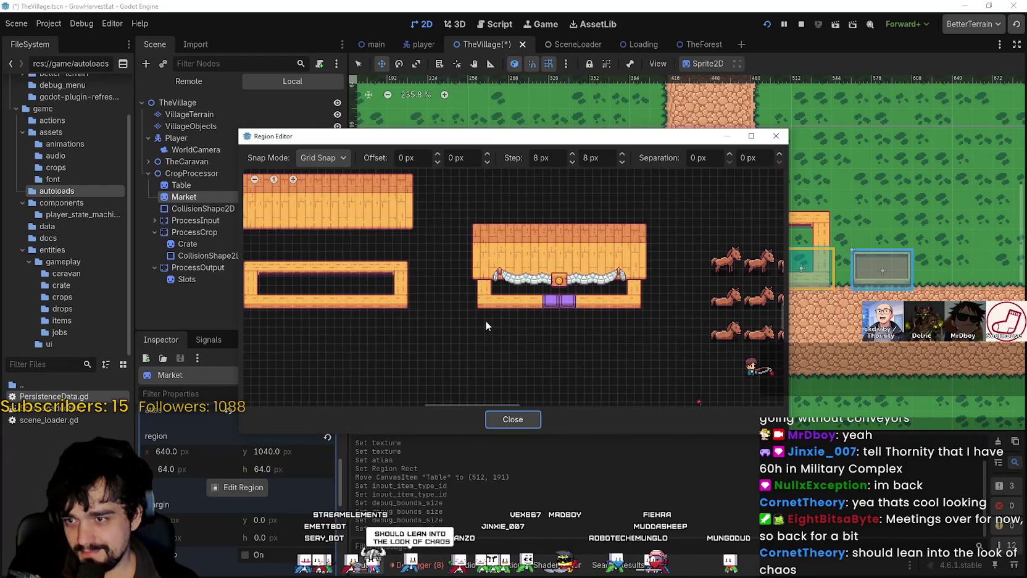
{"action": "scroll", "coordinate": [478, 313], "scroll_direction": "up", "scroll_amount": 2}
{"action": "mouse_move", "coordinate": [466, 322]}
{"action": "left_mouse_down"}
{"action": "mouse_move", "coordinate": [606, 223]}
{"action": "mouse_move", "coordinate": [733, 177]}
{"action": "left_mouse_up"}
{"action": "scroll", "coordinate": [588, 321], "scroll_direction": "up", "scroll_amount": 1}
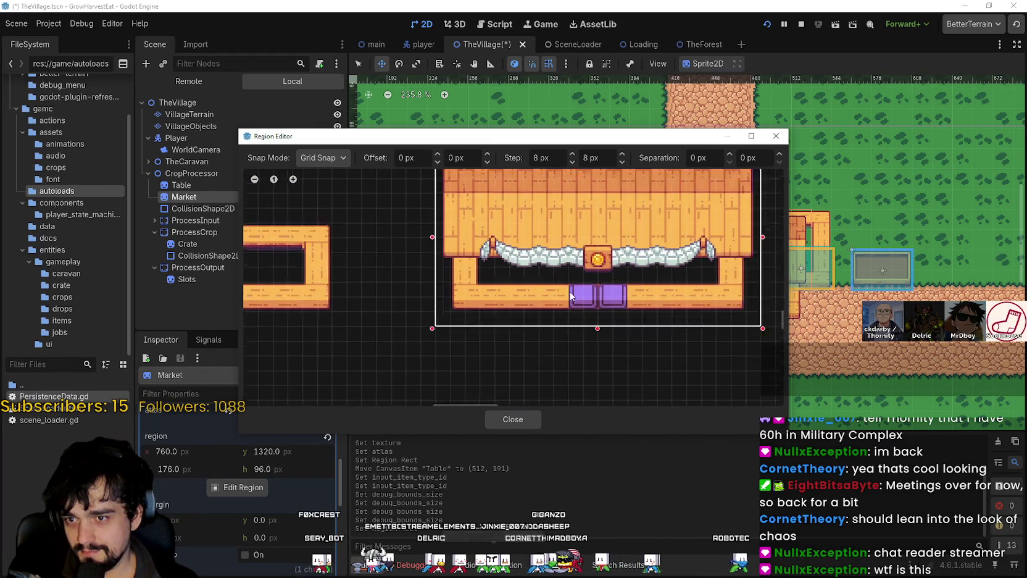
{"action": "scroll", "coordinate": [586, 341], "scroll_direction": "down", "scroll_amount": 1}
{"action": "mouse_move", "coordinate": [590, 347]}
{"action": "left_mouse_down"}
{"action": "mouse_move", "coordinate": [529, 380]}
{"action": "mouse_move", "coordinate": [528, 354]}
{"action": "left_mouse_up"}
{"action": "scroll", "coordinate": [579, 306], "scroll_direction": "up", "scroll_amount": 2}
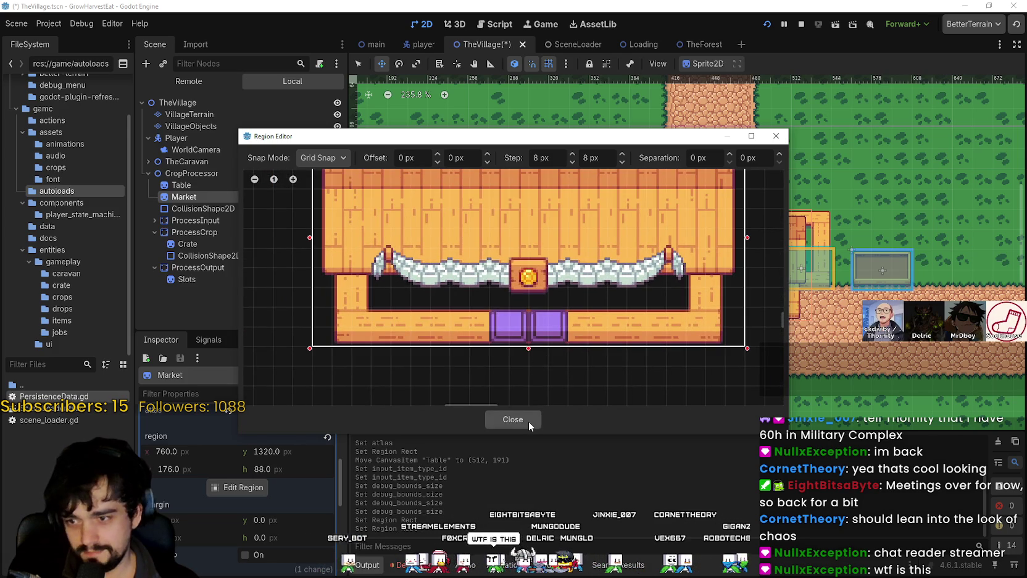
{"action": "left_click", "coordinate": [528, 421]}
{"action": "scroll", "coordinate": [695, 291], "scroll_direction": "down", "scroll_amount": 3}
Drag the Market stall in TheVillage to roughly beside the cobblestone path
{"action": "scroll", "coordinate": [590, 275], "scroll_direction": "up", "scroll_amount": 3}
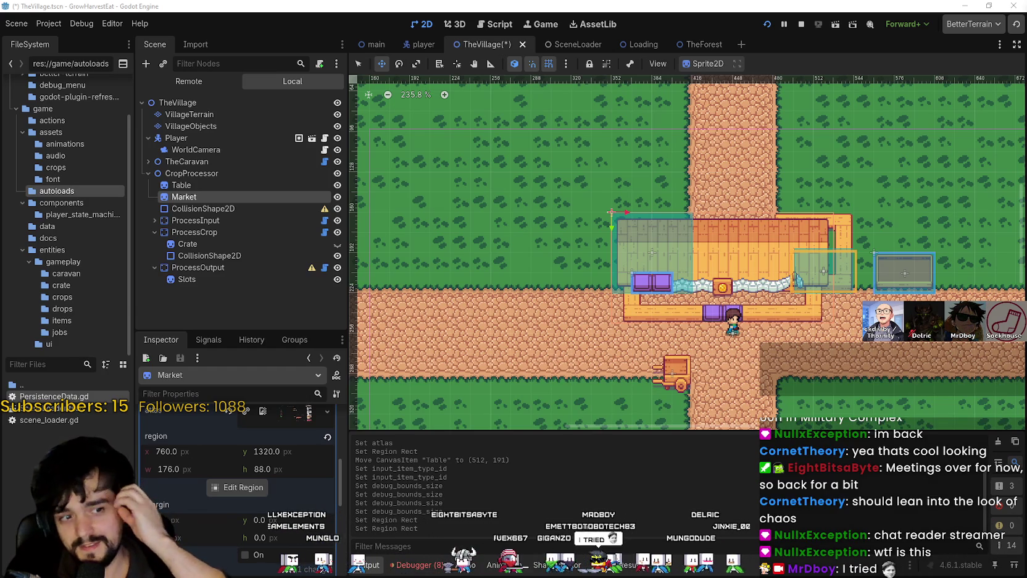
{"action": "scroll", "coordinate": [673, 263], "scroll_direction": "up", "scroll_amount": 2}
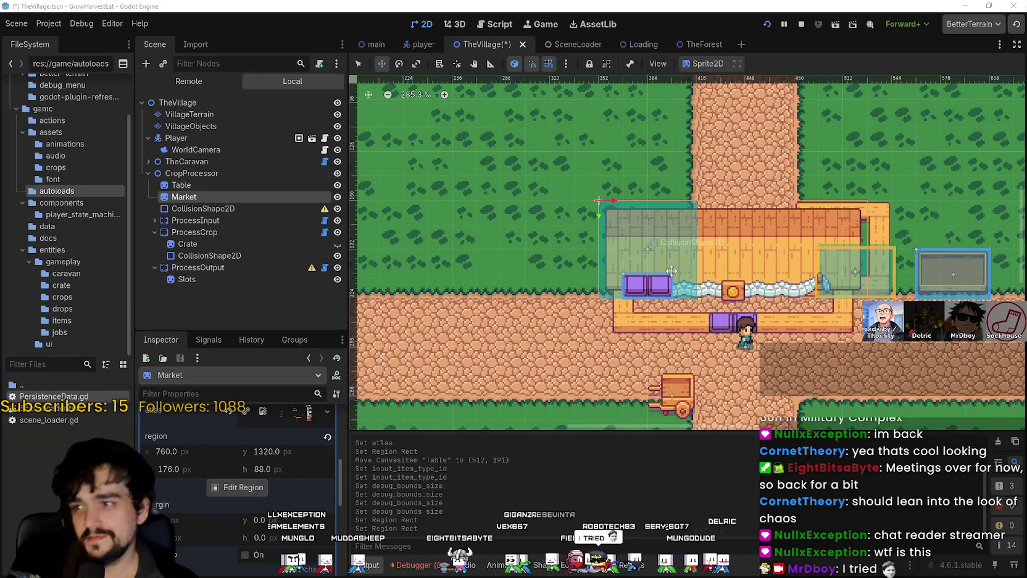
{"action": "scroll", "coordinate": [620, 269], "scroll_direction": "up", "scroll_amount": 1}
{"action": "left_click_drag", "start_coordinate": [790, 334], "coordinate": [651, 283]}
{"action": "left_click_drag", "start_coordinate": [572, 286], "coordinate": [615, 282]}
{"action": "scroll", "coordinate": [560, 237], "scroll_direction": "up", "scroll_amount": 5}
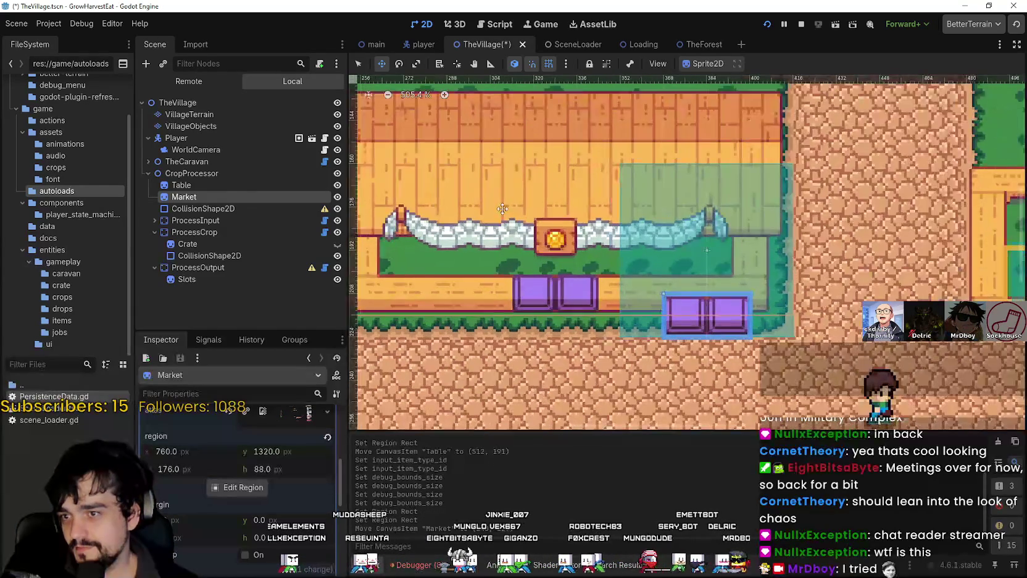
{"action": "scroll", "coordinate": [500, 227], "scroll_direction": "up", "scroll_amount": 3}
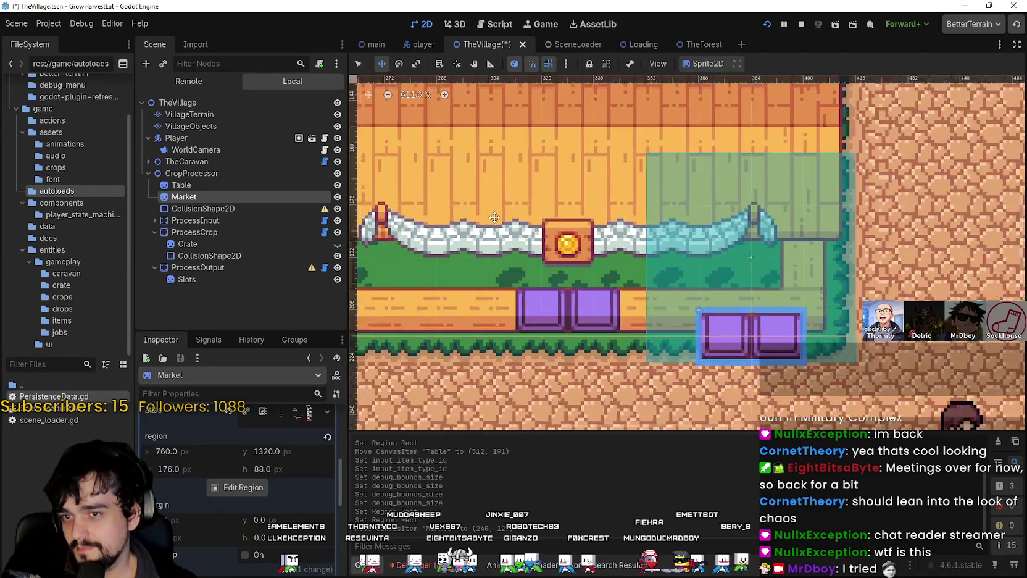
{"action": "scroll", "coordinate": [536, 225], "scroll_direction": "up", "scroll_amount": 5}
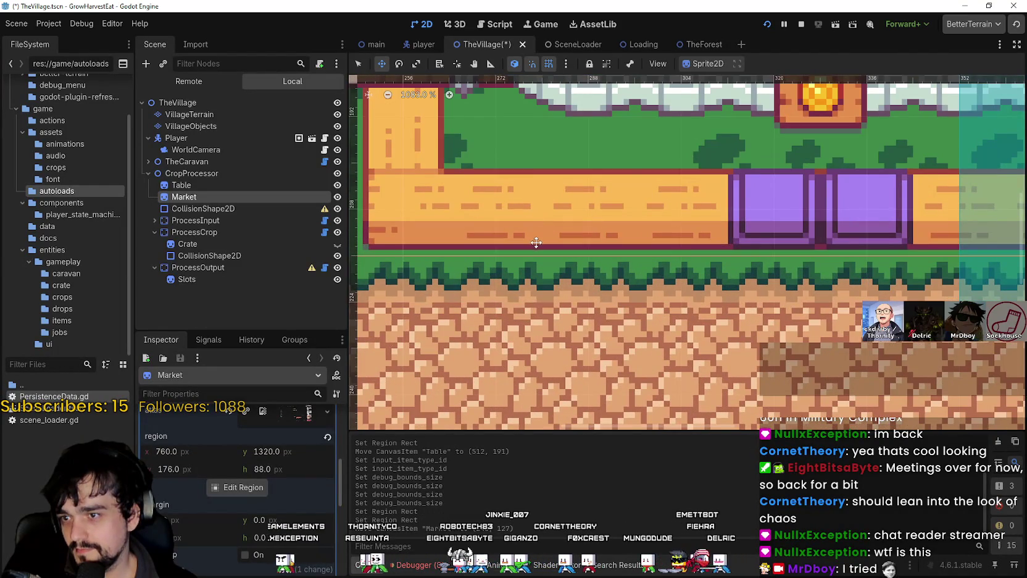
{"action": "scroll", "coordinate": [541, 246], "scroll_direction": "down", "scroll_amount": 1}
{"action": "left_click_drag", "start_coordinate": [611, 258], "coordinate": [653, 183]}
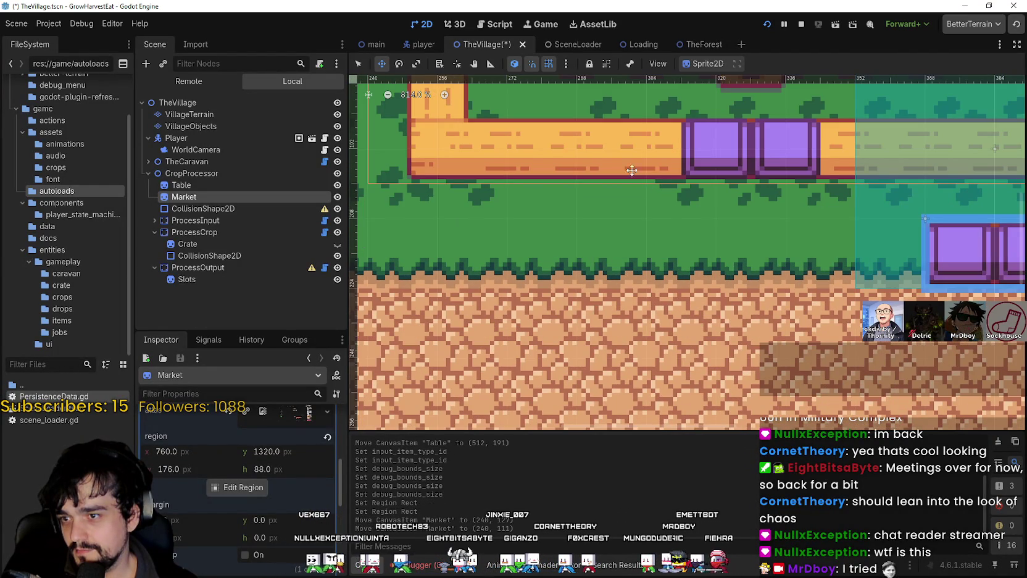
{"action": "left_click_drag", "start_coordinate": [585, 149], "coordinate": [573, 194]}
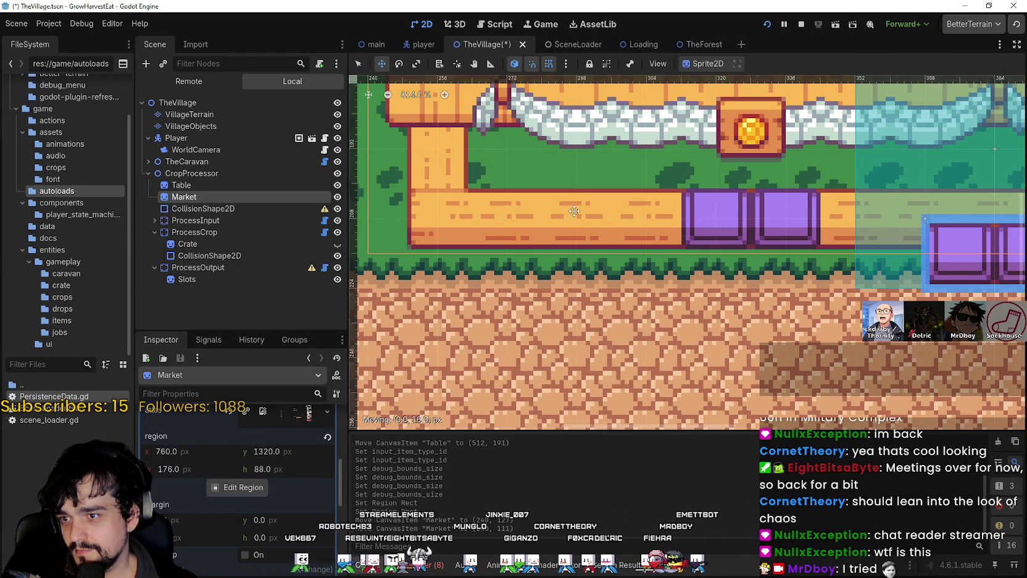
{"action": "left_click_drag", "start_coordinate": [574, 233], "coordinate": [575, 265]}
{"action": "scroll", "coordinate": [574, 247], "scroll_direction": "down", "scroll_amount": 6}
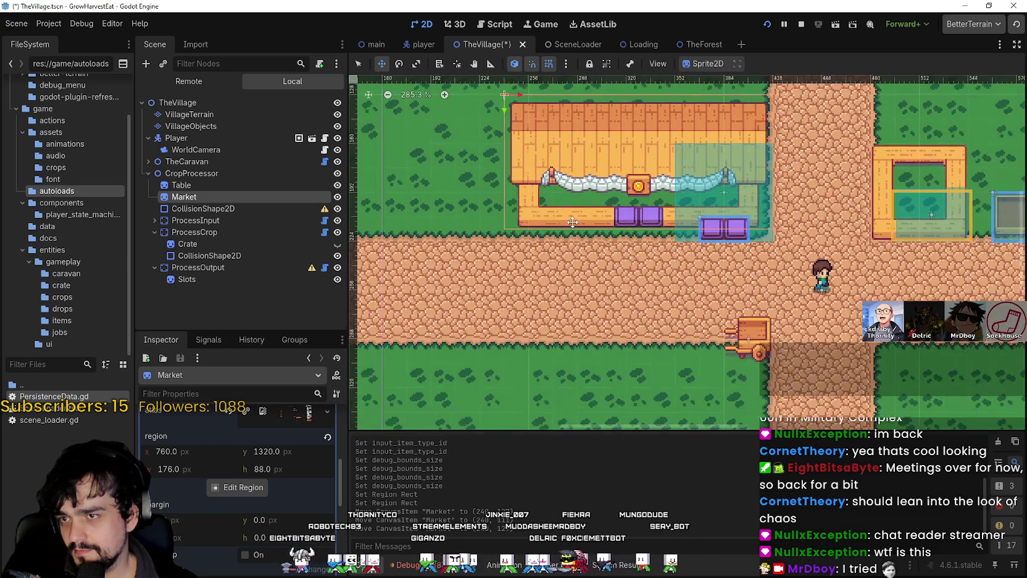
{"action": "mouse_move", "coordinate": [572, 223]}
{"action": "left_mouse_down"}
{"action": "mouse_move", "coordinate": [571, 231]}
{"action": "mouse_move", "coordinate": [537, 230]}
{"action": "mouse_move", "coordinate": [605, 227]}
{"action": "mouse_move", "coordinate": [586, 226]}
{"action": "left_mouse_up"}
Nudge the stall with arrow keys to about (240, 135) and inspect its collision shape
{"action": "scroll", "coordinate": [772, 228], "scroll_direction": "up", "scroll_amount": 3}
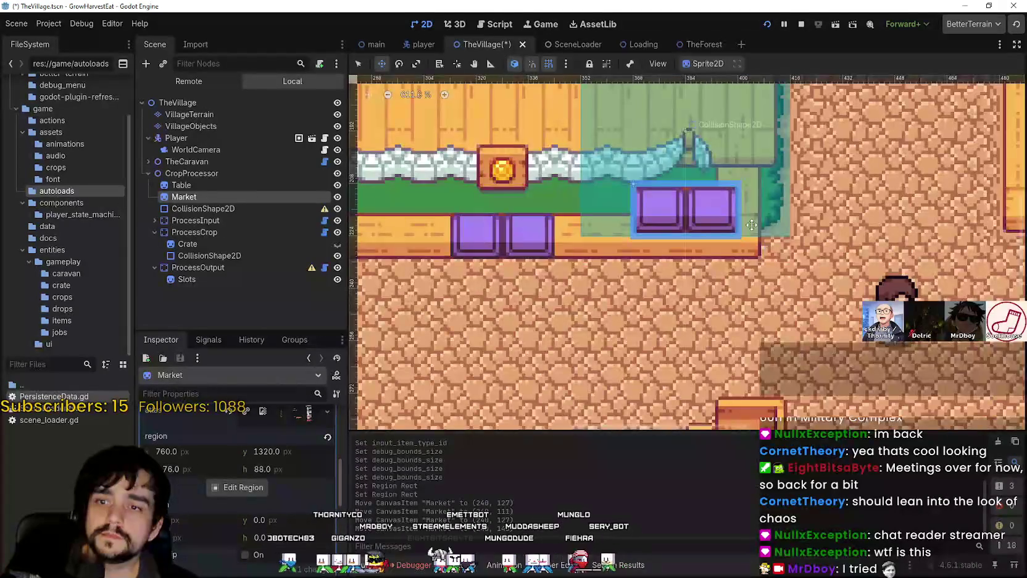
{"action": "scroll", "coordinate": [784, 370], "scroll_direction": "down", "scroll_amount": 2}
{"action": "scroll", "coordinate": [794, 408], "scroll_direction": "up", "scroll_amount": 1}
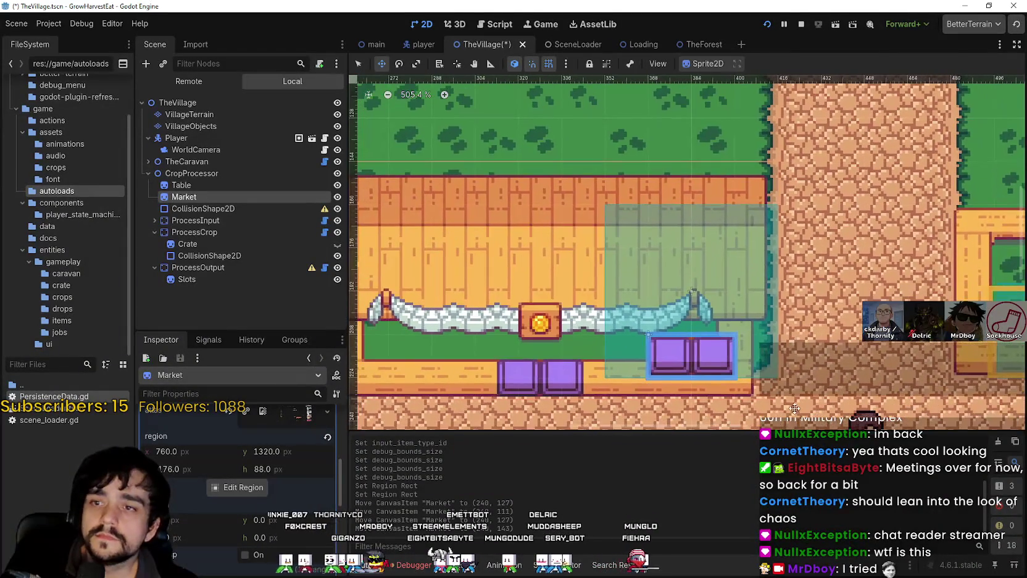
{"action": "key", "text": "Up"}
{"action": "key", "text": "Up"}
{"action": "key", "text": "Up"}
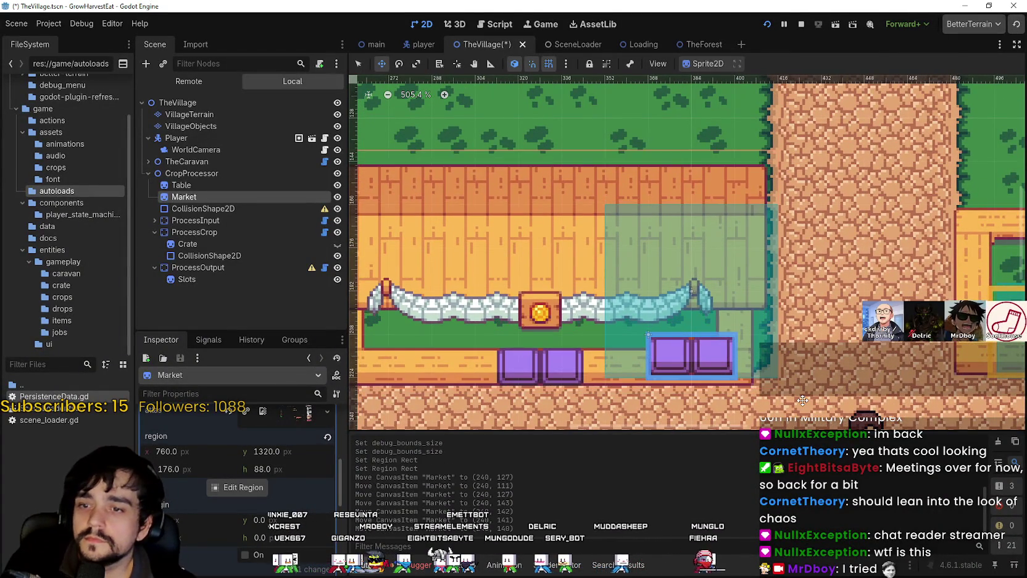
{"action": "key", "text": "Up"}
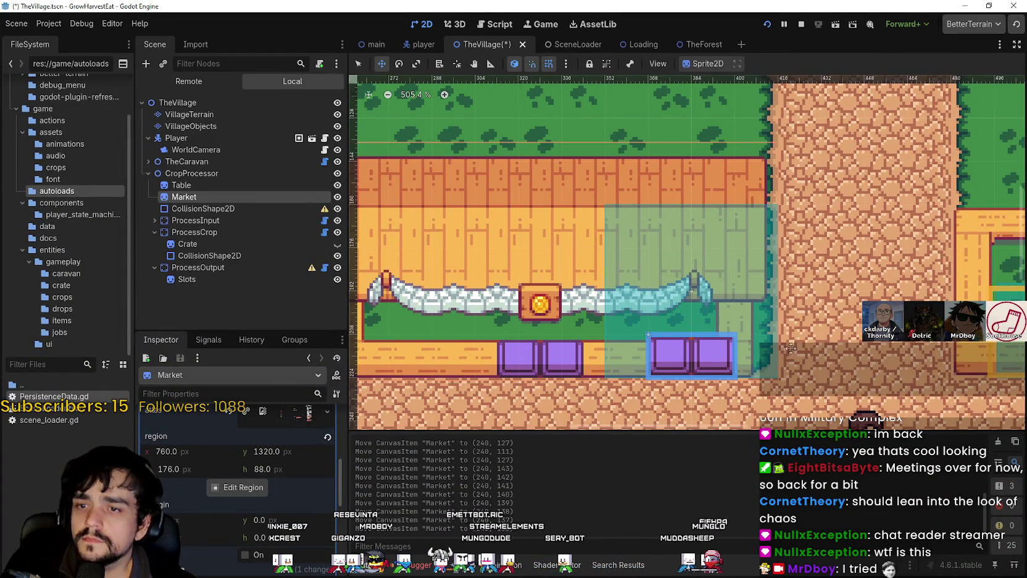
{"action": "scroll", "coordinate": [759, 296], "scroll_direction": "up", "scroll_amount": 5}
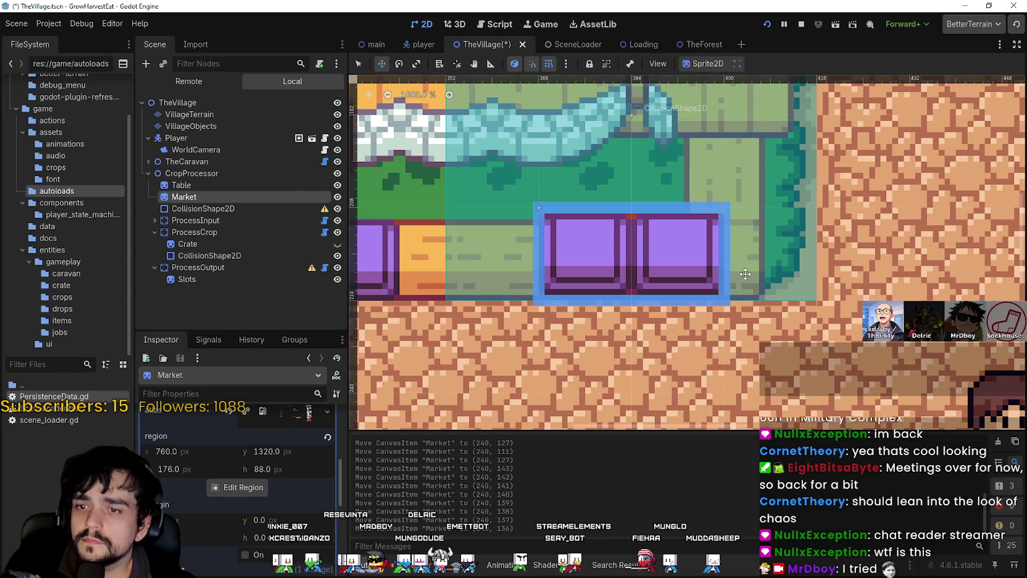
{"action": "key", "text": "Up"}
{"action": "key", "text": "Up"}
{"action": "key", "text": "Up"}
{"action": "key", "text": "Up"}
{"action": "key", "text": "Down"}
{"action": "key", "text": "Down"}
{"action": "key", "text": "Down"}
{"action": "key", "text": "Down"}
{"action": "scroll", "coordinate": [747, 277], "scroll_direction": "down", "scroll_amount": 5}
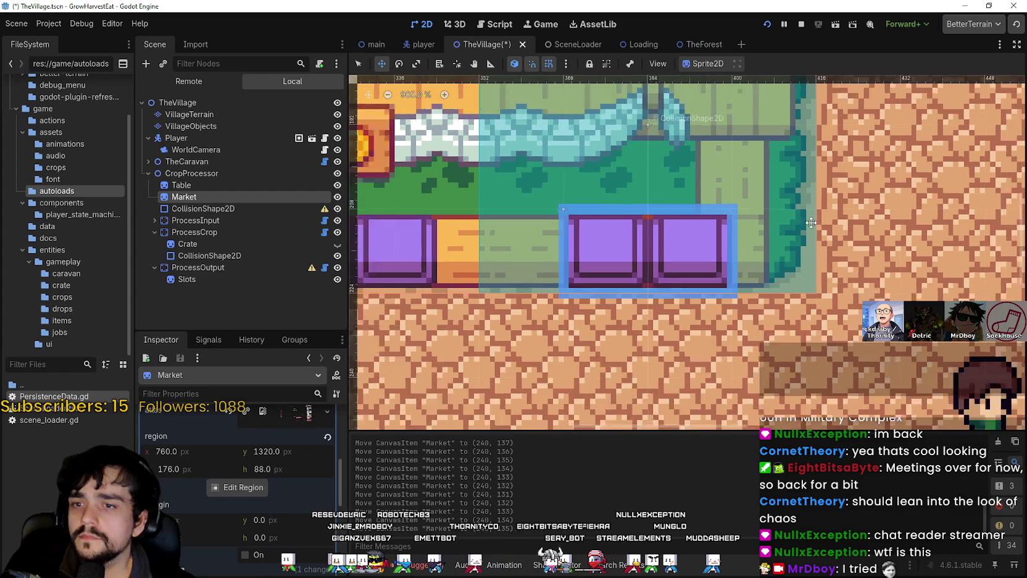
{"action": "scroll", "coordinate": [784, 277], "scroll_direction": "up", "scroll_amount": 1}
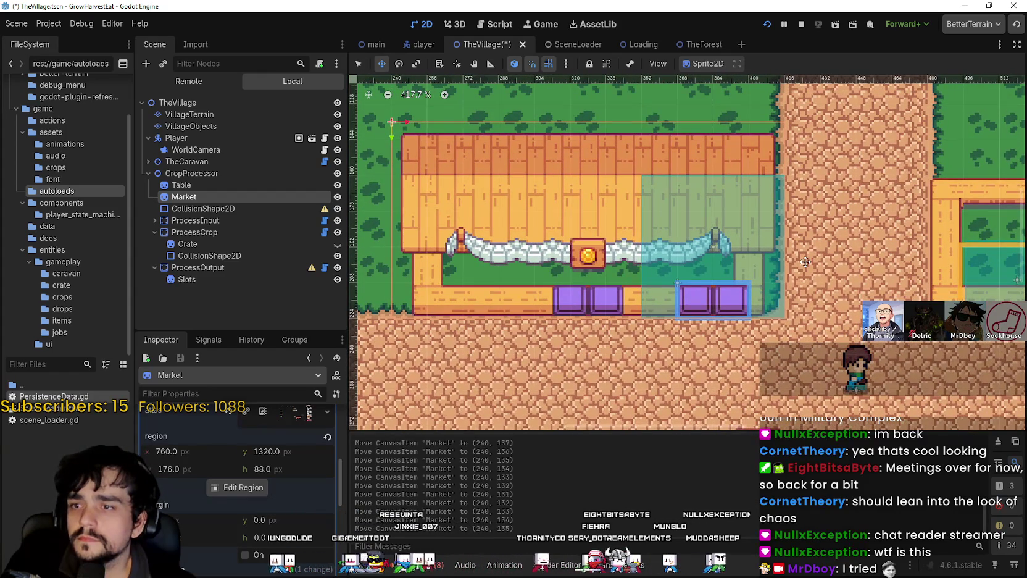
{"action": "key", "text": "Right"}
{"action": "key", "text": "Right"}
{"action": "key", "text": "Right"}
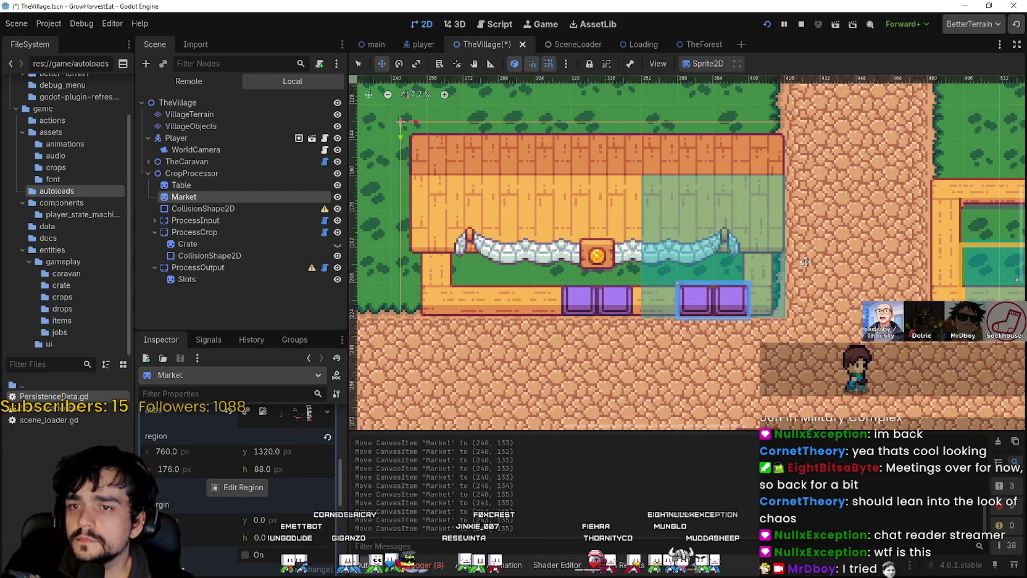
{"action": "scroll", "coordinate": [806, 261], "scroll_direction": "up", "scroll_amount": 2}
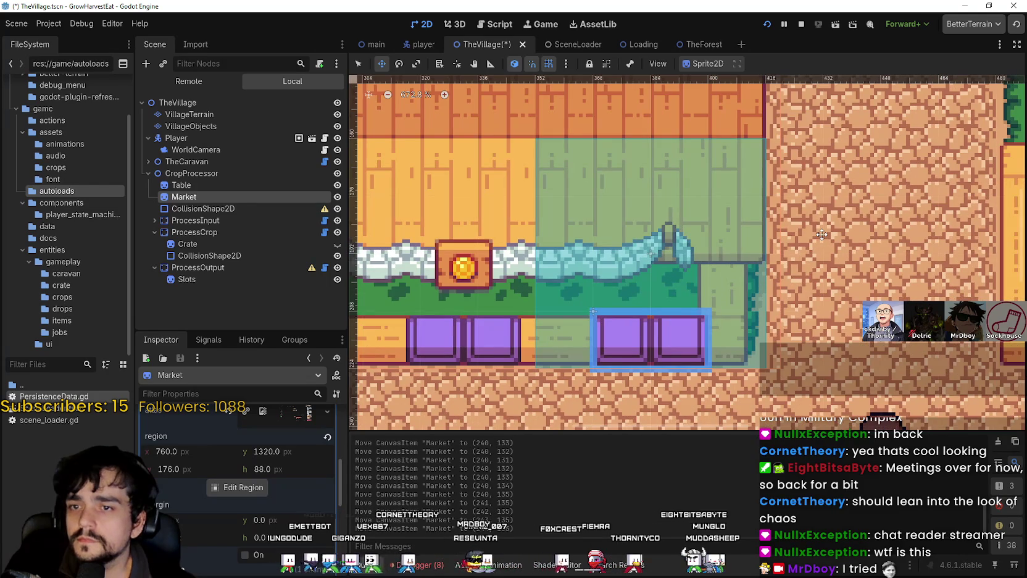
{"action": "scroll", "coordinate": [459, 348], "scroll_direction": "down", "scroll_amount": 10}
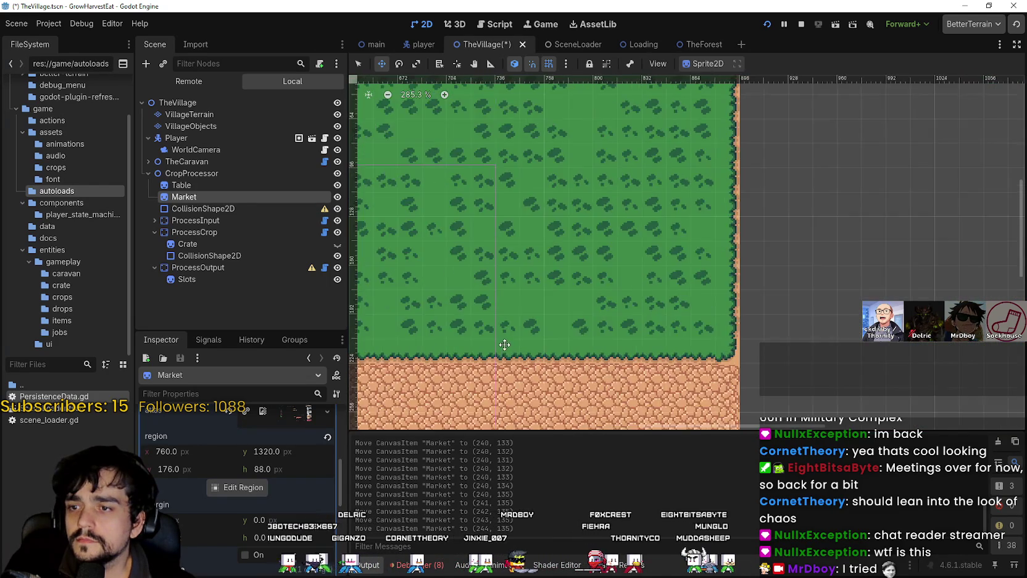
{"action": "scroll", "coordinate": [458, 348], "scroll_direction": "up", "scroll_amount": 4}
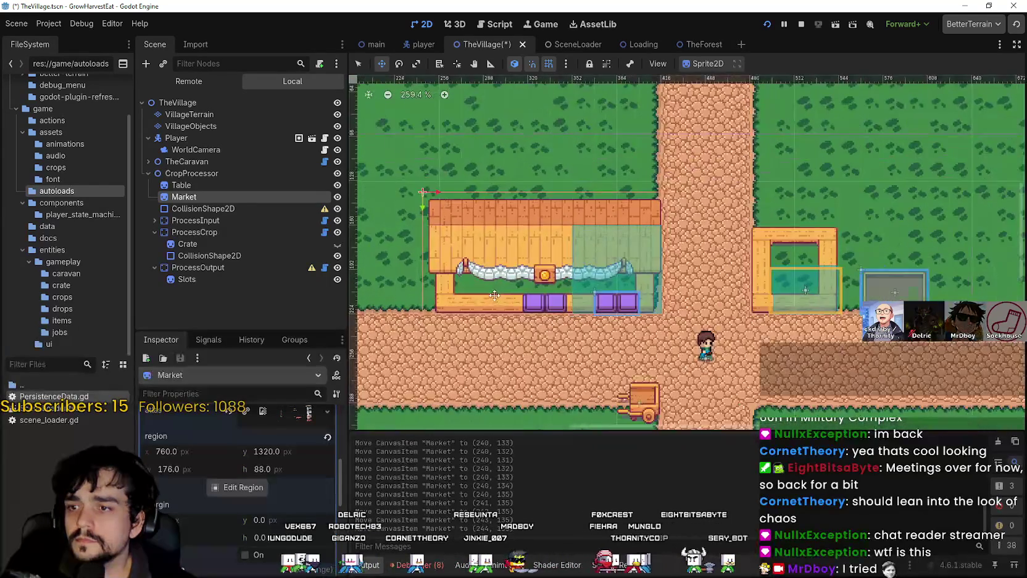
{"action": "scroll", "coordinate": [519, 286], "scroll_direction": "up", "scroll_amount": 1}
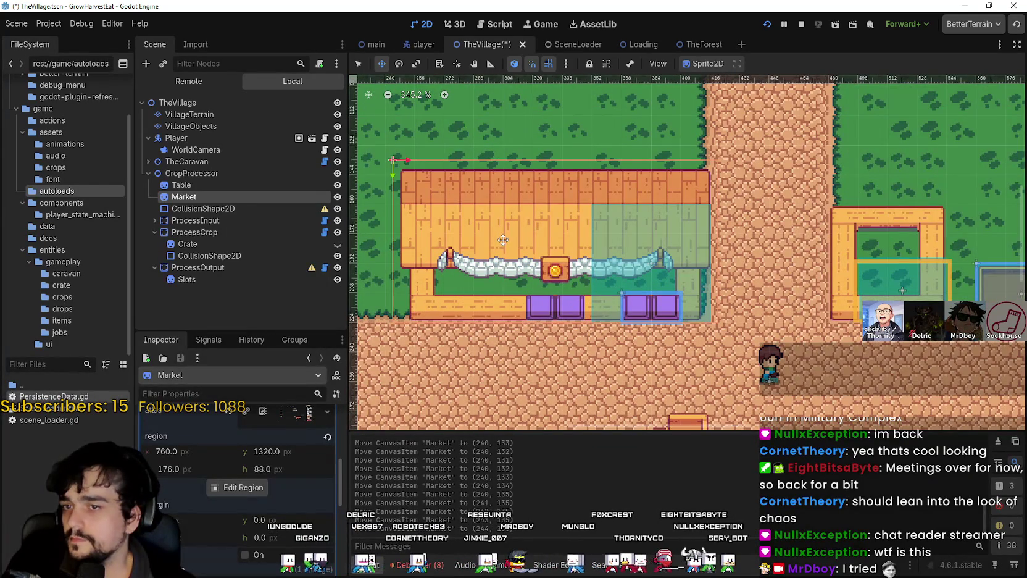
{"action": "left_click", "coordinate": [222, 208]}
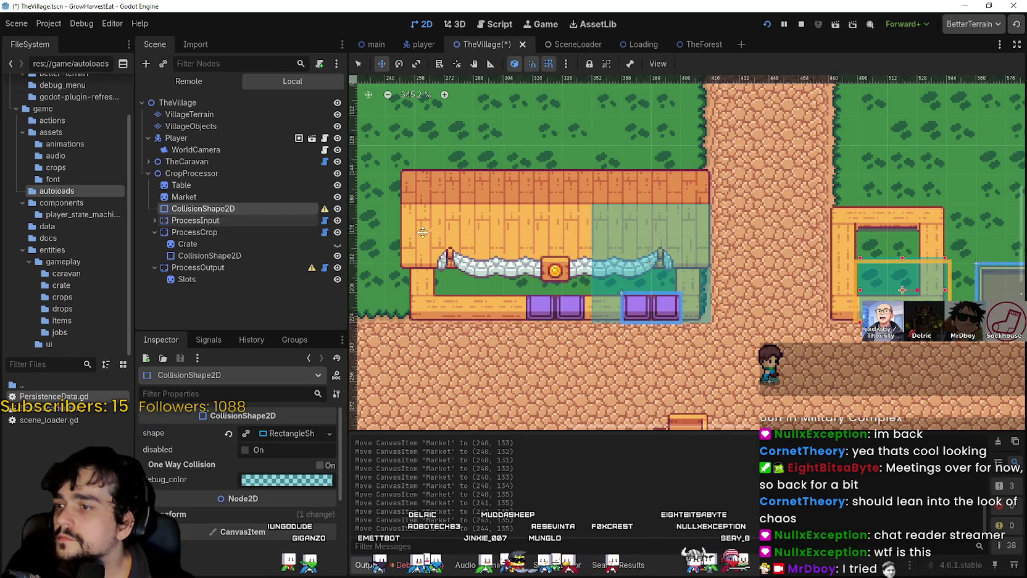
{"action": "scroll", "coordinate": [621, 271], "scroll_direction": "down", "scroll_amount": 1}
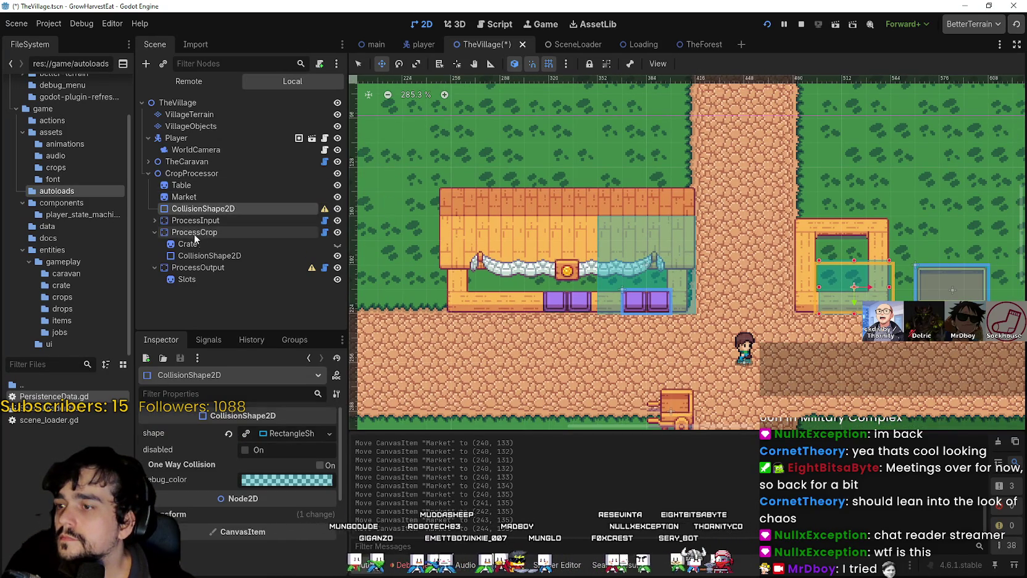
{"action": "left_click", "coordinate": [206, 257]}
{"action": "left_click_drag", "start_coordinate": [535, 334], "coordinate": [650, 312]}
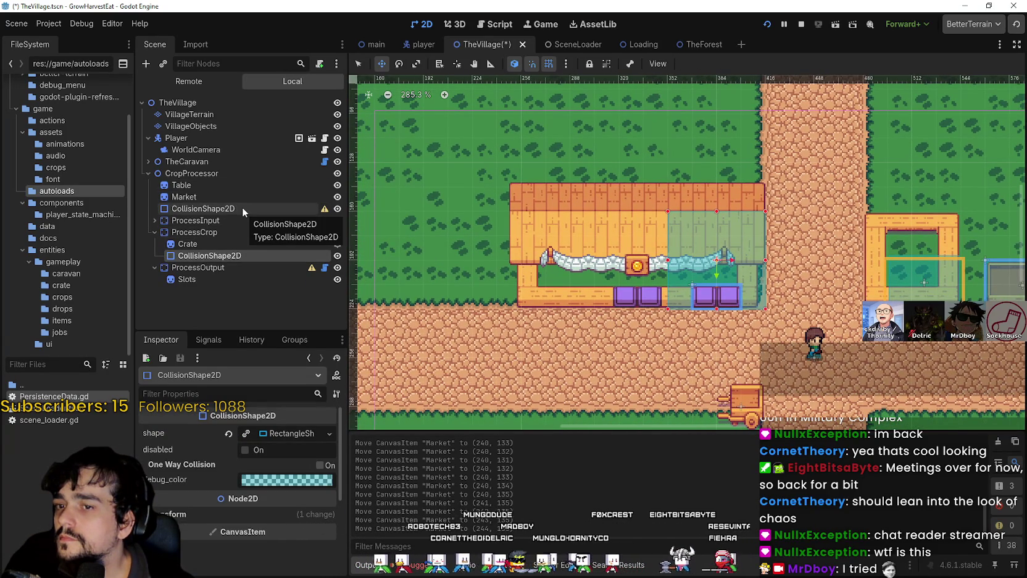
{"action": "scroll", "coordinate": [562, 281], "scroll_direction": "down", "scroll_amount": 2}
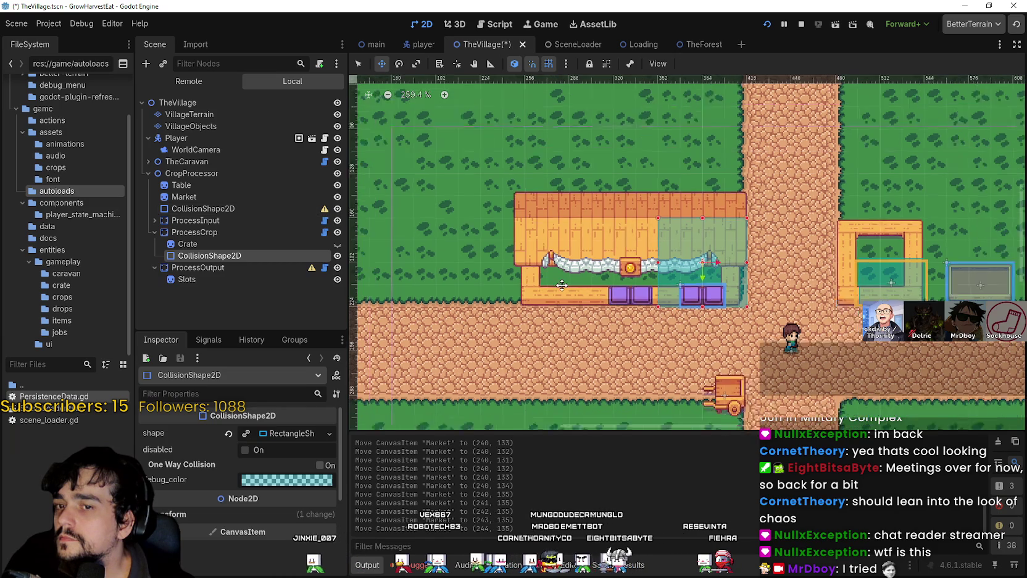
{"action": "left_click", "coordinate": [211, 231]}
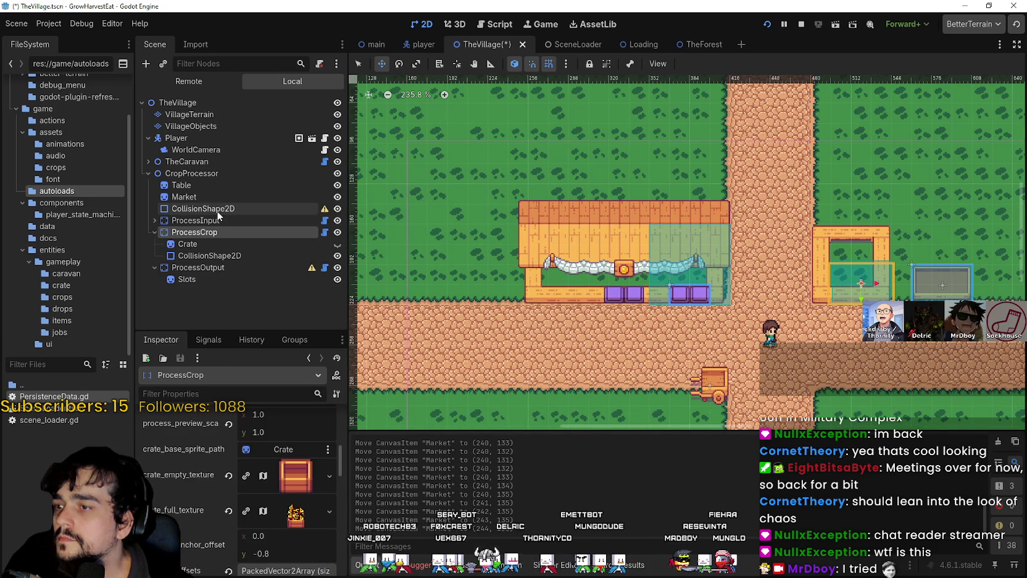
{"action": "left_click", "coordinate": [205, 267]}
{"action": "scroll", "coordinate": [674, 289], "scroll_direction": "up", "scroll_amount": 3}
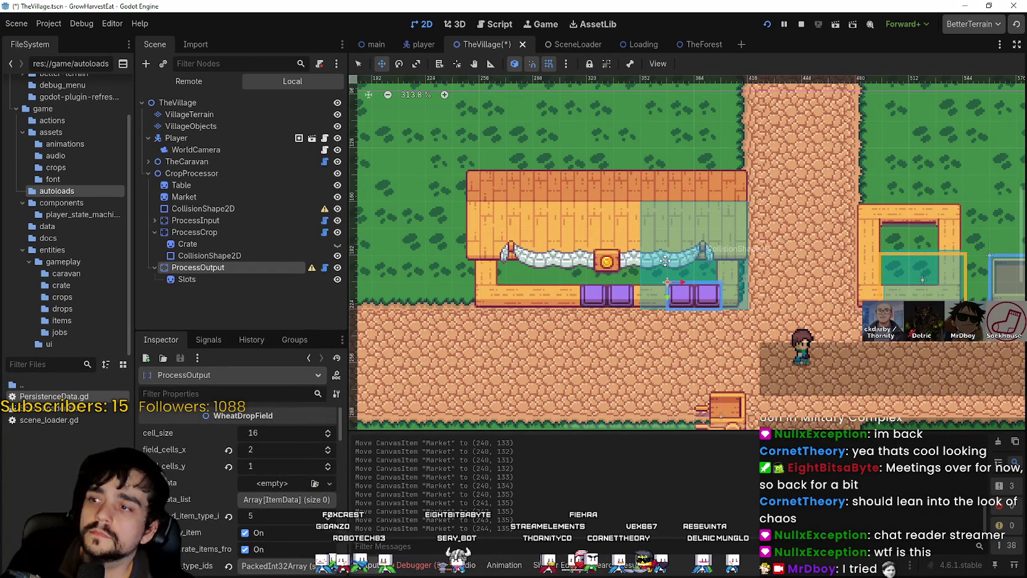
{"action": "scroll", "coordinate": [665, 260], "scroll_direction": "down", "scroll_amount": 2}
{"action": "scroll", "coordinate": [663, 269], "scroll_direction": "down", "scroll_amount": 2}
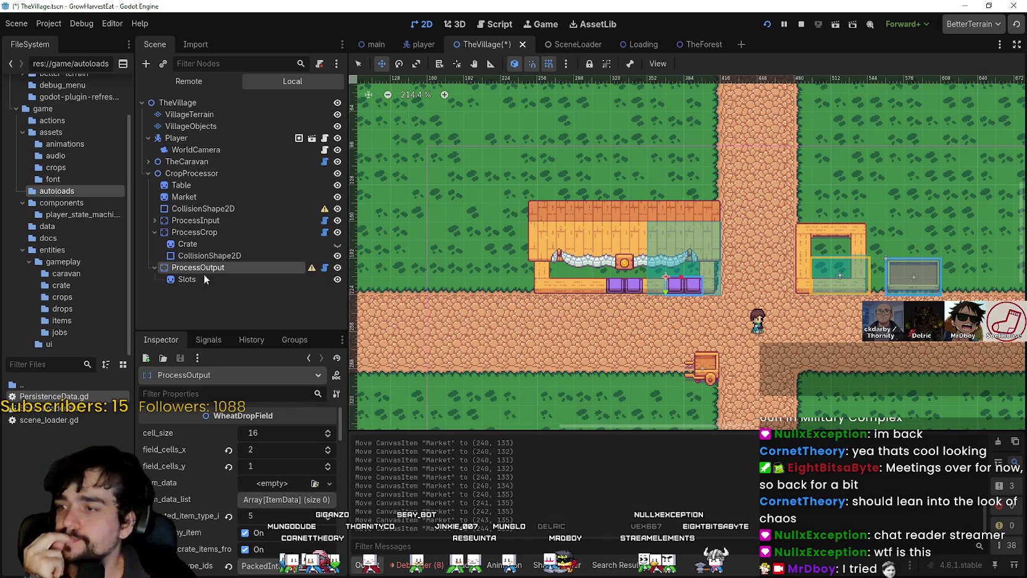
{"action": "left_click", "coordinate": [195, 220]}
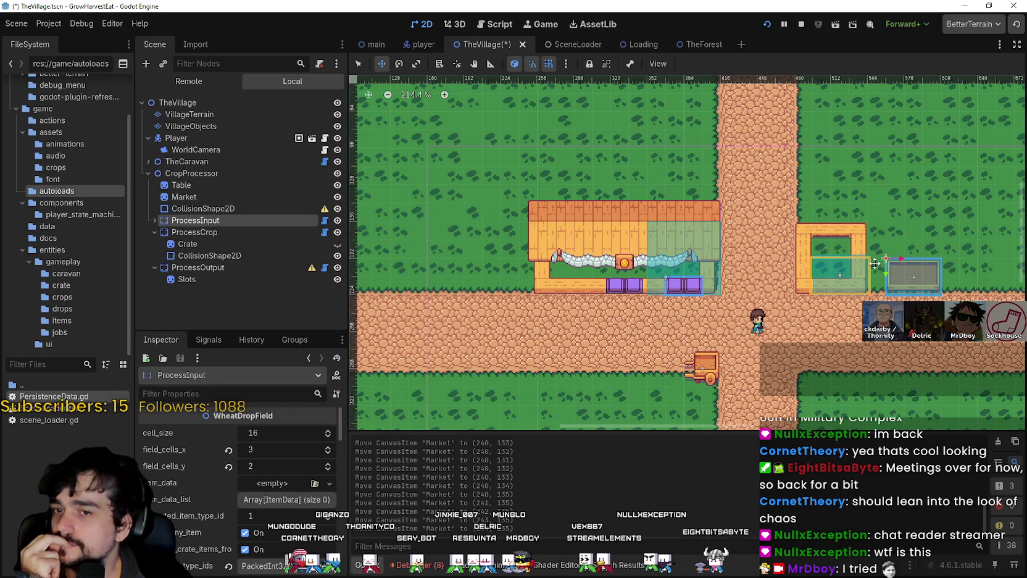
{"action": "scroll", "coordinate": [874, 263], "scroll_direction": "right", "scroll_amount": 1}
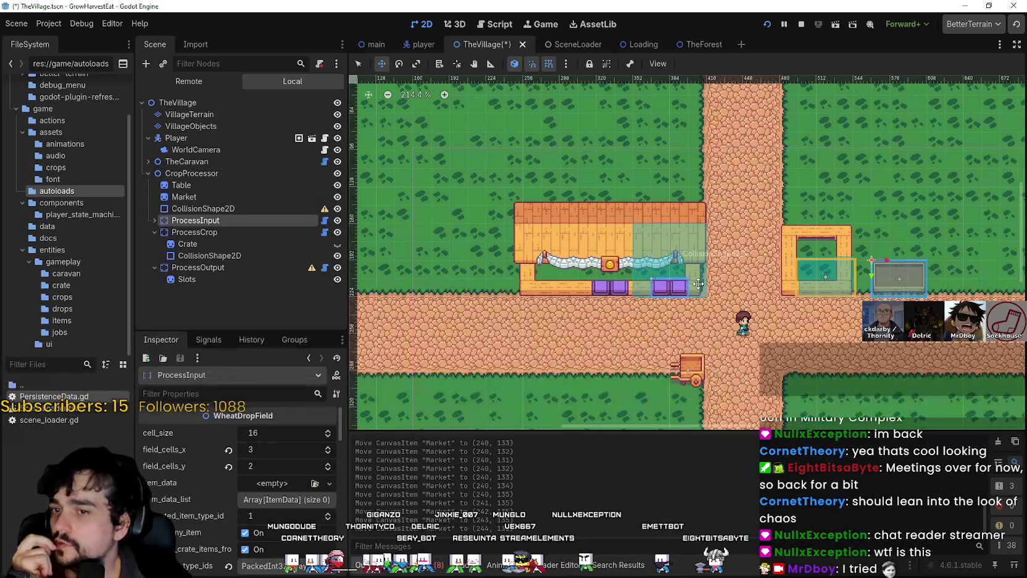
{"action": "scroll", "coordinate": [699, 283], "scroll_direction": "up", "scroll_amount": 1}
{"action": "scroll", "coordinate": [698, 283], "scroll_direction": "up", "scroll_amount": 1}
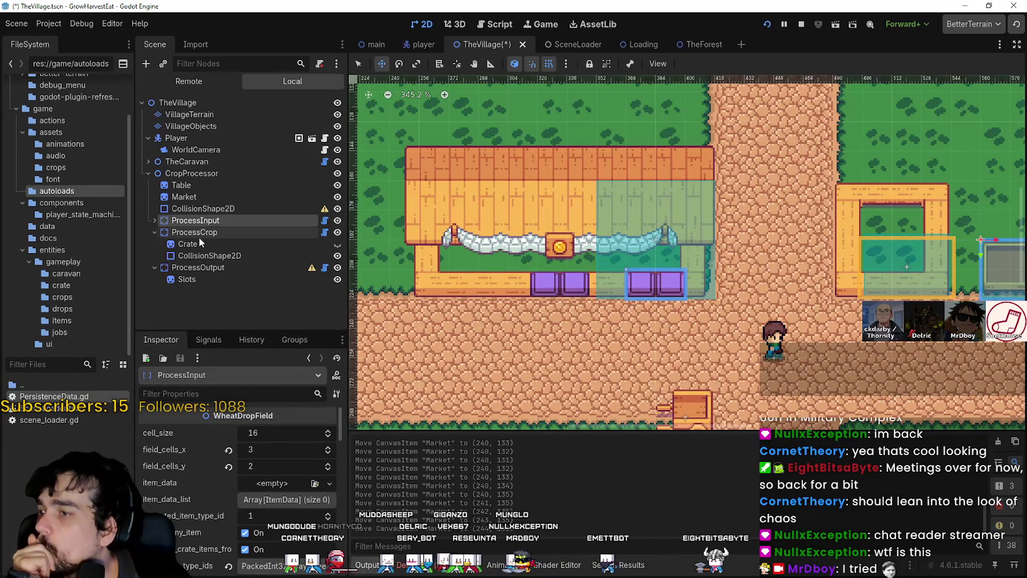
{"action": "left_click", "coordinate": [208, 255]}
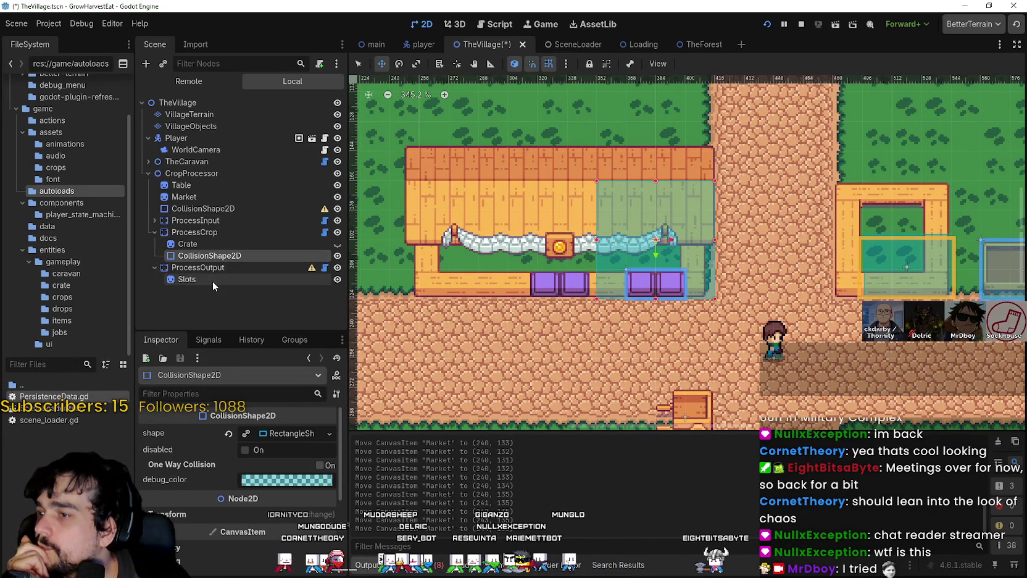
{"action": "left_click", "coordinate": [213, 282]}
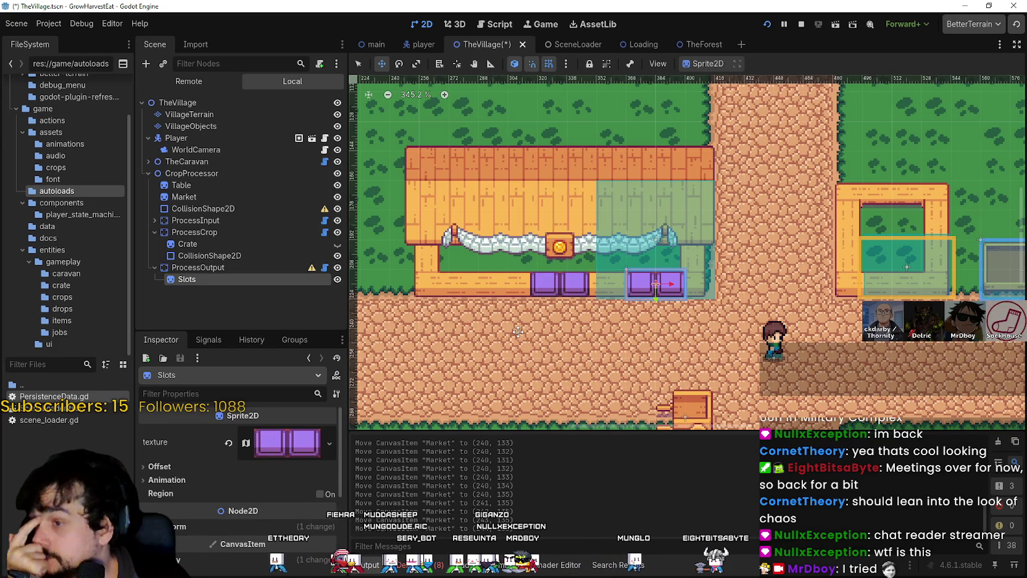
{"action": "scroll", "coordinate": [584, 299], "scroll_direction": "up", "scroll_amount": 4}
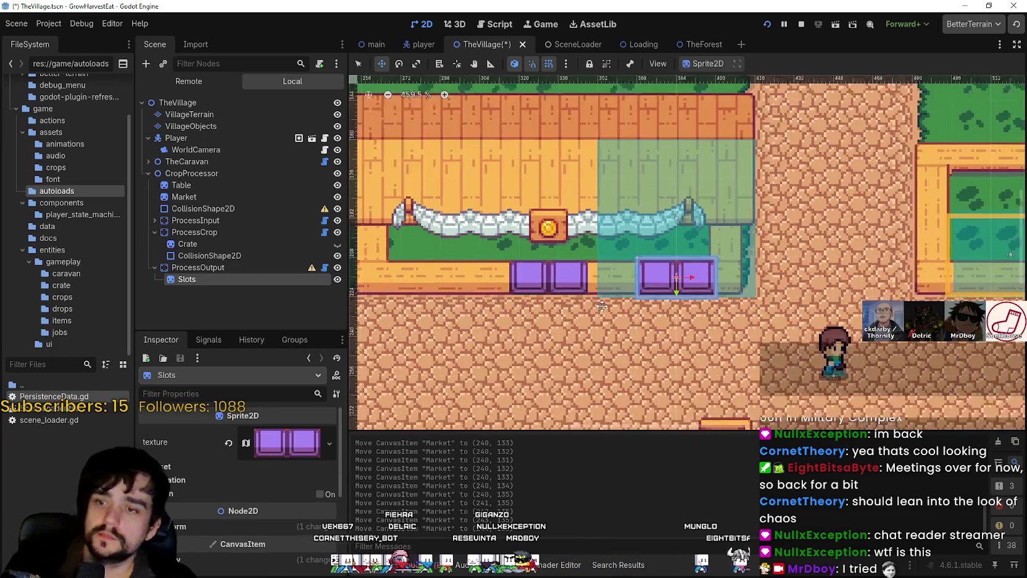
{"action": "left_click", "coordinate": [197, 268]}
Drag the ProcessOutput slot box to (320, 223), just below the counter, then switch to Aseprite
{"action": "left_click_drag", "start_coordinate": [696, 272], "coordinate": [542, 288]}
{"action": "scroll", "coordinate": [541, 280], "scroll_direction": "up", "scroll_amount": 5}
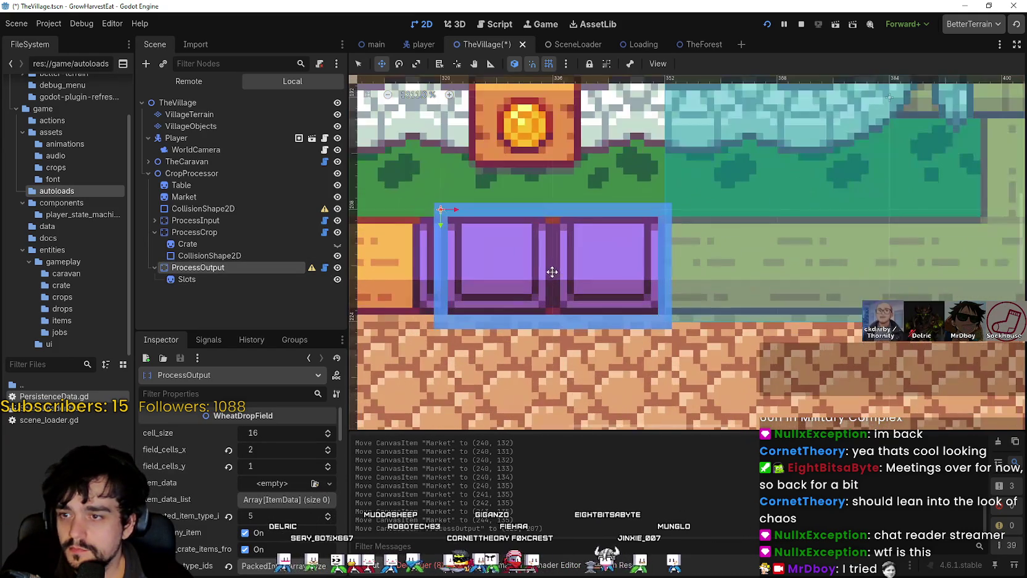
{"action": "mouse_move", "coordinate": [481, 269]}
{"action": "left_mouse_down"}
{"action": "mouse_move", "coordinate": [473, 270]}
{"action": "mouse_move", "coordinate": [667, 268]}
{"action": "left_mouse_up"}
{"action": "left_click_drag", "start_coordinate": [569, 266], "coordinate": [723, 276]}
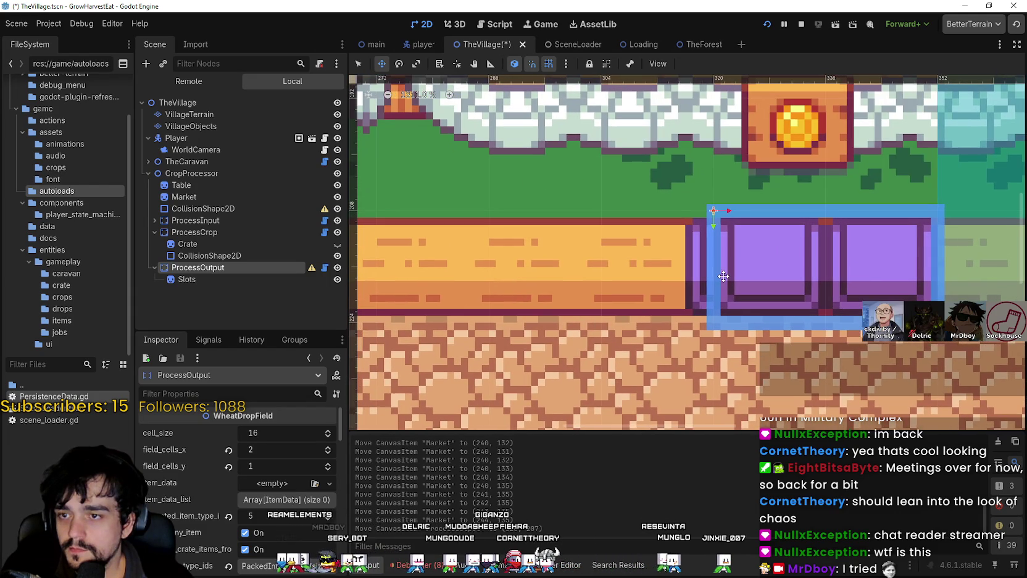
{"action": "scroll", "coordinate": [744, 263], "scroll_direction": "down", "scroll_amount": 5}
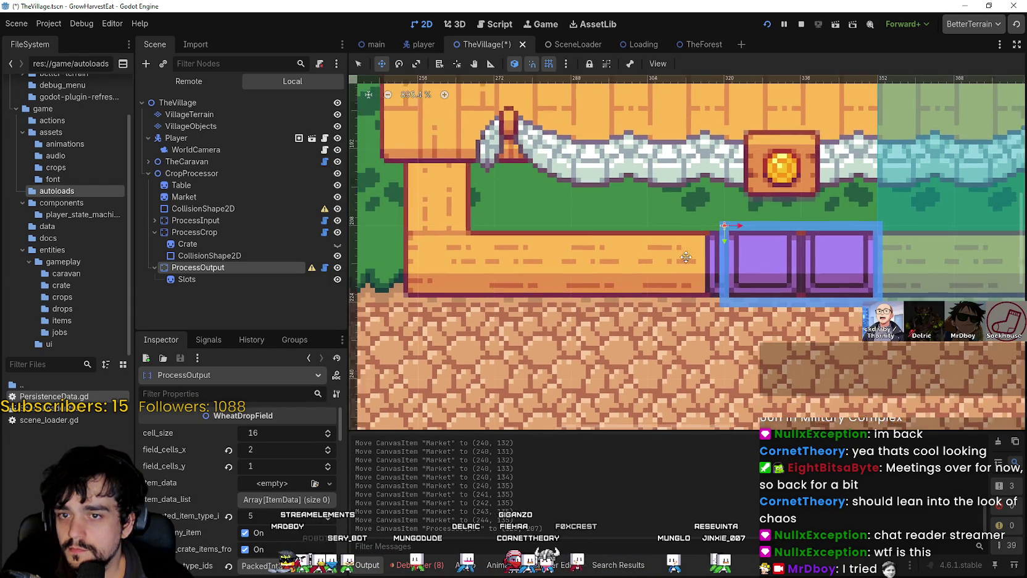
{"action": "scroll", "coordinate": [629, 253], "scroll_direction": "down", "scroll_amount": 2}
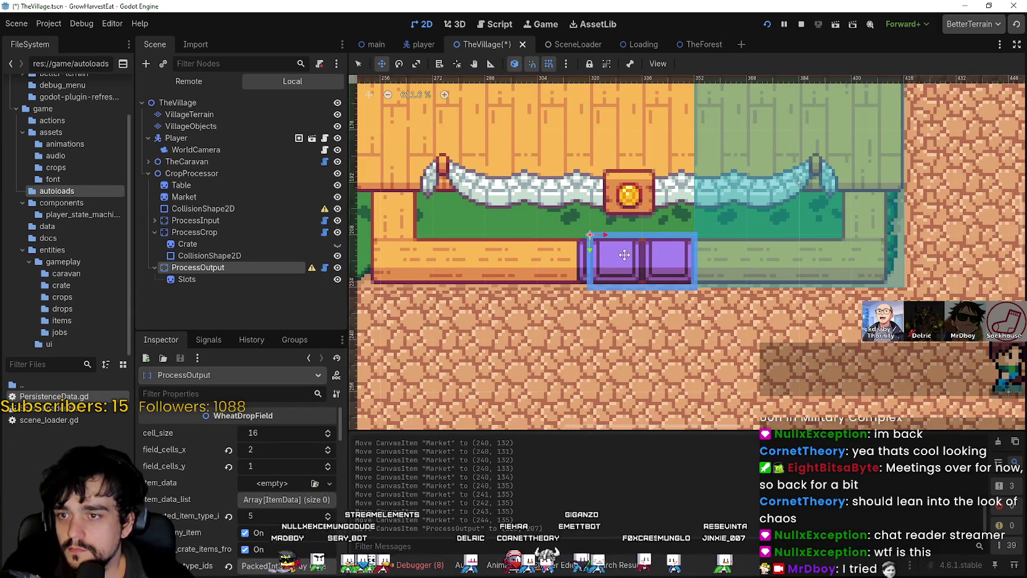
{"action": "scroll", "coordinate": [625, 253], "scroll_direction": "up", "scroll_amount": 3}
{"action": "mouse_move", "coordinate": [630, 252]}
{"action": "left_mouse_down"}
{"action": "mouse_move", "coordinate": [421, 323]}
{"action": "mouse_move", "coordinate": [560, 323]}
{"action": "mouse_move", "coordinate": [629, 252]}
{"action": "mouse_move", "coordinate": [636, 393]}
{"action": "left_mouse_up"}
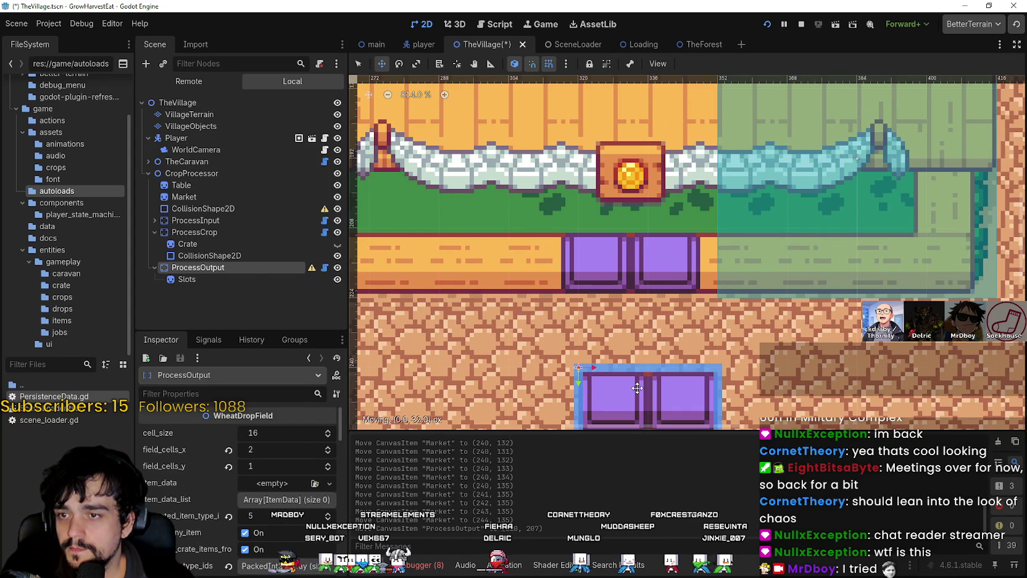
{"action": "left_click_drag", "start_coordinate": [637, 387], "coordinate": [648, 328]}
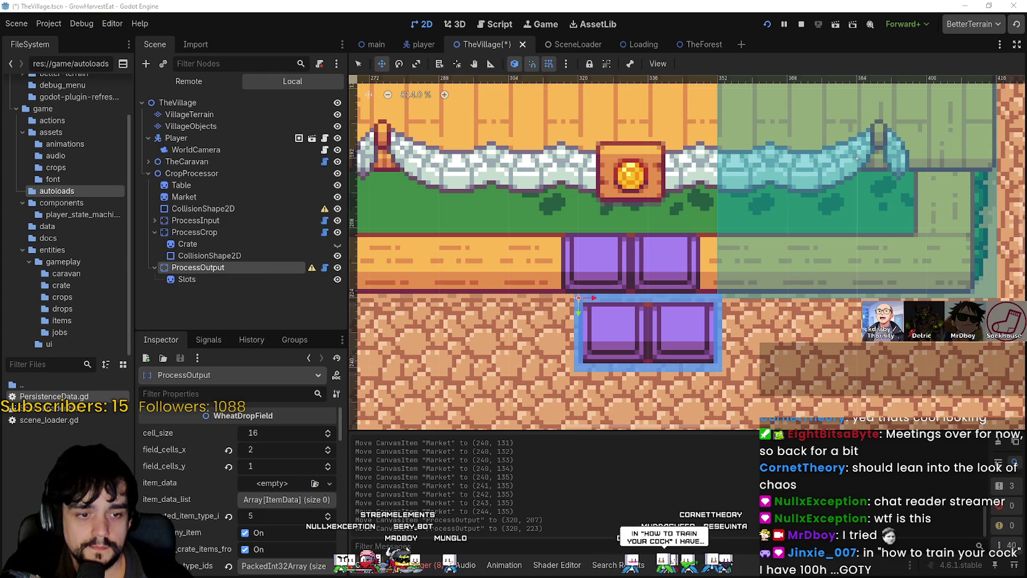
{"action": "key", "text": "alt+Tab"}
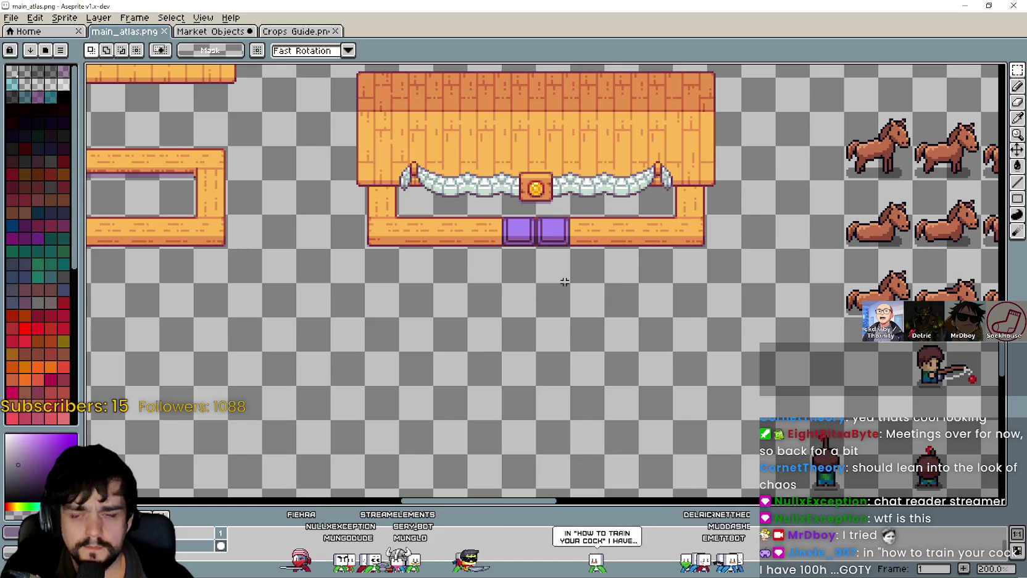
Marquee-select the right counter plank beside the purple slots, then return to Godot
{"action": "scroll", "coordinate": [512, 243], "scroll_direction": "up", "scroll_amount": 2}
{"action": "mouse_move", "coordinate": [546, 214]}
{"action": "left_mouse_down"}
{"action": "mouse_move", "coordinate": [552, 289]}
{"action": "mouse_move", "coordinate": [556, 273]}
{"action": "left_mouse_up"}
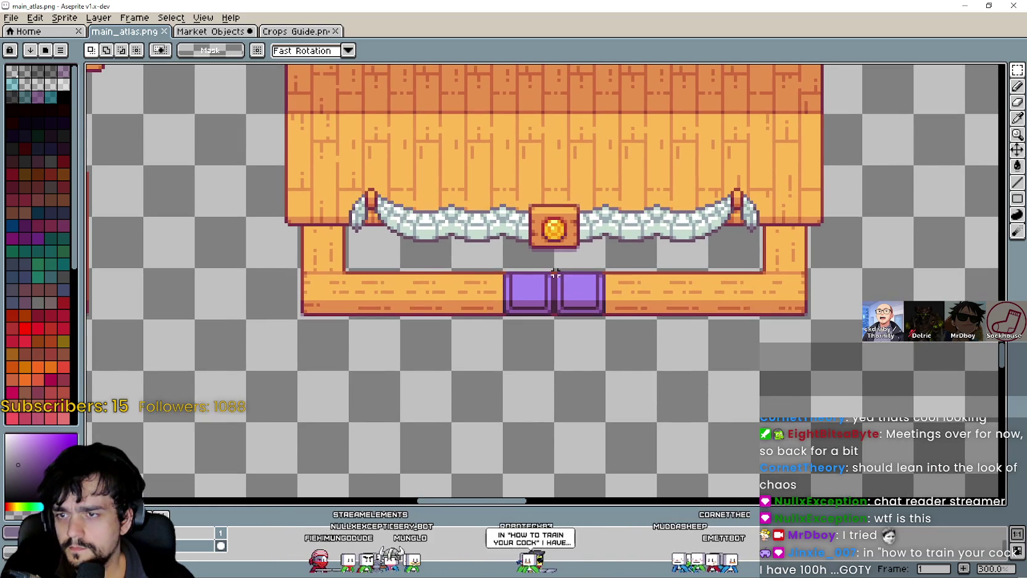
{"action": "left_click_drag", "start_coordinate": [308, 295], "coordinate": [482, 308]}
{"action": "mouse_move", "coordinate": [604, 267]}
{"action": "left_mouse_down"}
{"action": "mouse_move", "coordinate": [710, 321]}
{"action": "mouse_move", "coordinate": [813, 321]}
{"action": "left_mouse_up"}
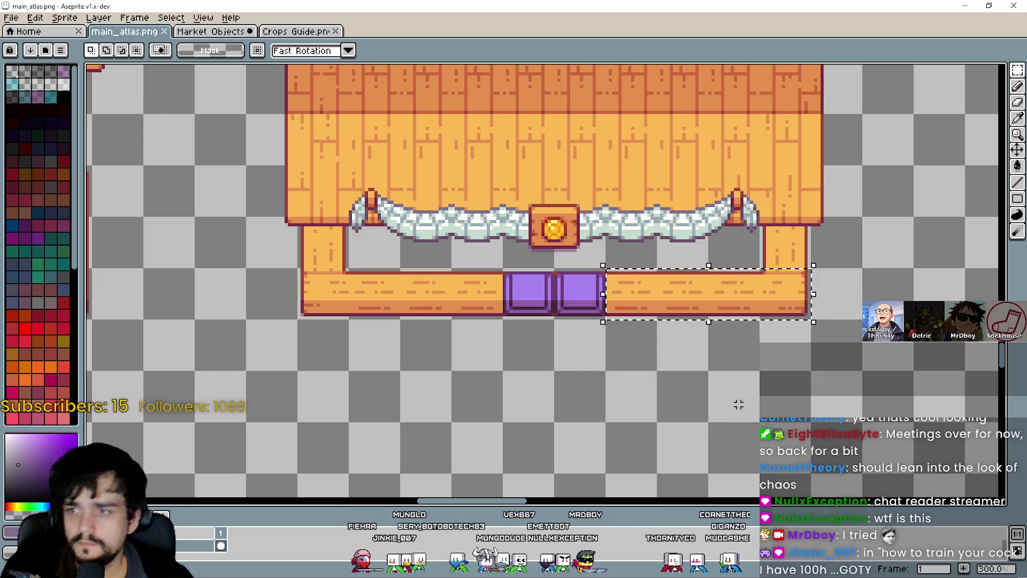
{"action": "key", "text": "alt+Tab"}
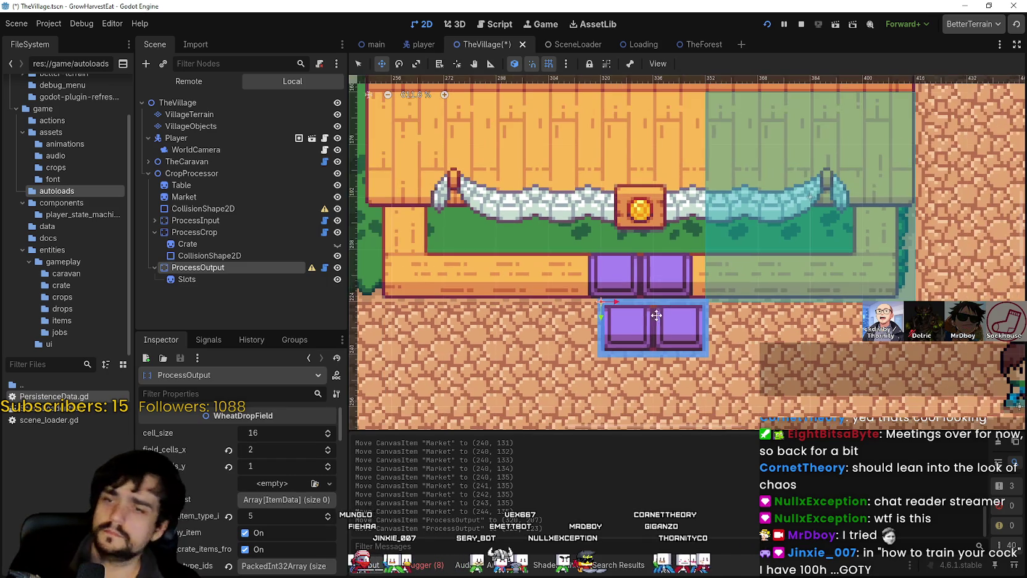
Select the Market node and drag the stall sprite left by (-40, 8), then switch to Aseprite
{"action": "scroll", "coordinate": [886, 407], "scroll_direction": "down", "scroll_amount": 2}
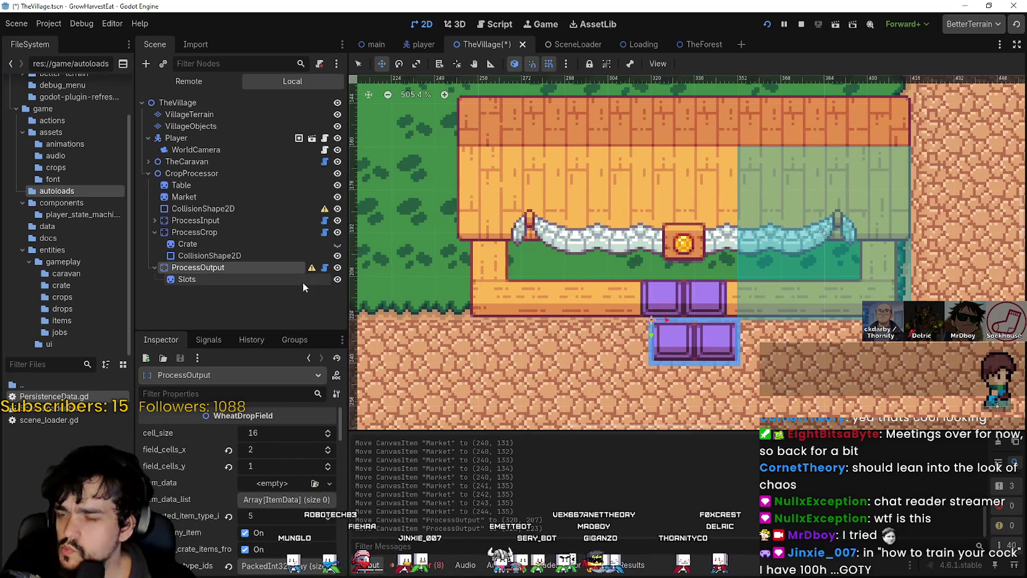
{"action": "left_click", "coordinate": [191, 243]}
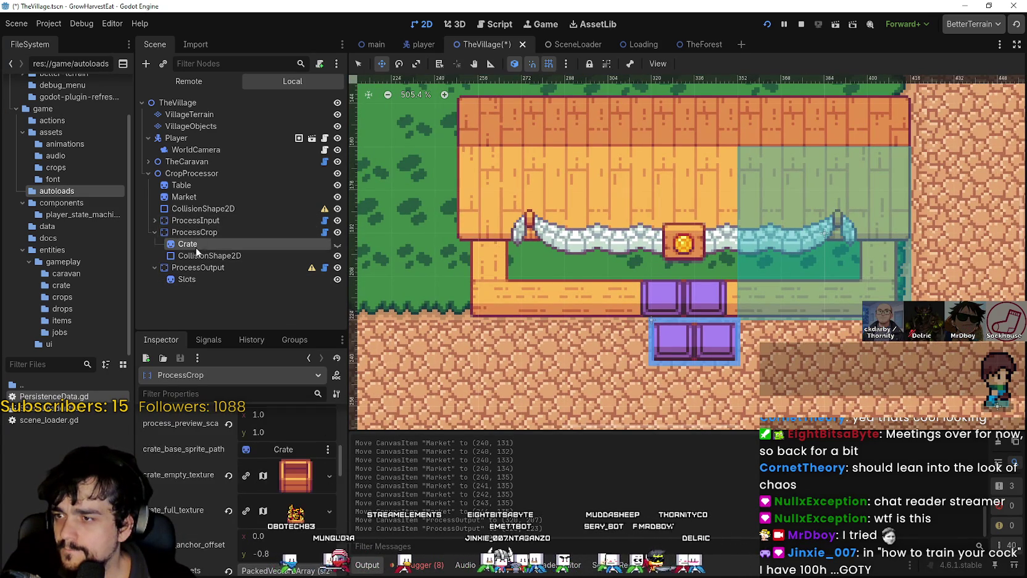
{"action": "left_click", "coordinate": [214, 198]}
{"action": "mouse_move", "coordinate": [520, 249]}
{"action": "left_mouse_down"}
{"action": "mouse_move", "coordinate": [515, 235]}
{"action": "mouse_move", "coordinate": [494, 269]}
{"action": "left_mouse_up"}
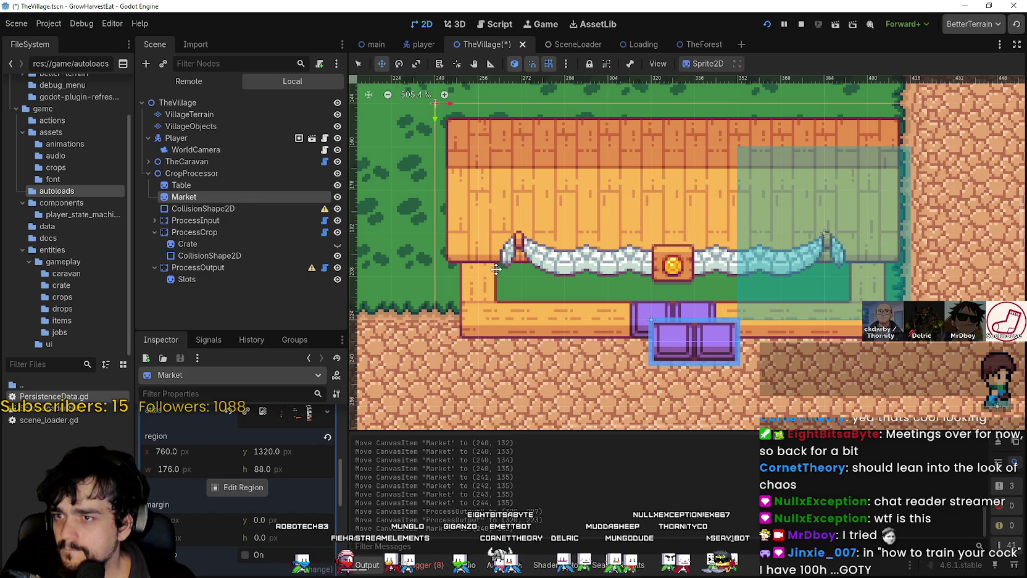
{"action": "key", "text": "alt+Tab"}
{"action": "scroll", "coordinate": [432, 283], "scroll_direction": "up", "scroll_amount": 3}
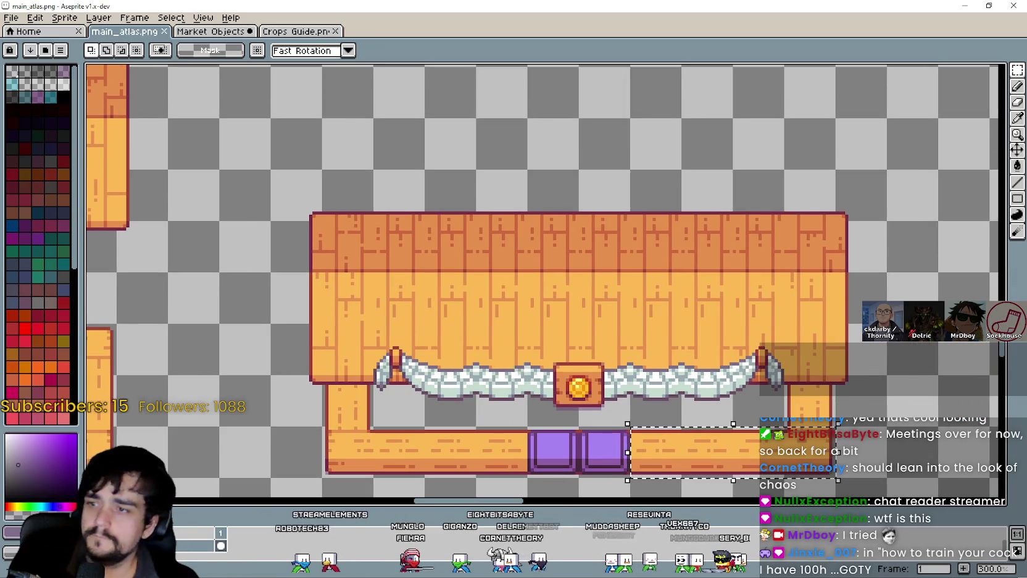
Marquee-select the full stall, plank roof through purple counter tiles, then return to Godot
{"action": "scroll", "coordinate": [432, 282], "scroll_direction": "down", "scroll_amount": 3}
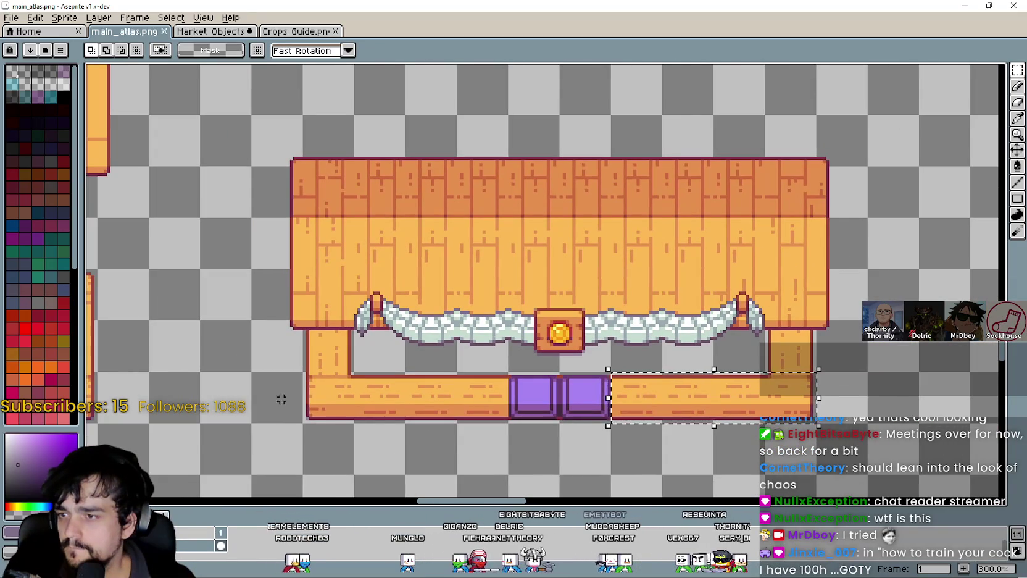
{"action": "mouse_move", "coordinate": [252, 422]}
{"action": "left_mouse_down"}
{"action": "mouse_move", "coordinate": [407, 373]}
{"action": "mouse_move", "coordinate": [827, 162]}
{"action": "mouse_move", "coordinate": [815, 166]}
{"action": "left_mouse_up"}
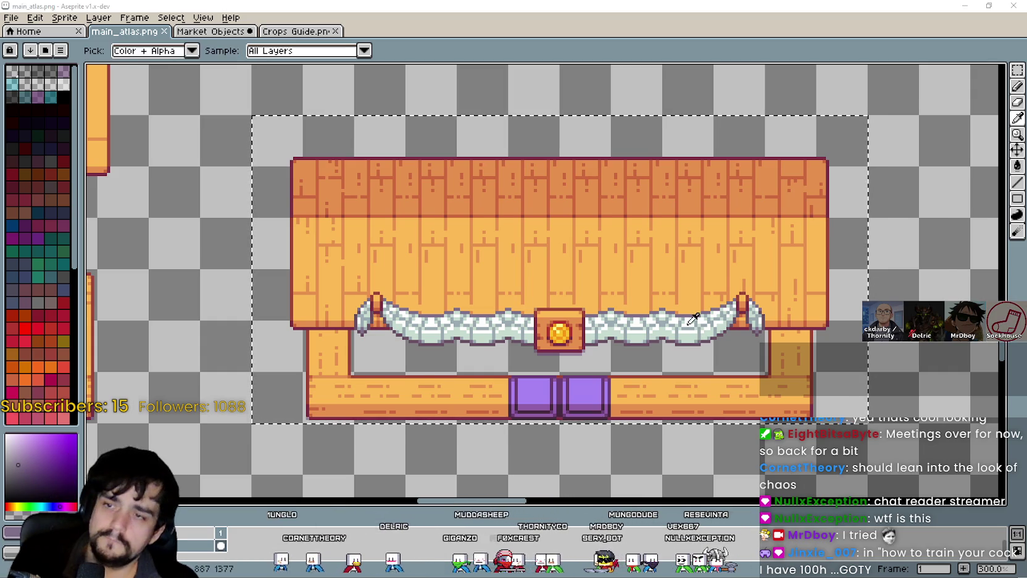
{"action": "key", "text": "alt+Tab"}
Open the Market sprite's region editor and bring the whole stall into view
{"action": "left_click", "coordinate": [237, 487]}
{"action": "scroll", "coordinate": [499, 260], "scroll_direction": "down", "scroll_amount": 5}
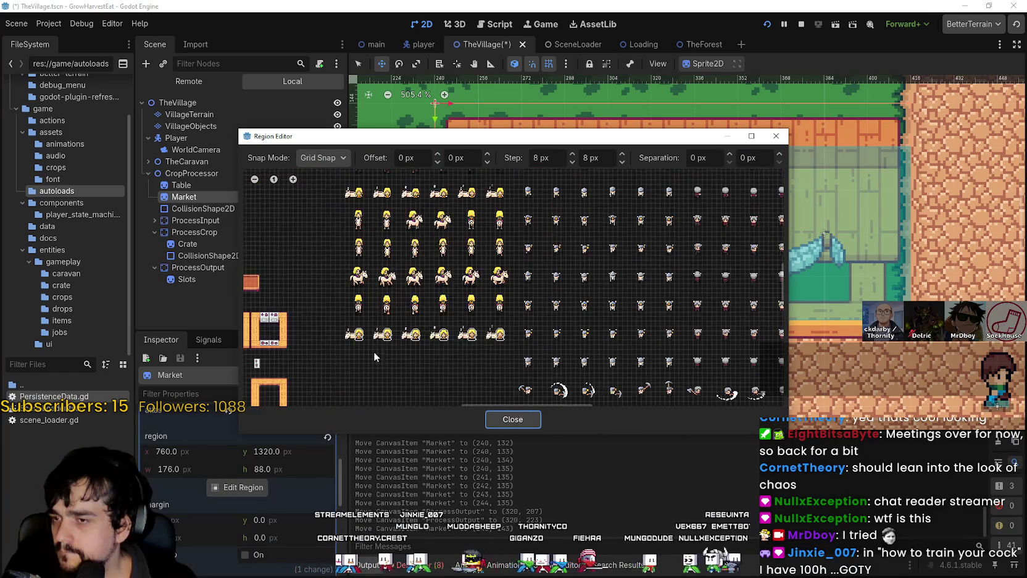
{"action": "scroll", "coordinate": [557, 334], "scroll_direction": "up", "scroll_amount": 6}
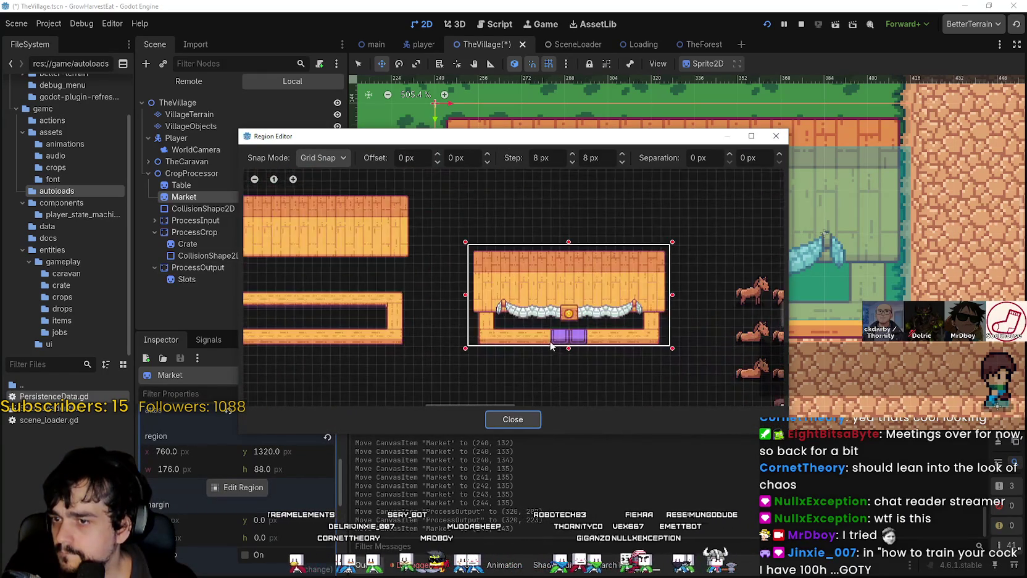
{"action": "scroll", "coordinate": [557, 334], "scroll_direction": "up", "scroll_amount": 1}
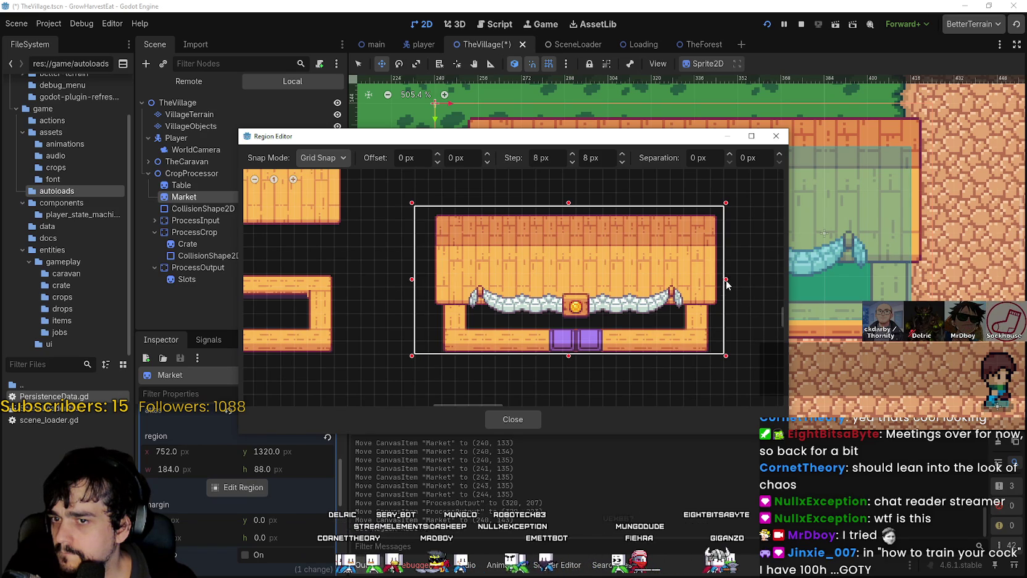
{"action": "left_click_drag", "start_coordinate": [634, 263], "coordinate": [618, 282]}
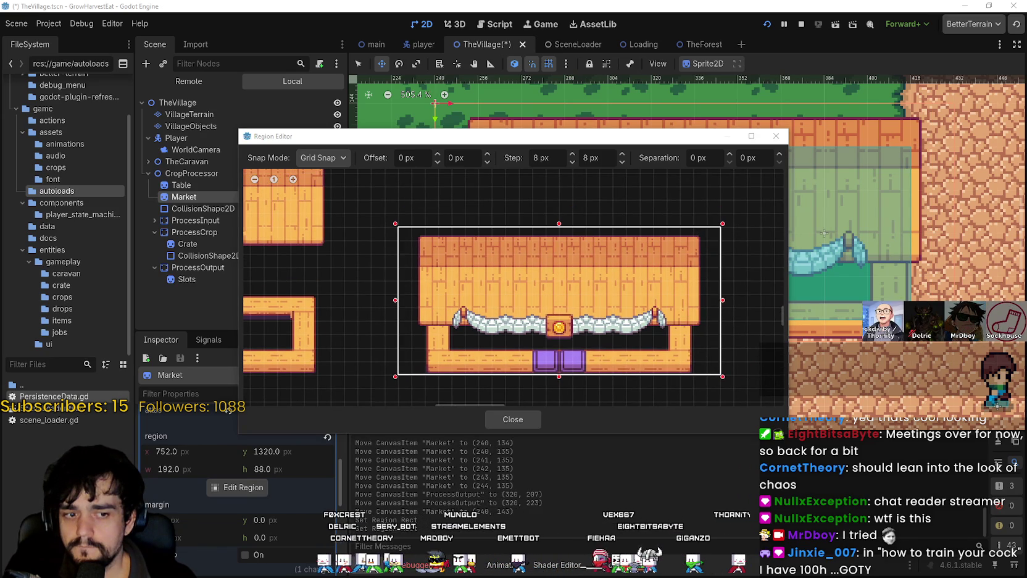
In Aseprite, shift the stall artwork up and right in the atlas
{"action": "key", "text": "alt+Tab"}
{"action": "left_click_drag", "start_coordinate": [557, 287], "coordinate": [571, 236]}
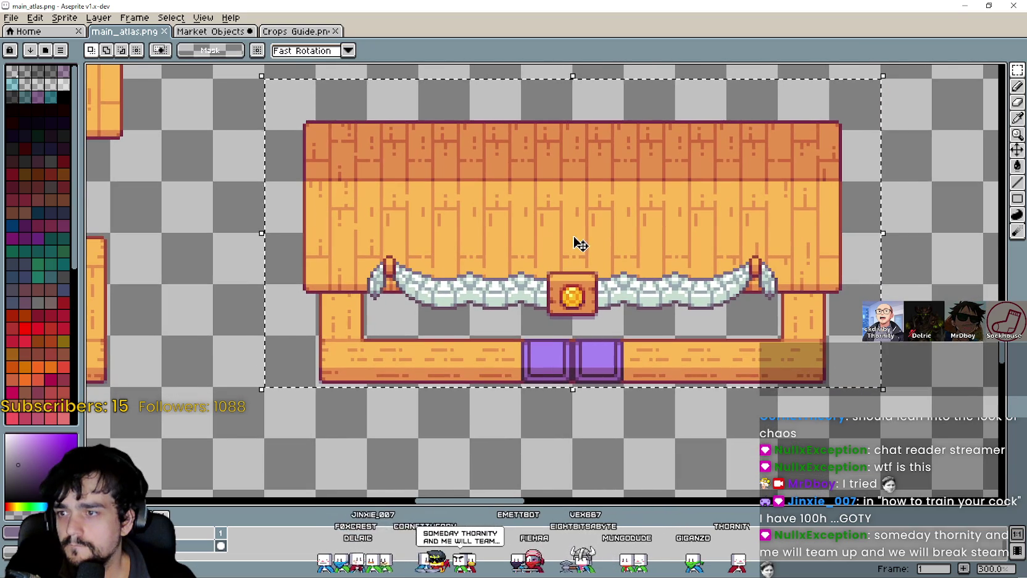
{"action": "left_click", "coordinate": [965, 6]}
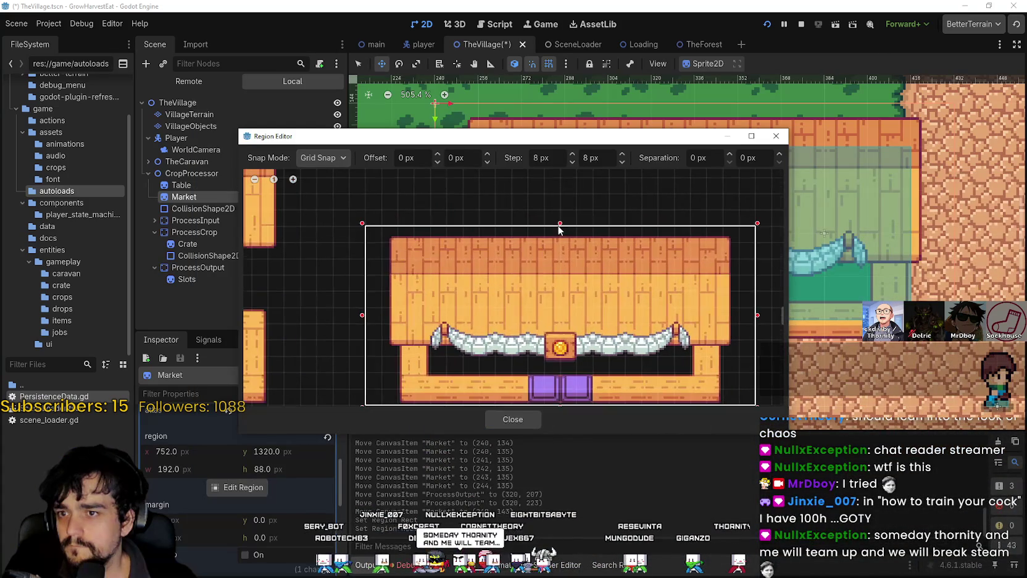
Set the Market region to 192×96 at x 752, y 1312 and close the editor
{"action": "left_click_drag", "start_coordinate": [559, 227], "coordinate": [559, 216]}
{"action": "scroll", "coordinate": [570, 246], "scroll_direction": "down", "scroll_amount": 1}
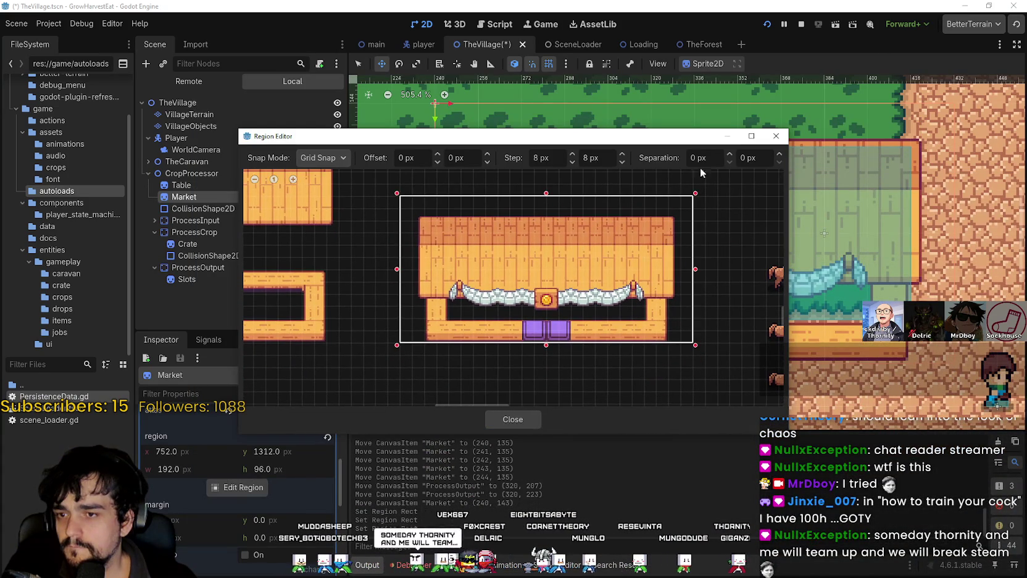
{"action": "left_click", "coordinate": [513, 419]}
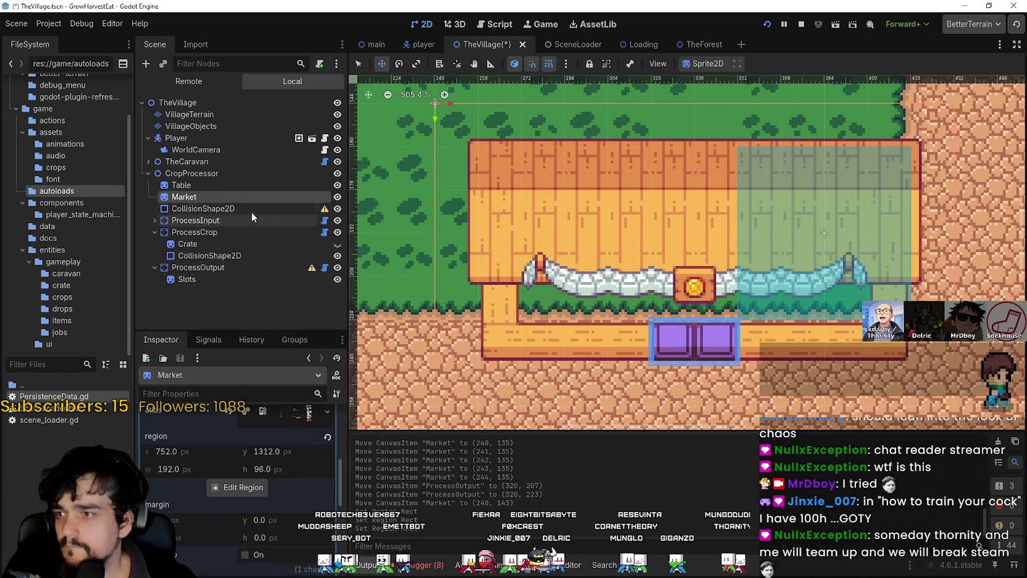
{"action": "scroll", "coordinate": [625, 344], "scroll_direction": "down", "scroll_amount": 1}
Raise the Market stall 16 px to (224, 127) and seat ProcessOutput at (304, 207) on the counter
{"action": "mouse_move", "coordinate": [625, 344]}
{"action": "left_mouse_down"}
{"action": "mouse_move", "coordinate": [618, 318]}
{"action": "mouse_move", "coordinate": [599, 309]}
{"action": "left_mouse_up"}
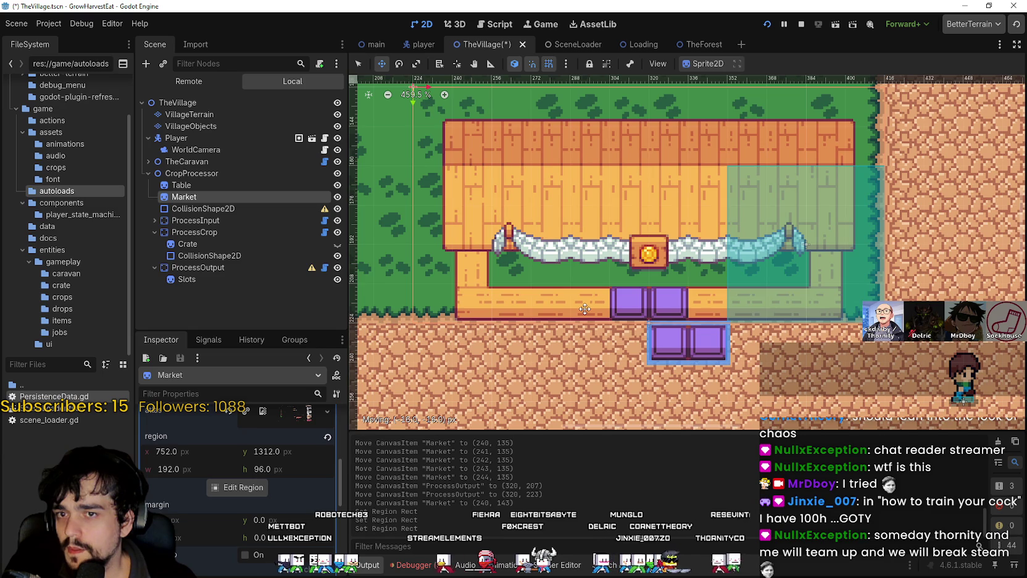
{"action": "left_click", "coordinate": [211, 269]}
{"action": "scroll", "coordinate": [710, 327], "scroll_direction": "up", "scroll_amount": 1}
{"action": "mouse_move", "coordinate": [723, 328]}
{"action": "left_mouse_down"}
{"action": "mouse_move", "coordinate": [685, 327]}
{"action": "mouse_move", "coordinate": [685, 290]}
{"action": "left_mouse_up"}
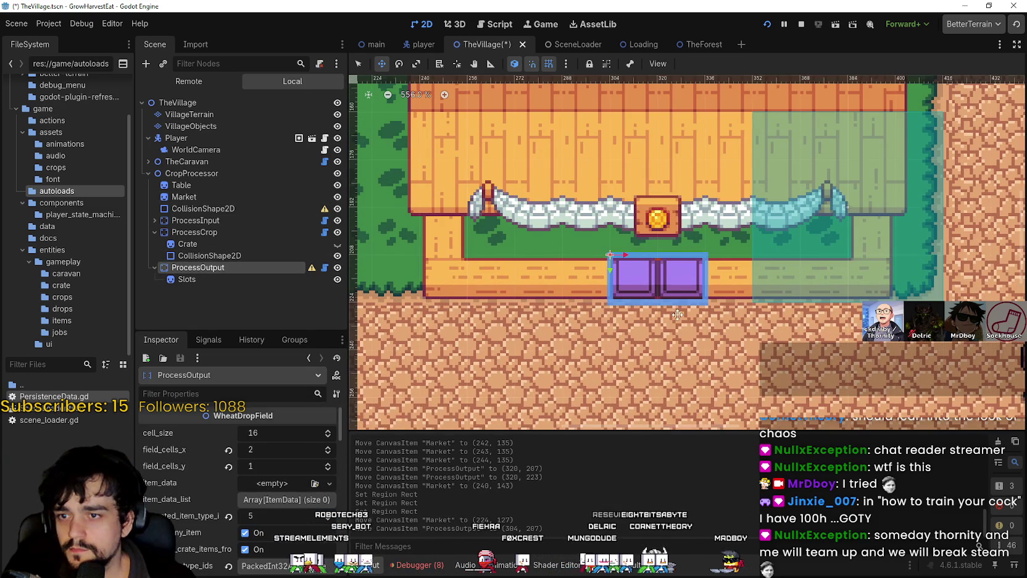
{"action": "scroll", "coordinate": [710, 333], "scroll_direction": "down", "scroll_amount": 2}
{"action": "scroll", "coordinate": [710, 333], "scroll_direction": "up", "scroll_amount": 2}
{"action": "scroll", "coordinate": [583, 334], "scroll_direction": "down", "scroll_amount": 2}
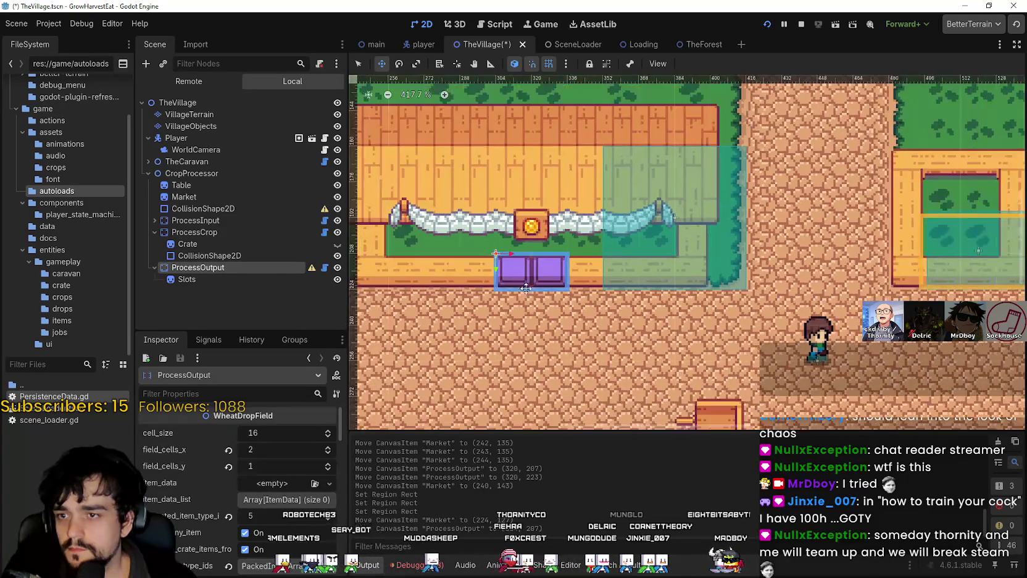
{"action": "scroll", "coordinate": [584, 333], "scroll_direction": "down", "scroll_amount": 1}
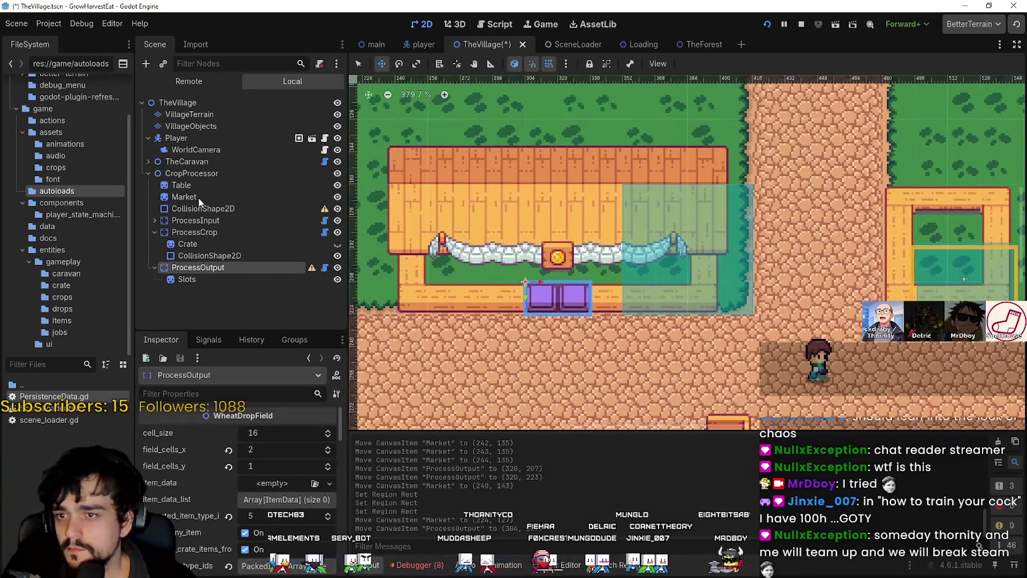
{"action": "left_click", "coordinate": [203, 255]}
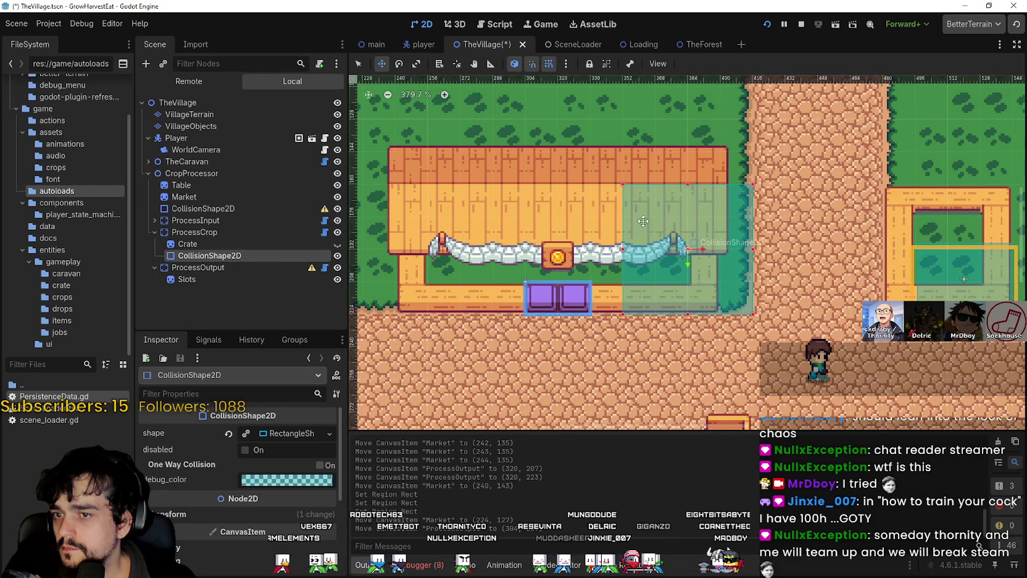
Stretch ProcessCrop's collision shape left to the stall's edge and save TheVillage
{"action": "scroll", "coordinate": [616, 215], "scroll_direction": "up", "scroll_amount": 2}
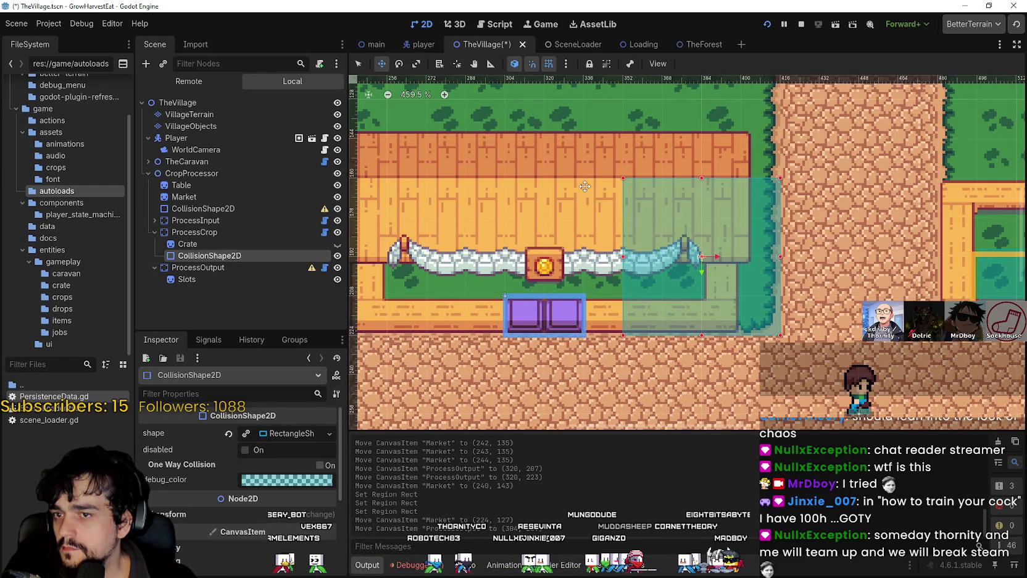
{"action": "left_click", "coordinate": [357, 65]}
{"action": "left_click_drag", "start_coordinate": [624, 260], "coordinate": [427, 260]}
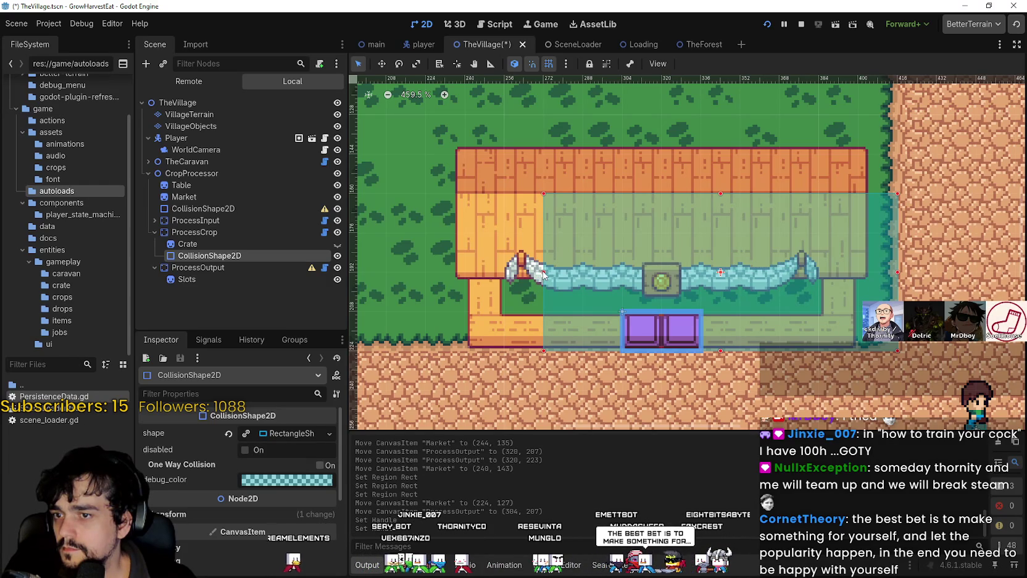
{"action": "left_click_drag", "start_coordinate": [543, 274], "coordinate": [459, 271]}
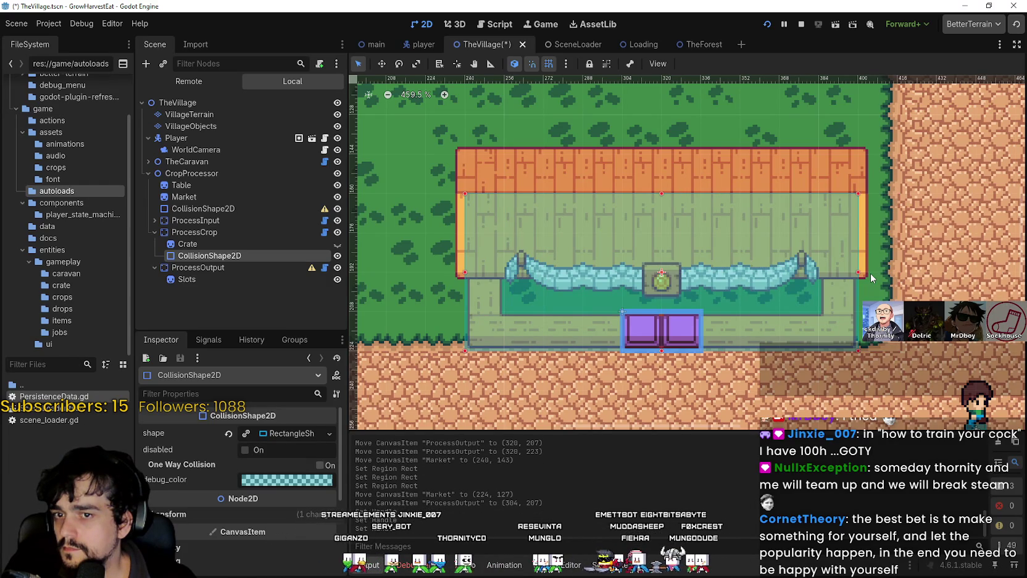
{"action": "scroll", "coordinate": [870, 273], "scroll_direction": "down", "scroll_amount": 1}
{"action": "scroll", "coordinate": [644, 280], "scroll_direction": "up", "scroll_amount": 2}
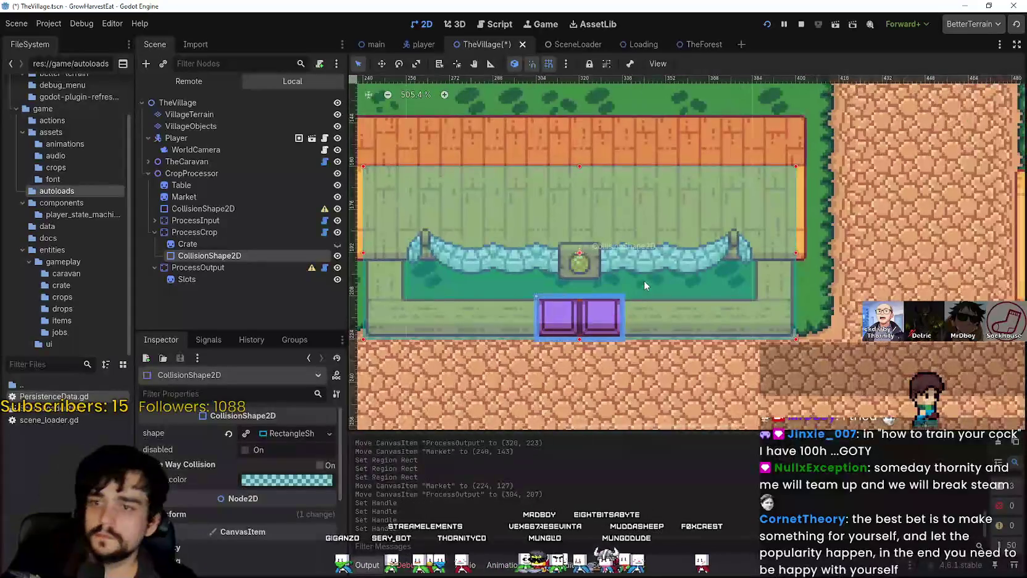
{"action": "key", "text": "ctrl+s"}
Check the ProcessInput node's properties and launch the game to test the stall
{"action": "scroll", "coordinate": [612, 258], "scroll_direction": "up", "scroll_amount": 1}
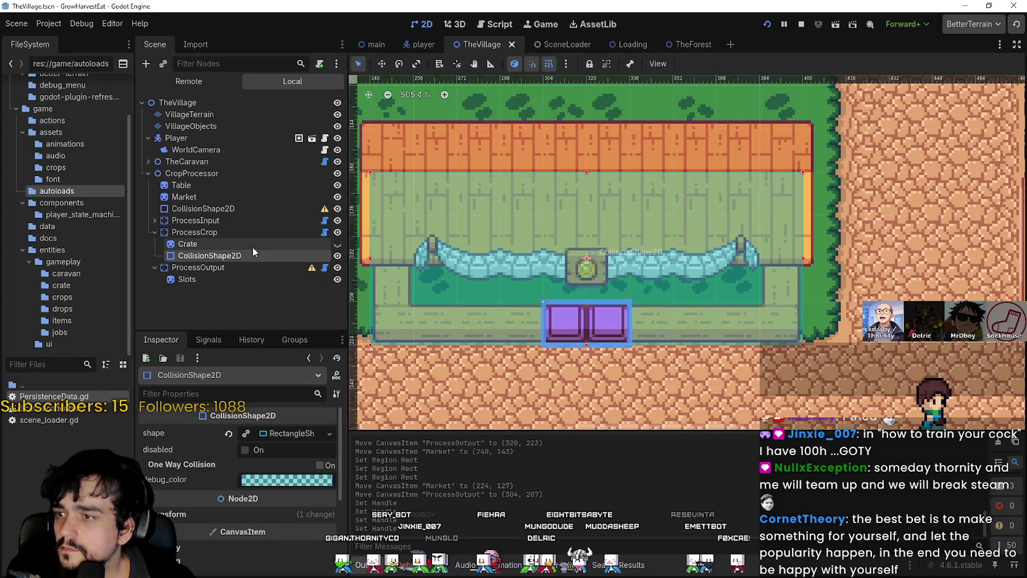
{"action": "left_click", "coordinate": [219, 220]}
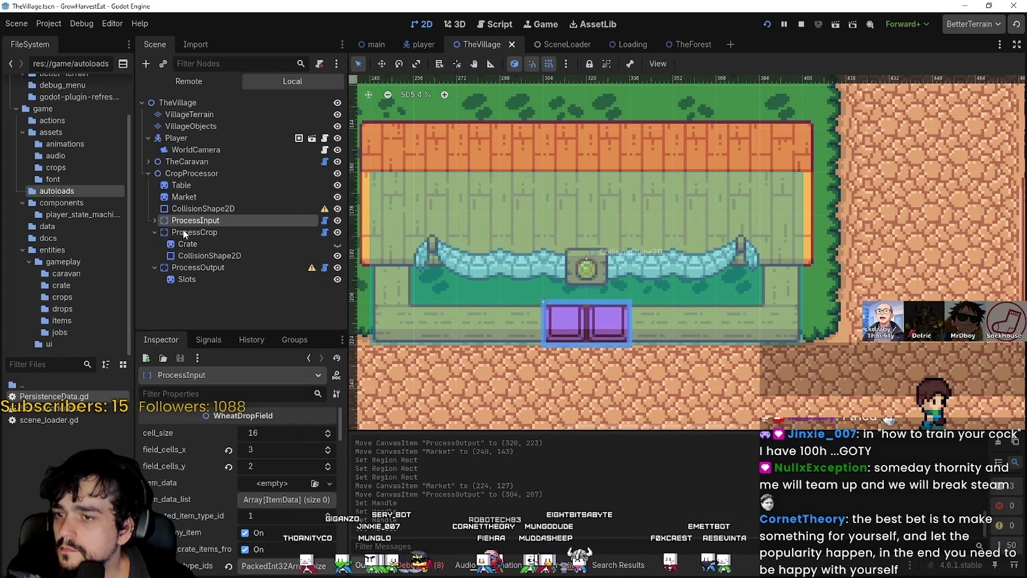
{"action": "scroll", "coordinate": [432, 89], "scroll_direction": "down", "scroll_amount": 4}
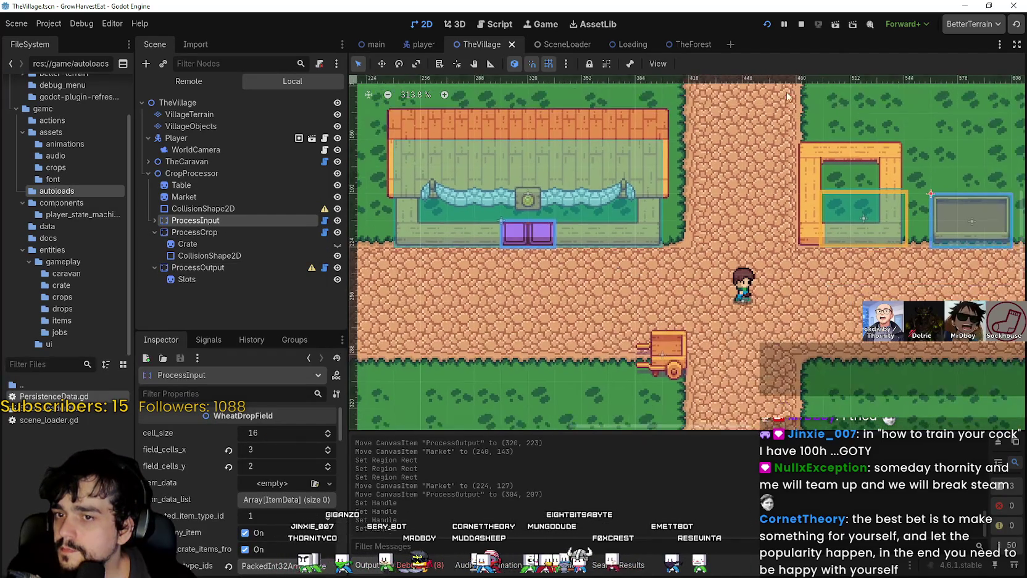
{"action": "left_click", "coordinate": [771, 24]}
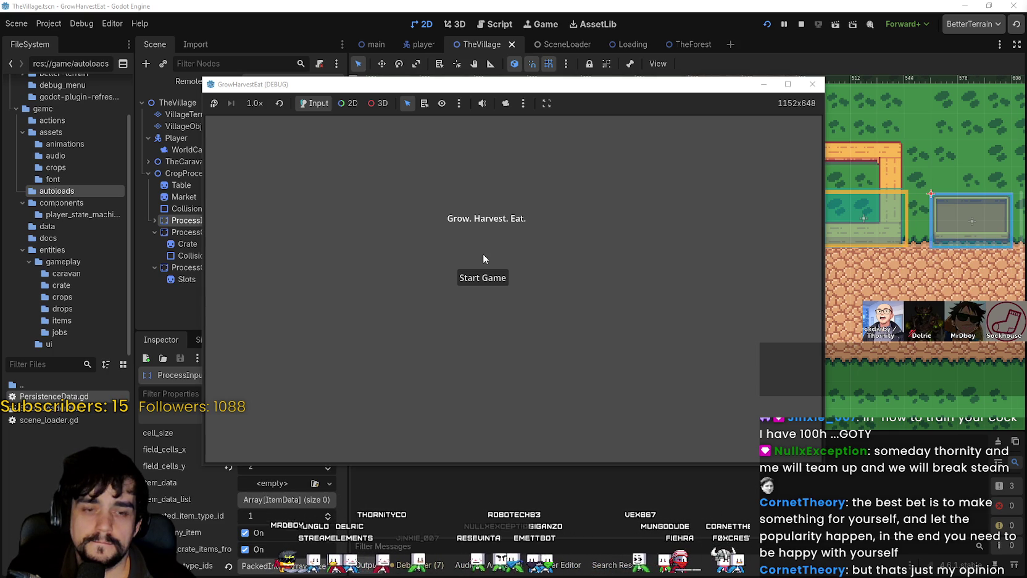
Start the game and walk past the market slots, ride the cart and cross the forest
{"action": "left_click", "coordinate": [483, 277]}
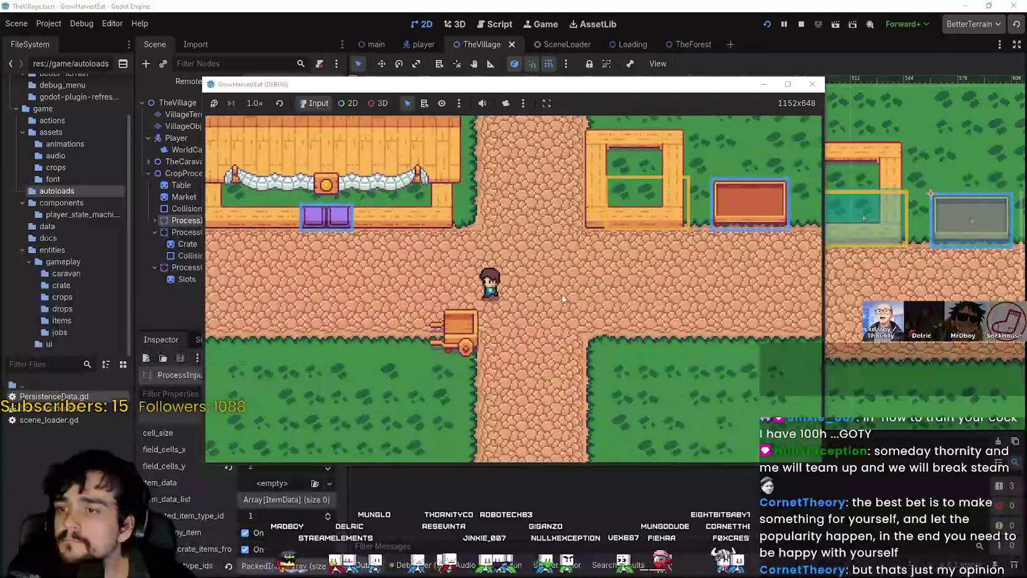
{"action": "key", "text": "Left"}
{"action": "key", "text": "Up"}
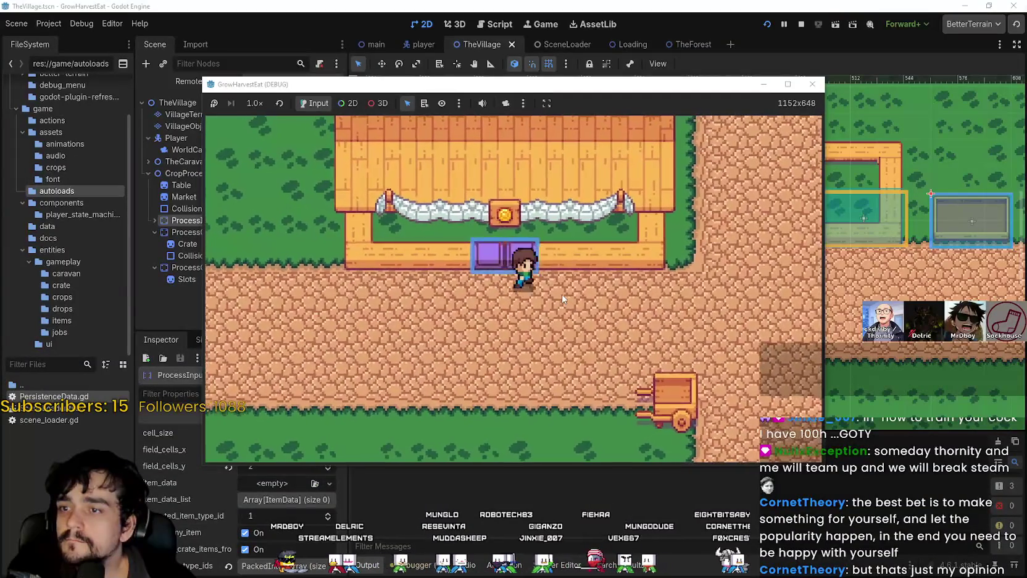
{"action": "key", "text": "Down"}
{"action": "key", "text": "Right"}
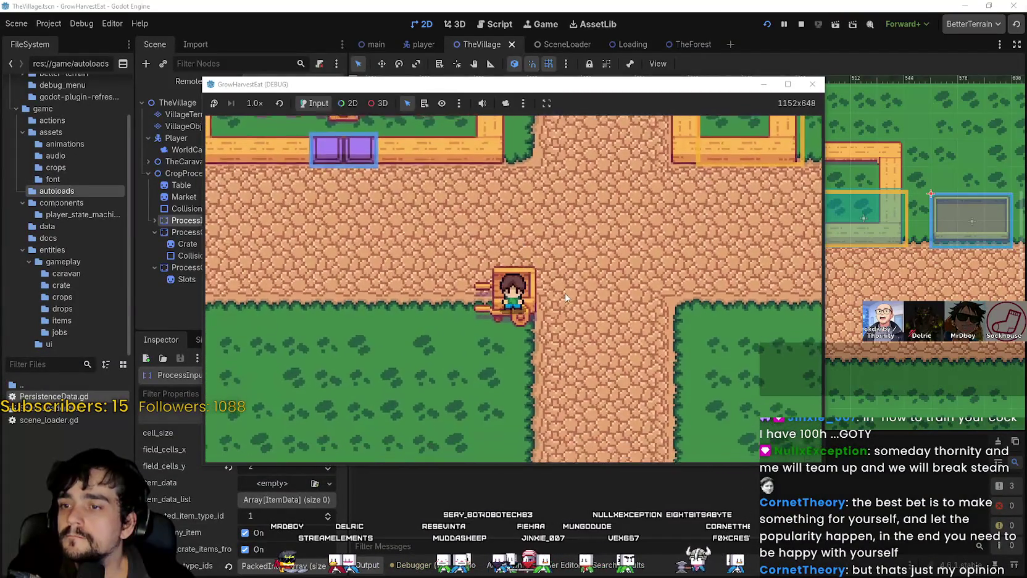
{"action": "key", "text": "Right"}
{"action": "key", "text": "Up"}
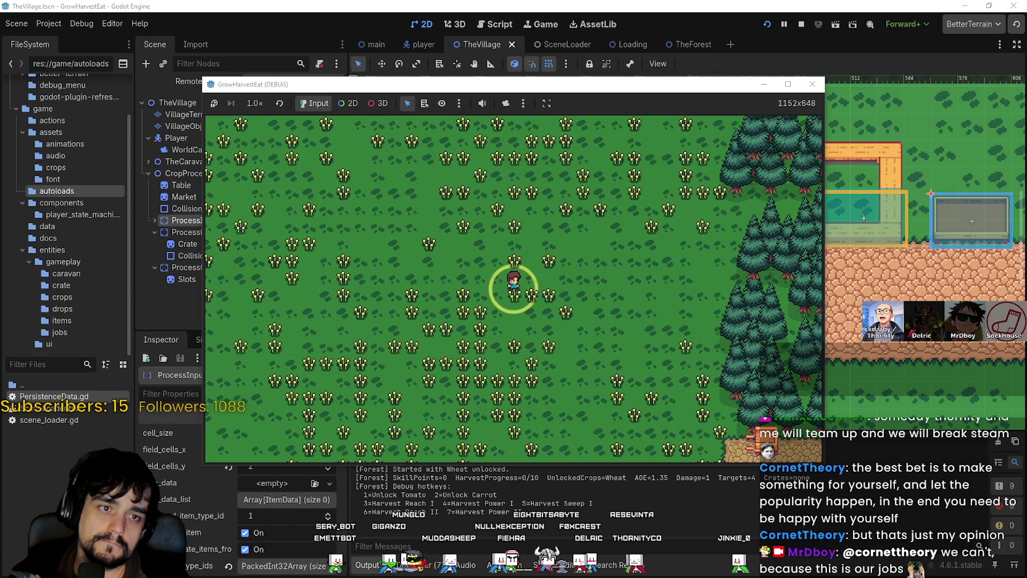
Maximize the game window and set the game speed to 2.0×
{"action": "double_click", "coordinate": [625, 84]}
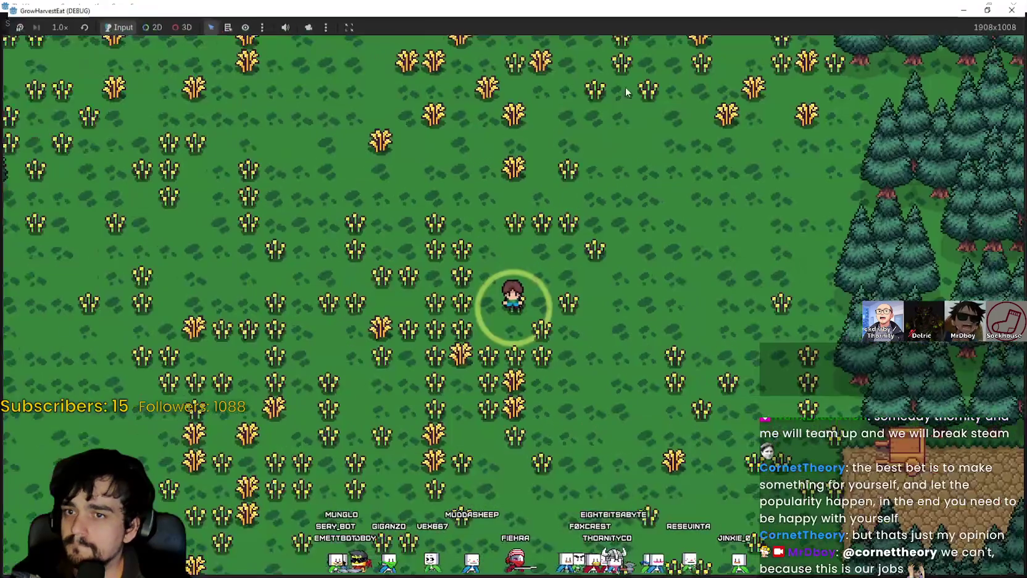
{"action": "left_click", "coordinate": [53, 23]}
{"action": "left_click", "coordinate": [56, 155]}
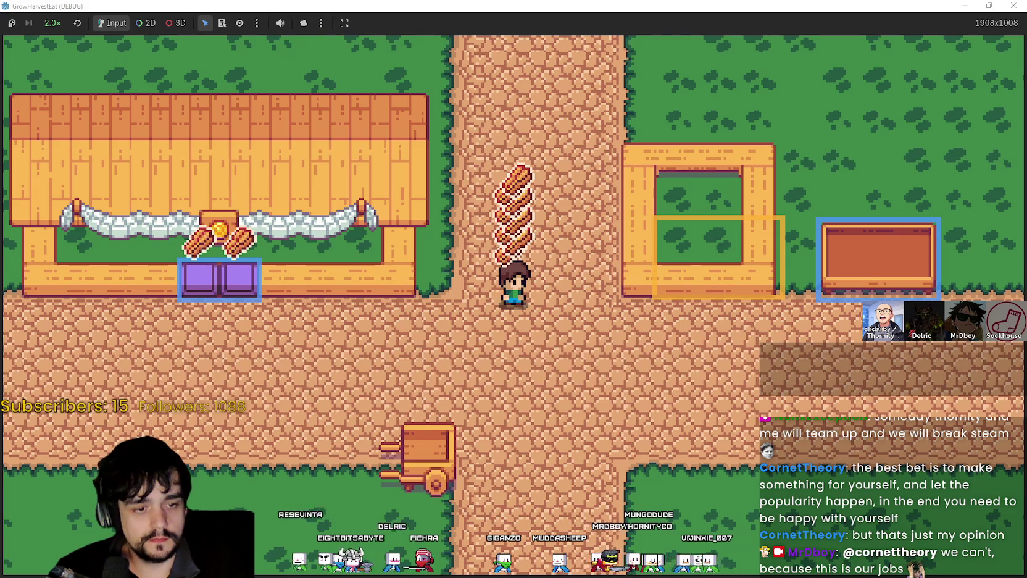
{"action": "key", "text": "alt+Tab"}
Select the stall's roof and upper posts and lift them upward
{"action": "scroll", "coordinate": [624, 270], "scroll_direction": "down", "scroll_amount": 1}
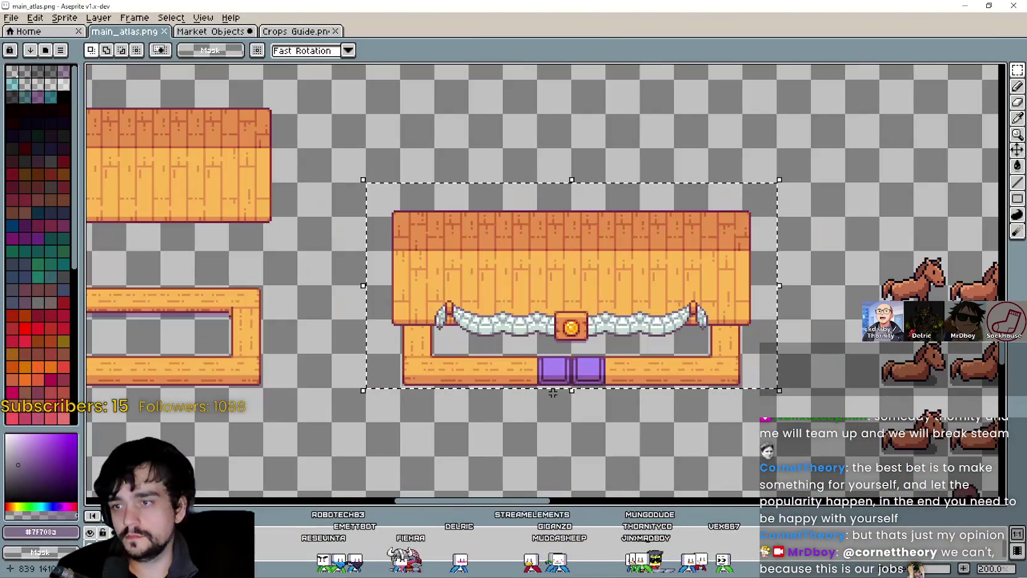
{"action": "key", "text": "ctrl+d"}
{"action": "mouse_move", "coordinate": [365, 182]}
{"action": "left_mouse_down"}
{"action": "mouse_move", "coordinate": [778, 287]}
{"action": "mouse_move", "coordinate": [778, 356]}
{"action": "left_mouse_up"}
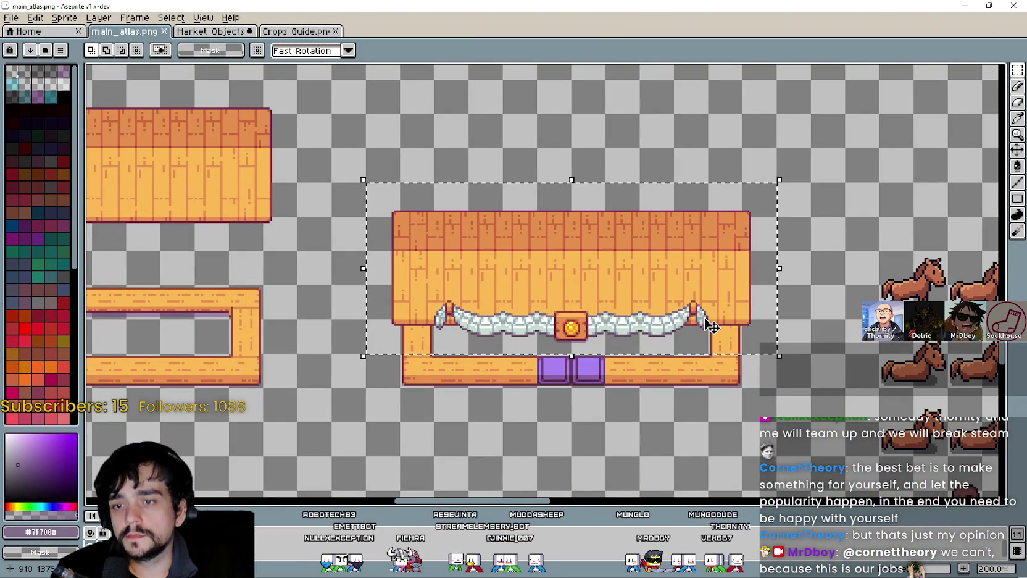
{"action": "key", "text": "shift+Up"}
{"action": "key", "text": "shift+Up"}
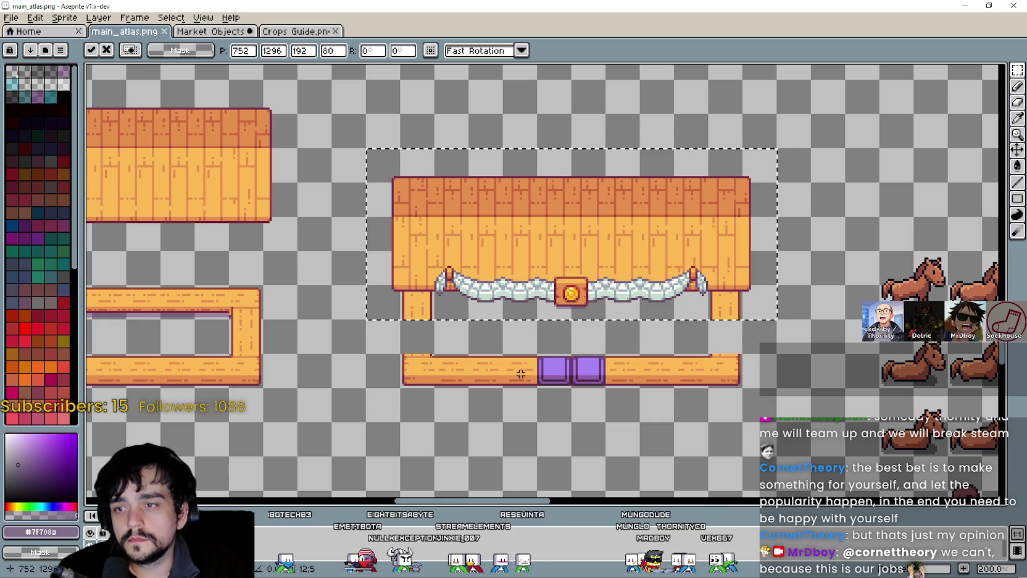
{"action": "key", "text": "Return"}
{"action": "scroll", "coordinate": [423, 318], "scroll_direction": "down", "scroll_amount": 2}
{"action": "scroll", "coordinate": [423, 318], "scroll_direction": "up", "scroll_amount": 3}
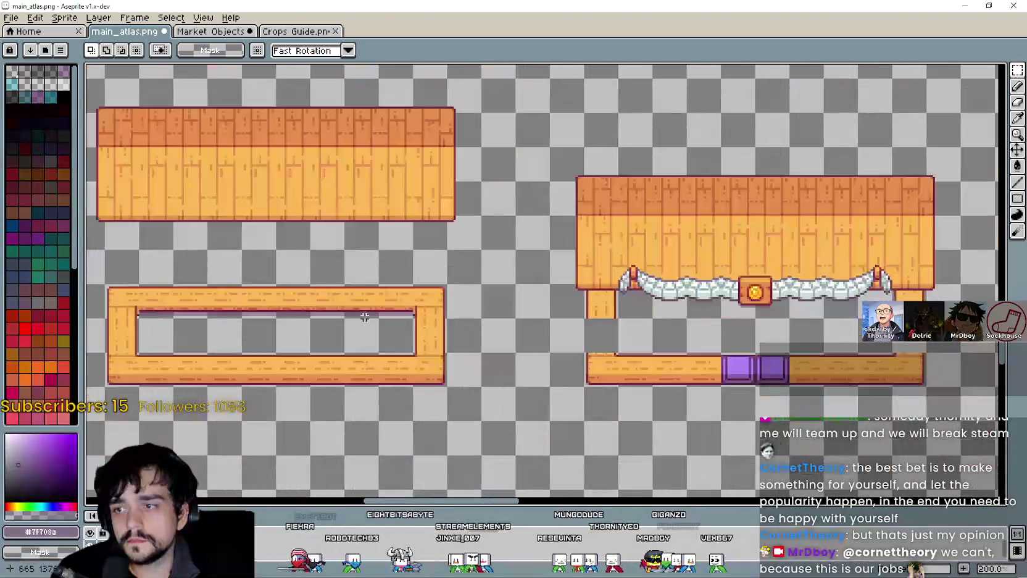
Lengthen both stall posts with a copied post segment and save the atlas
{"action": "key", "text": "Up"}
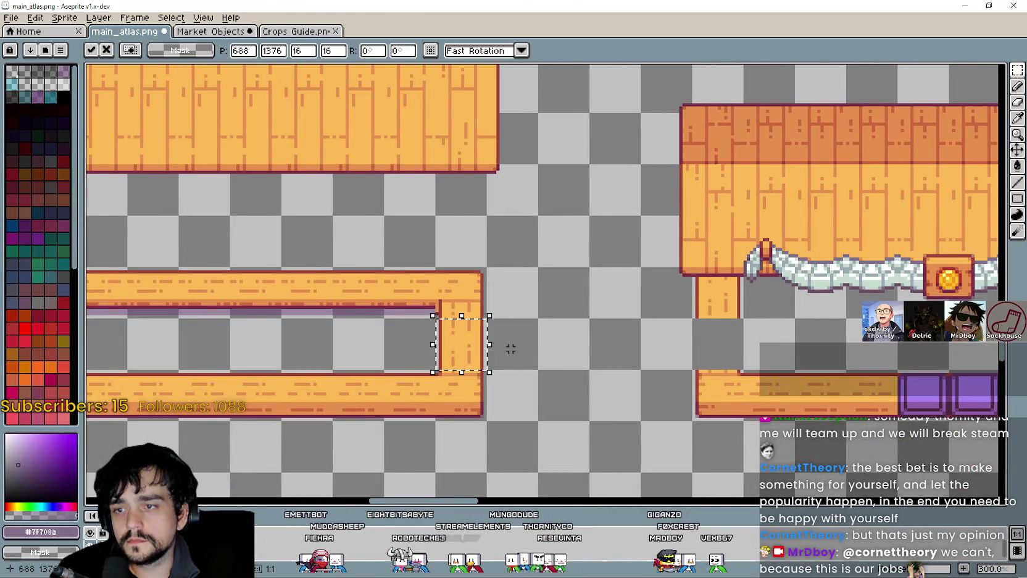
{"action": "left_click_drag", "start_coordinate": [473, 355], "coordinate": [748, 355]}
{"action": "key", "text": "Return"}
{"action": "scroll", "coordinate": [617, 327], "scroll_direction": "right", "scroll_amount": 8}
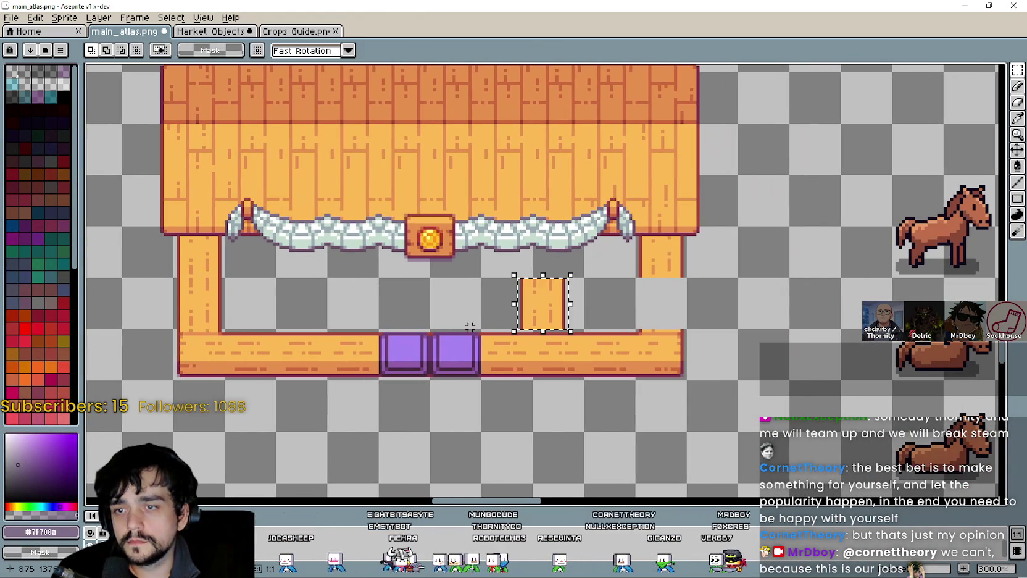
{"action": "left_click_drag", "start_coordinate": [471, 327], "coordinate": [595, 343]}
{"action": "key", "text": "Return"}
{"action": "key", "text": "ctrl+s"}
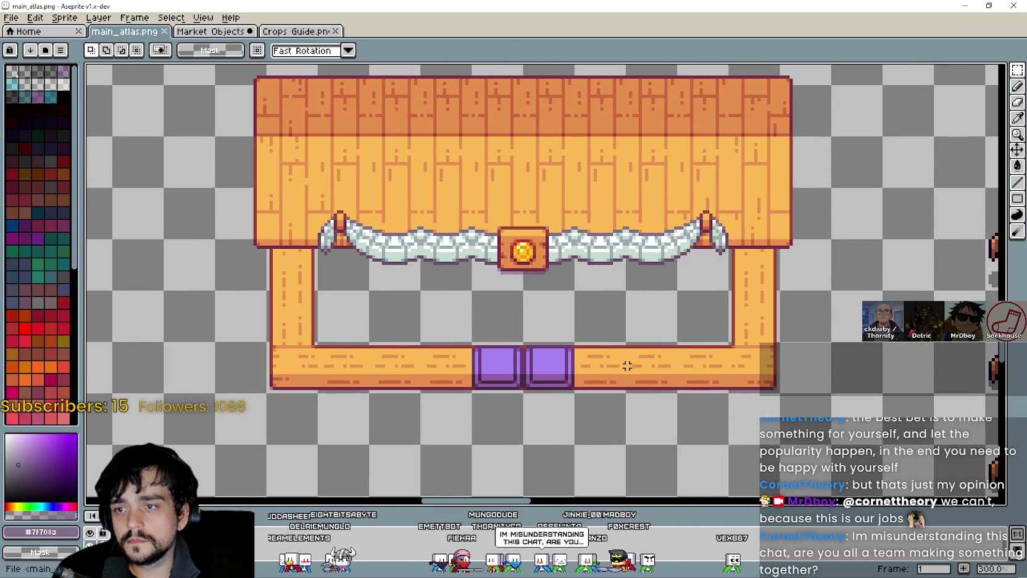
{"action": "scroll", "coordinate": [627, 363], "scroll_direction": "down", "scroll_amount": 1}
{"action": "left_click", "coordinate": [965, 5]}
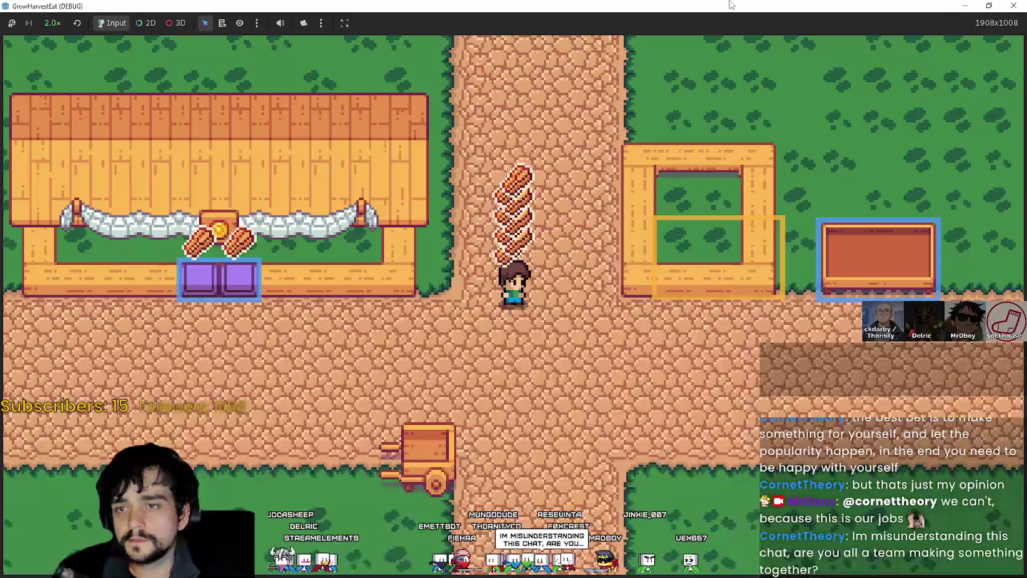
Stop the running game and maximize the village scene editor
{"action": "key", "text": "alt+Tab"}
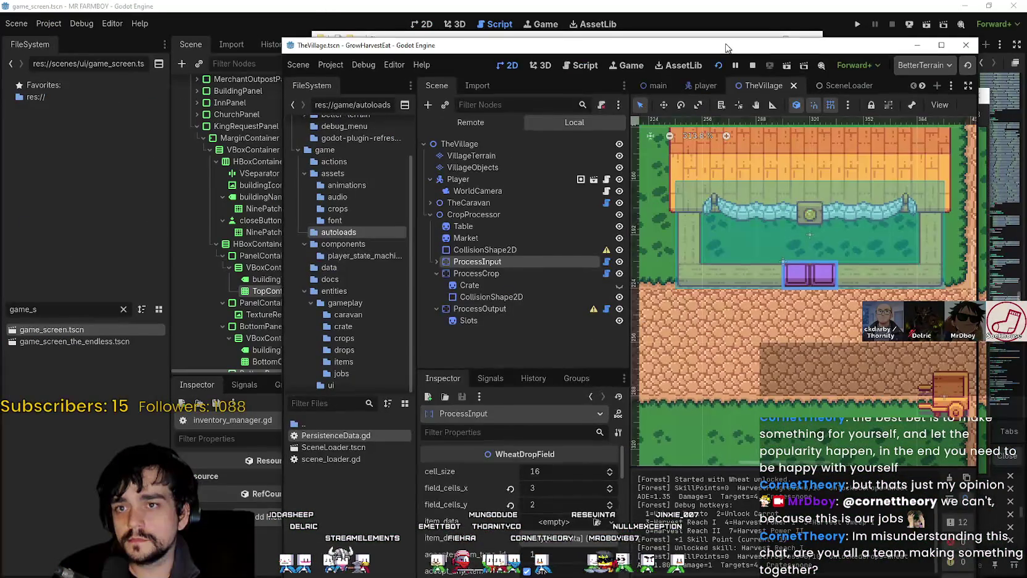
{"action": "left_click", "coordinate": [940, 45]}
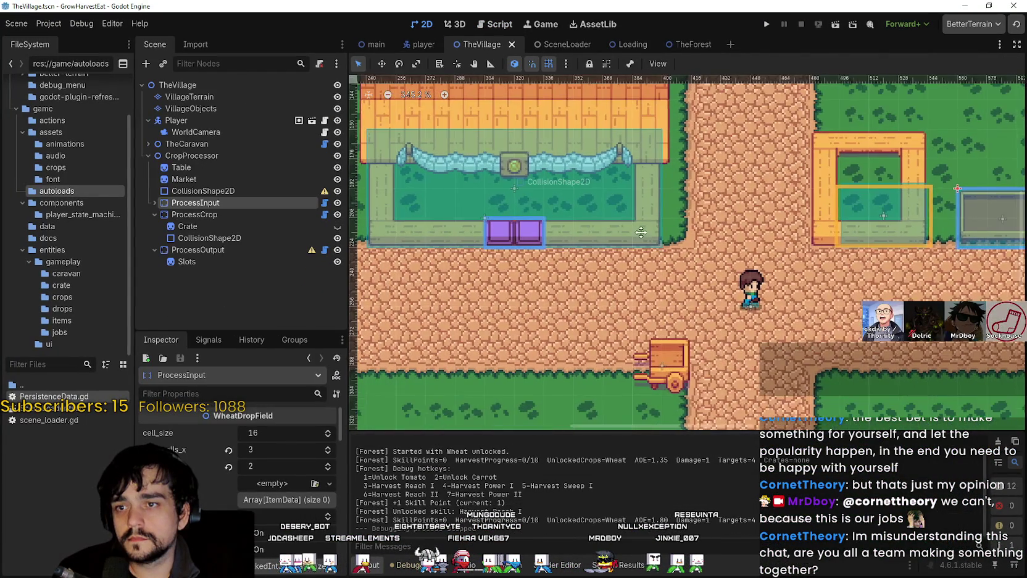
{"action": "scroll", "coordinate": [498, 209], "scroll_direction": "up", "scroll_amount": 1}
{"action": "scroll", "coordinate": [497, 208], "scroll_direction": "up", "scroll_amount": 2}
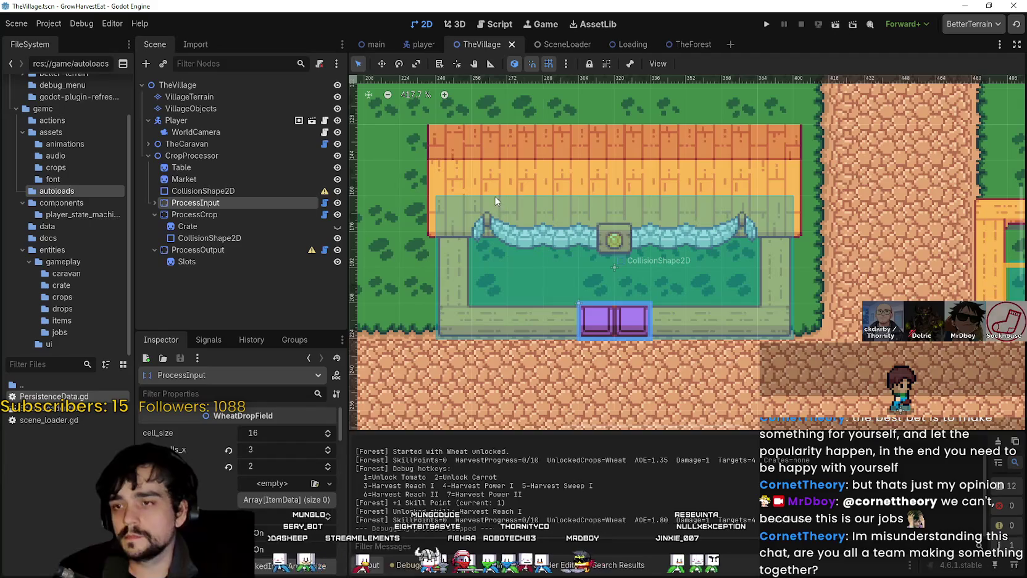
Extend ProcessCrop's collision shape top up over the roof and save the scene
{"action": "left_click", "coordinate": [191, 191]}
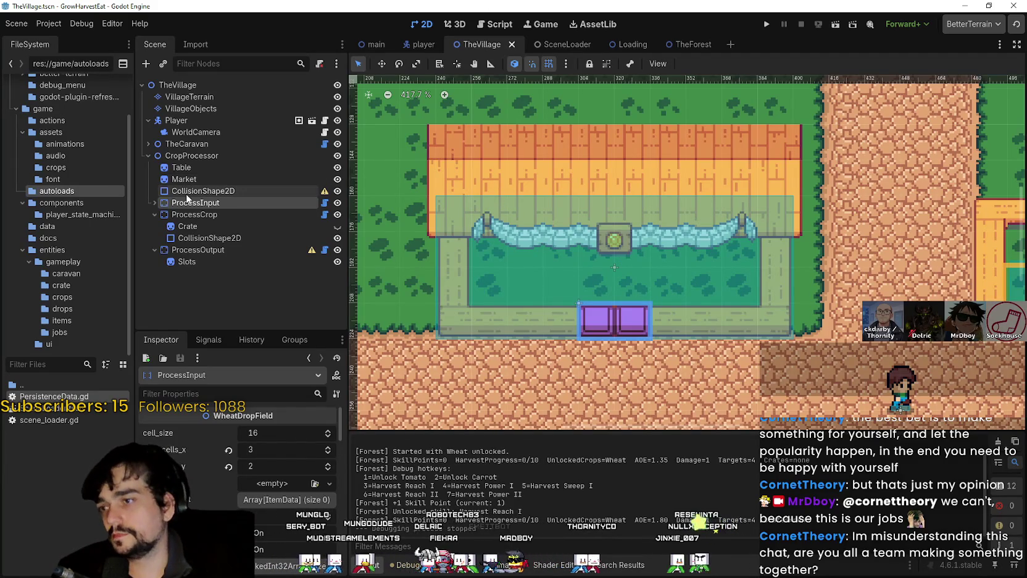
{"action": "left_click", "coordinate": [204, 238]}
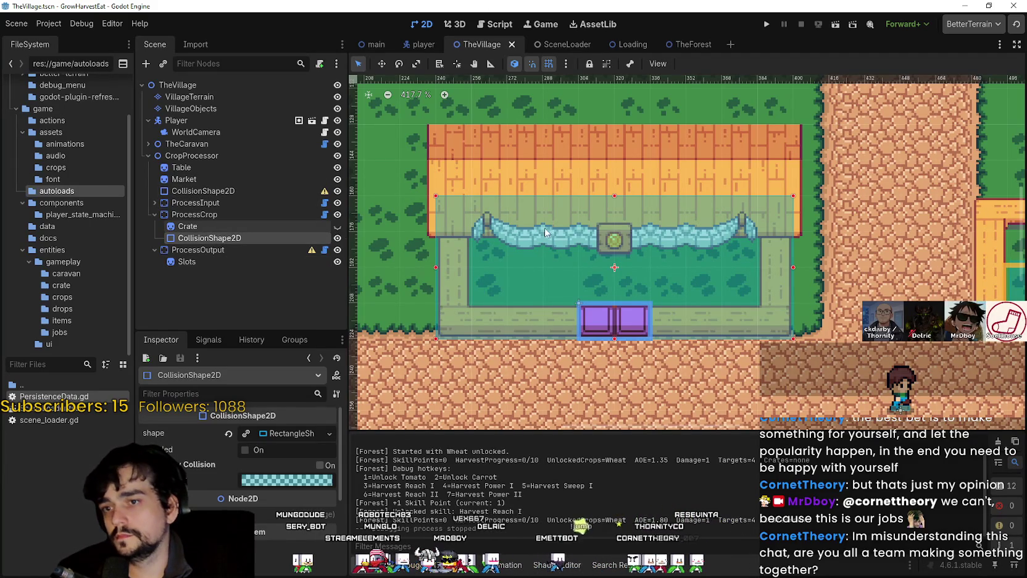
{"action": "scroll", "coordinate": [598, 203], "scroll_direction": "up", "scroll_amount": 1}
{"action": "scroll", "coordinate": [608, 196], "scroll_direction": "up", "scroll_amount": 1}
{"action": "left_click_drag", "start_coordinate": [624, 194], "coordinate": [630, 165]}
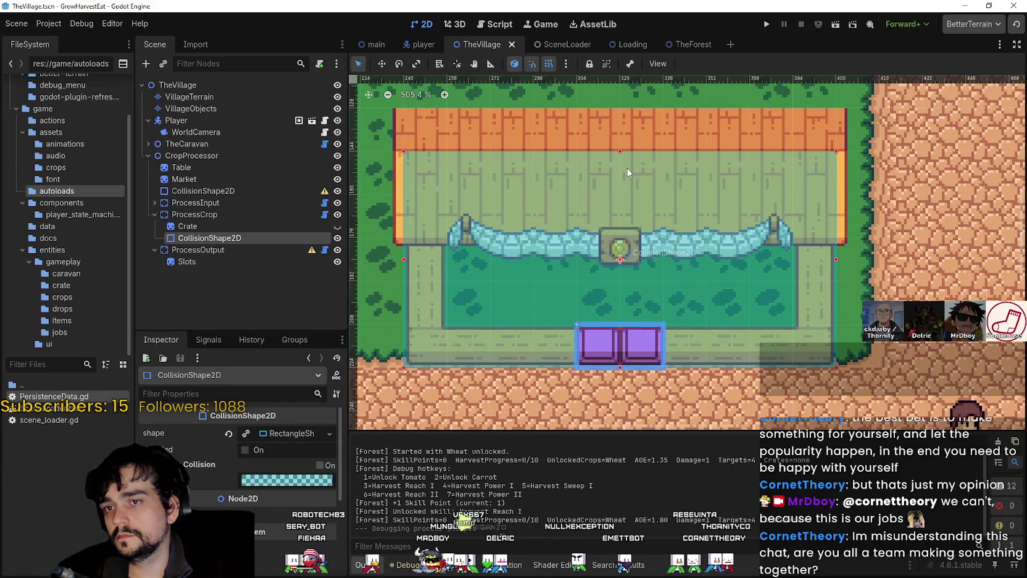
{"action": "scroll", "coordinate": [630, 164], "scroll_direction": "down", "scroll_amount": 3}
{"action": "key", "text": "ctrl+s"}
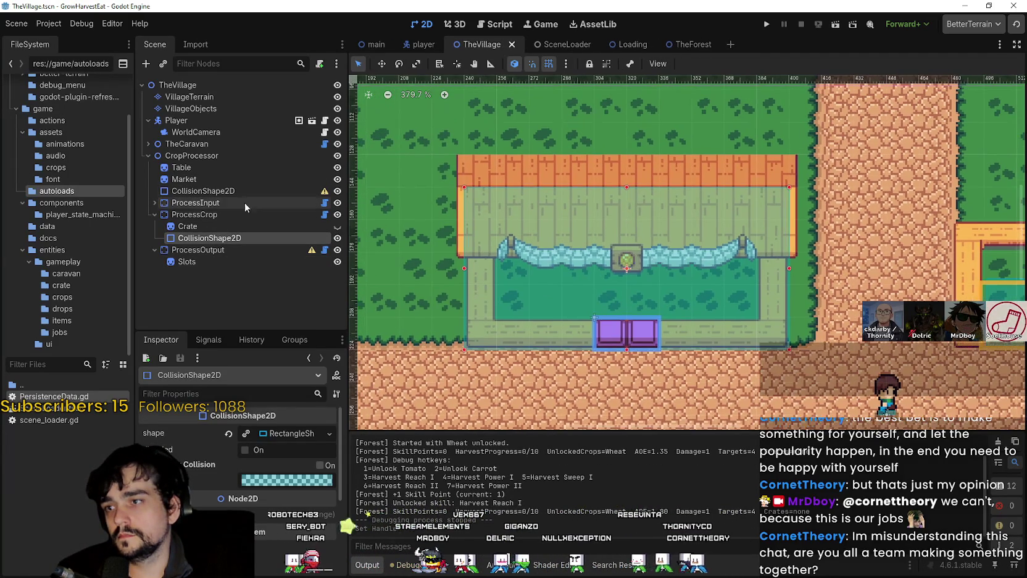
{"action": "left_click", "coordinate": [240, 175]}
Raise the Market region's top to y 1296 for a 112 px height, then close
{"action": "left_click", "coordinate": [259, 492]}
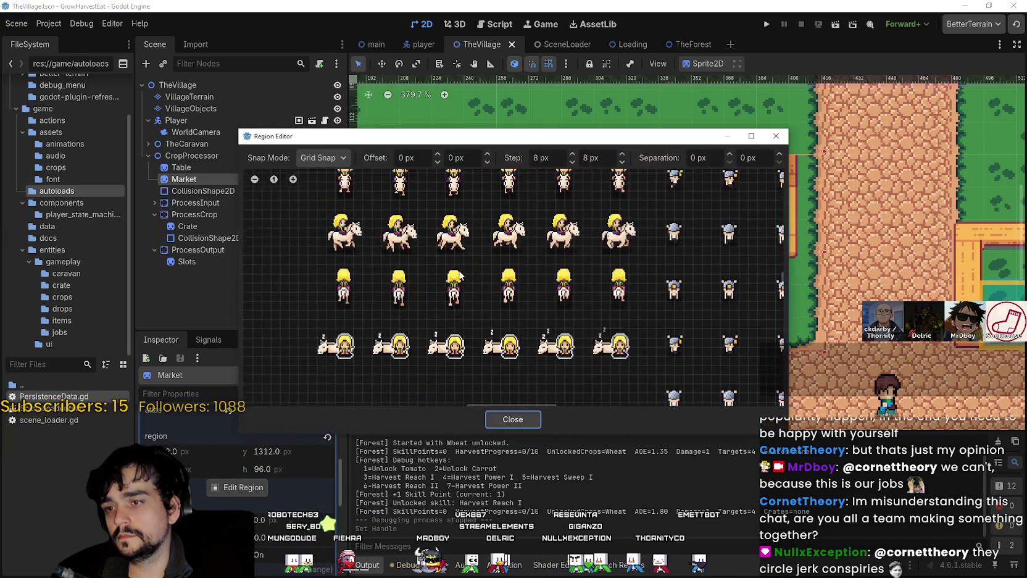
{"action": "scroll", "coordinate": [341, 324], "scroll_direction": "down", "scroll_amount": 4}
{"action": "scroll", "coordinate": [473, 286], "scroll_direction": "up", "scroll_amount": 6}
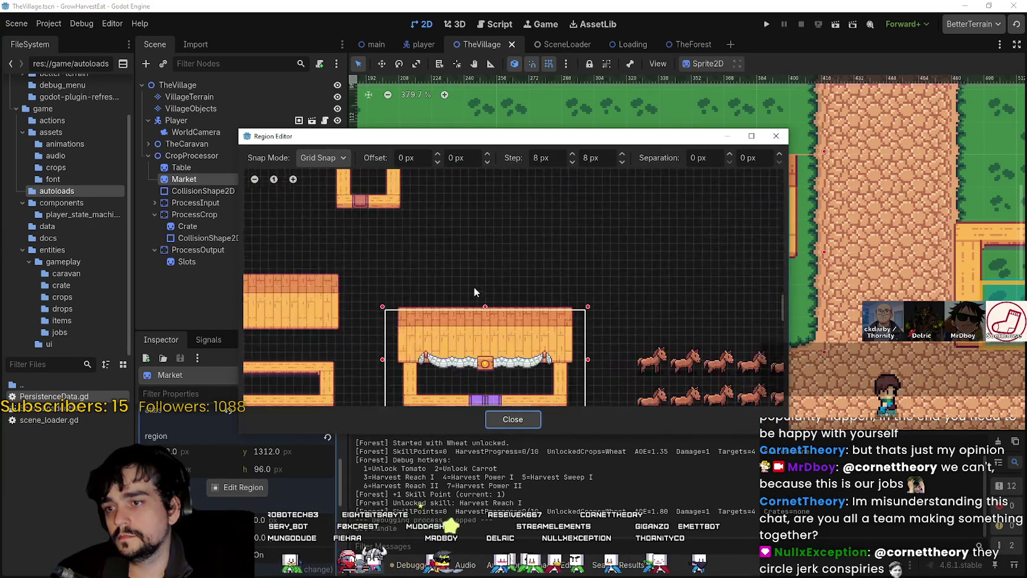
{"action": "left_click_drag", "start_coordinate": [483, 298], "coordinate": [483, 294]}
{"action": "scroll", "coordinate": [483, 294], "scroll_direction": "down", "scroll_amount": 4}
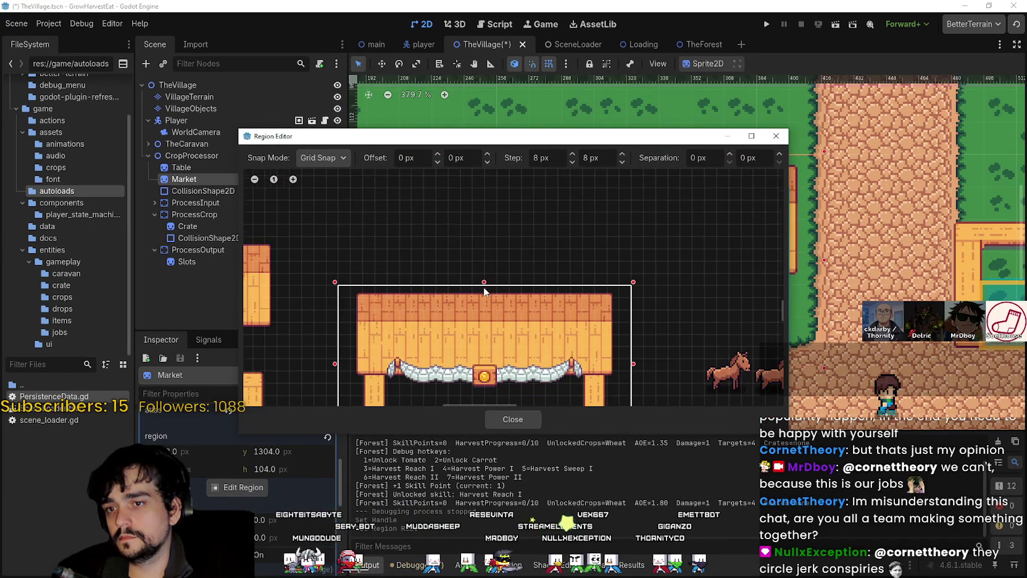
{"action": "mouse_move", "coordinate": [571, 135]}
{"action": "left_mouse_down"}
{"action": "mouse_move", "coordinate": [574, 353]}
{"action": "mouse_move", "coordinate": [560, 491]}
{"action": "mouse_move", "coordinate": [572, 256]}
{"action": "mouse_move", "coordinate": [531, 553]}
{"action": "mouse_move", "coordinate": [515, 213]}
{"action": "mouse_move", "coordinate": [500, 426]}
{"action": "mouse_move", "coordinate": [552, 253]}
{"action": "mouse_move", "coordinate": [555, 200]}
{"action": "left_mouse_up"}
{"action": "left_click_drag", "start_coordinate": [505, 340], "coordinate": [505, 328]}
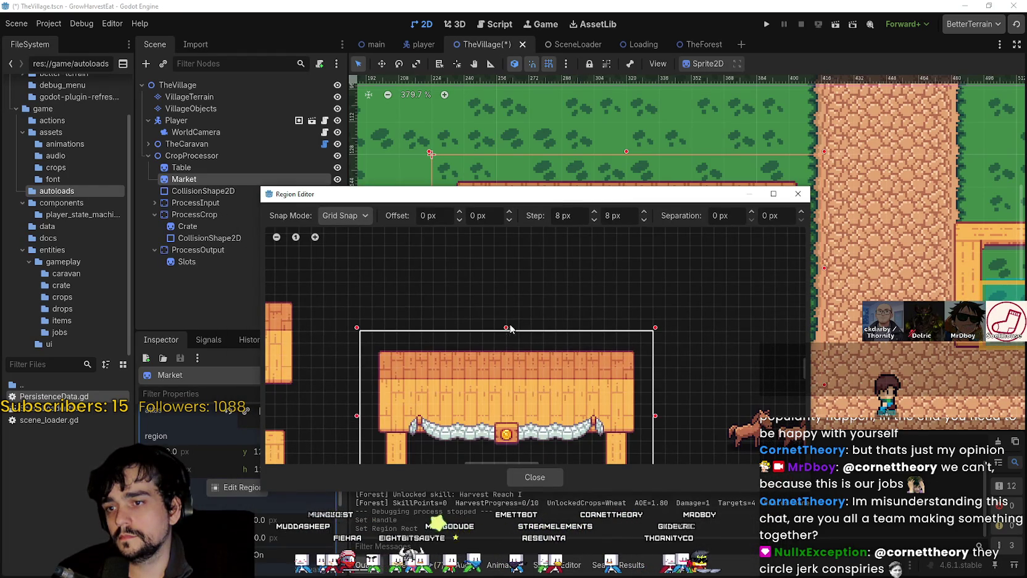
{"action": "left_click", "coordinate": [529, 478]}
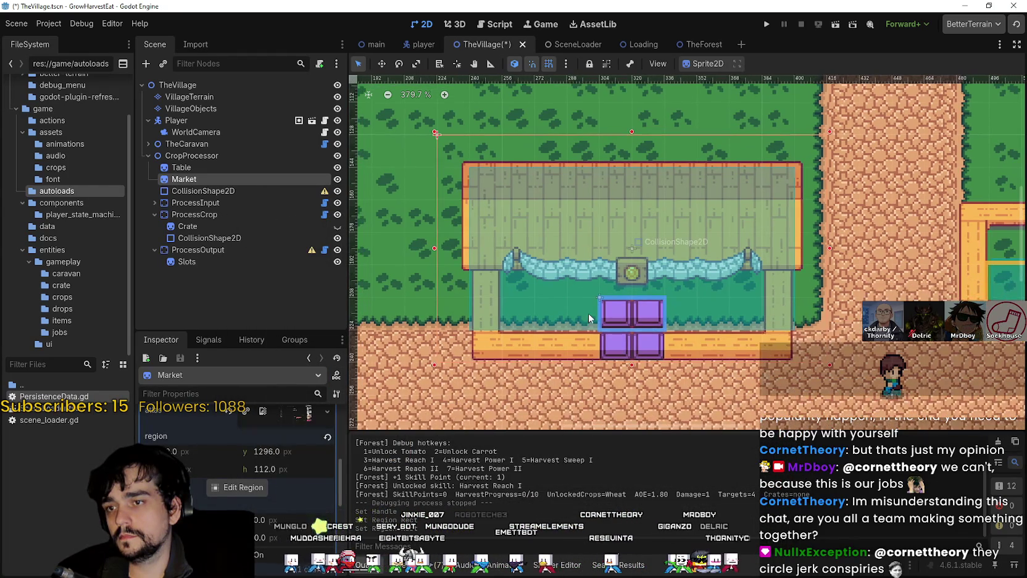
Review the ProcessCrop collision shape, Crate and Market nodes
{"action": "left_click", "coordinate": [240, 195]}
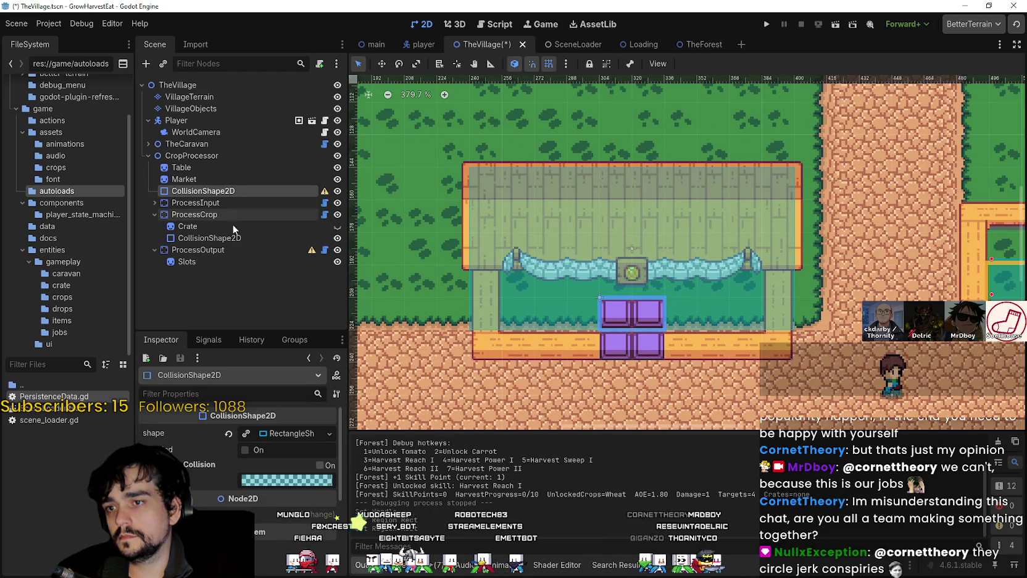
{"action": "left_click", "coordinate": [221, 243]}
{"action": "left_click", "coordinate": [224, 226]}
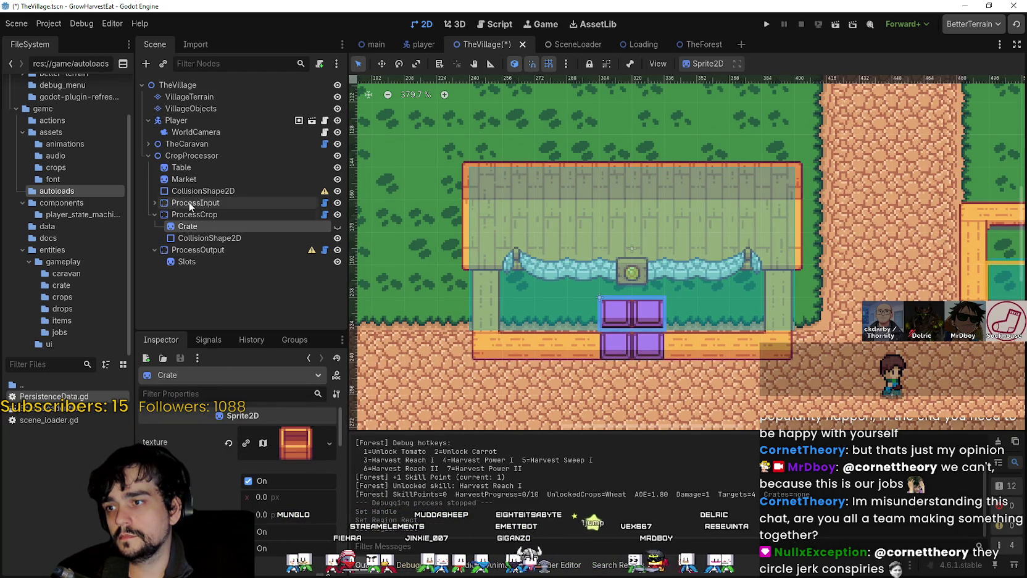
{"action": "left_click", "coordinate": [193, 180]}
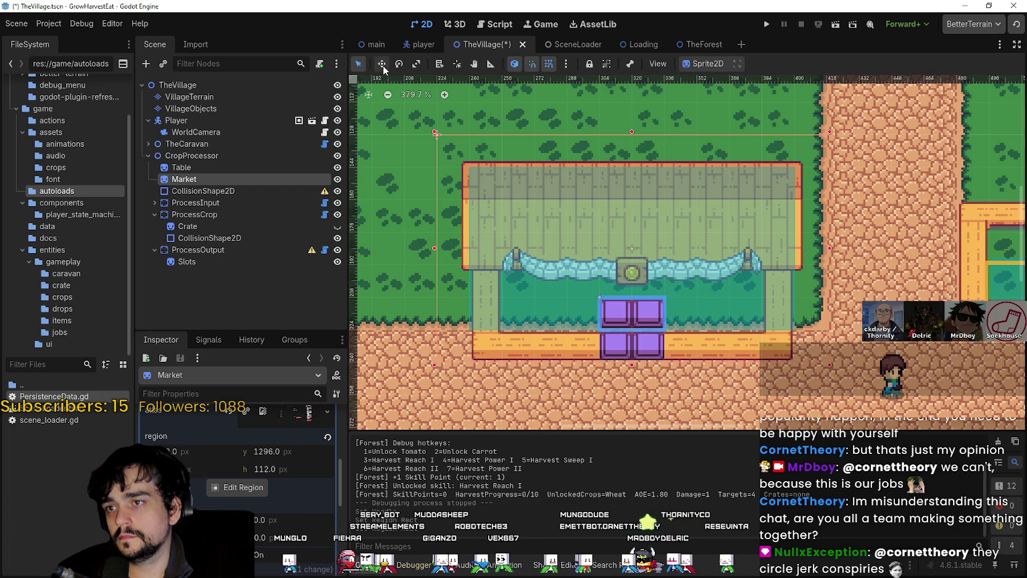
Save the village scene, run the project and start a new game
{"action": "scroll", "coordinate": [632, 335], "scroll_direction": "up", "scroll_amount": 1}
{"action": "key", "text": "ctrl+s"}
{"action": "scroll", "coordinate": [636, 305], "scroll_direction": "down", "scroll_amount": 3}
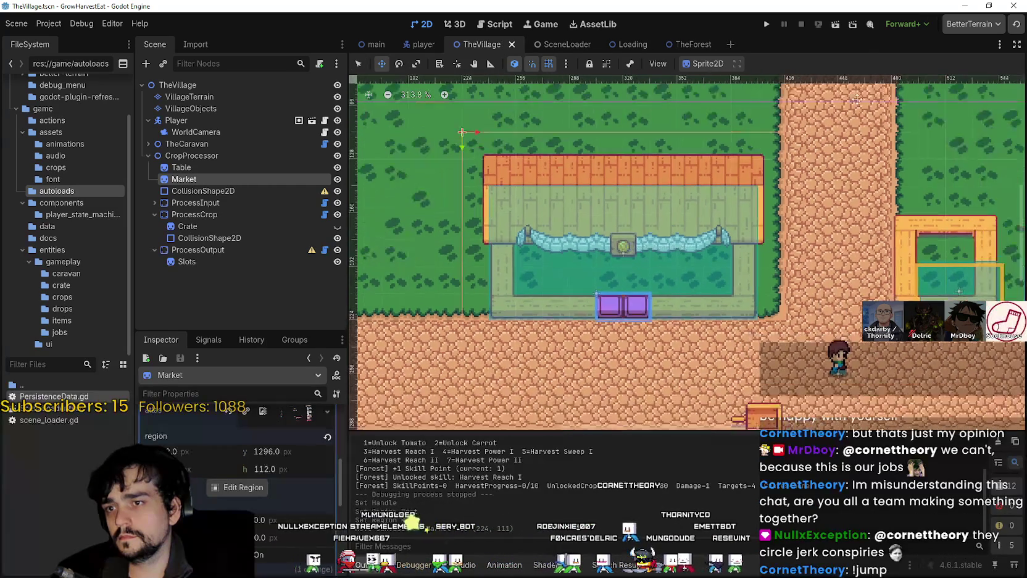
{"action": "left_click", "coordinate": [766, 24]}
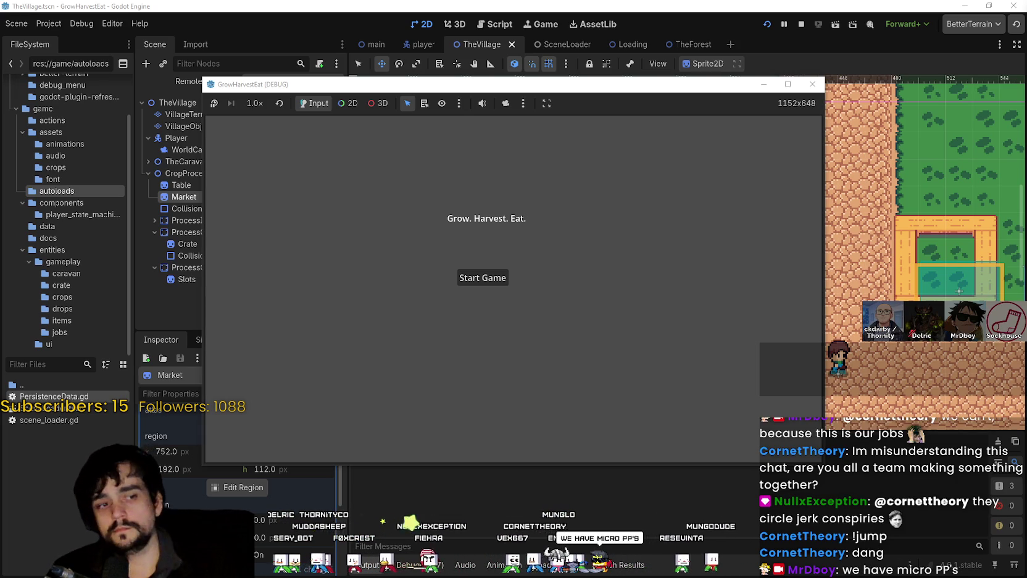
{"action": "left_click", "coordinate": [483, 278]}
Maximize the game and walk past the stall and down the path to the forest
{"action": "left_click", "coordinate": [786, 86]}
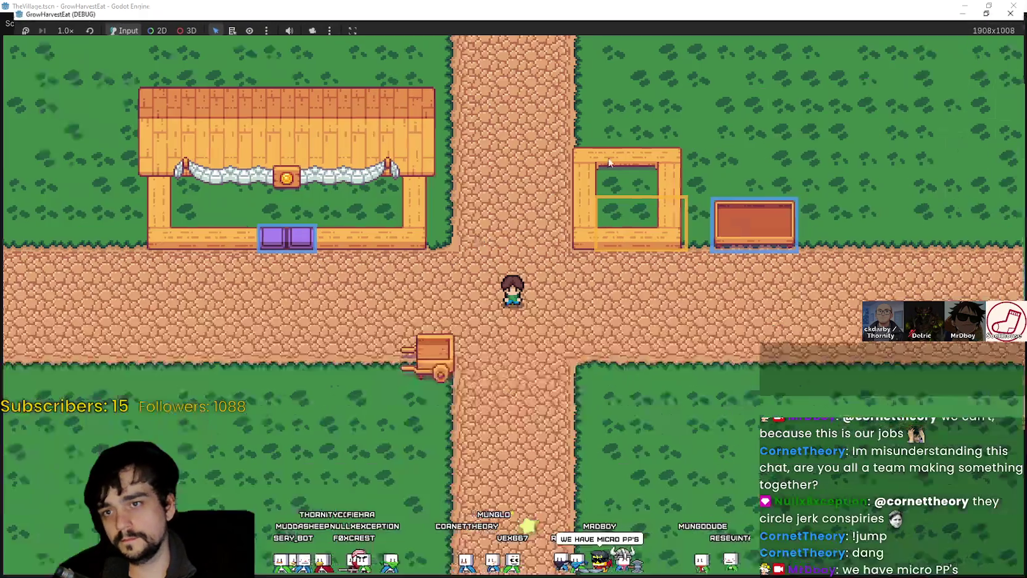
{"action": "key", "text": "a"}
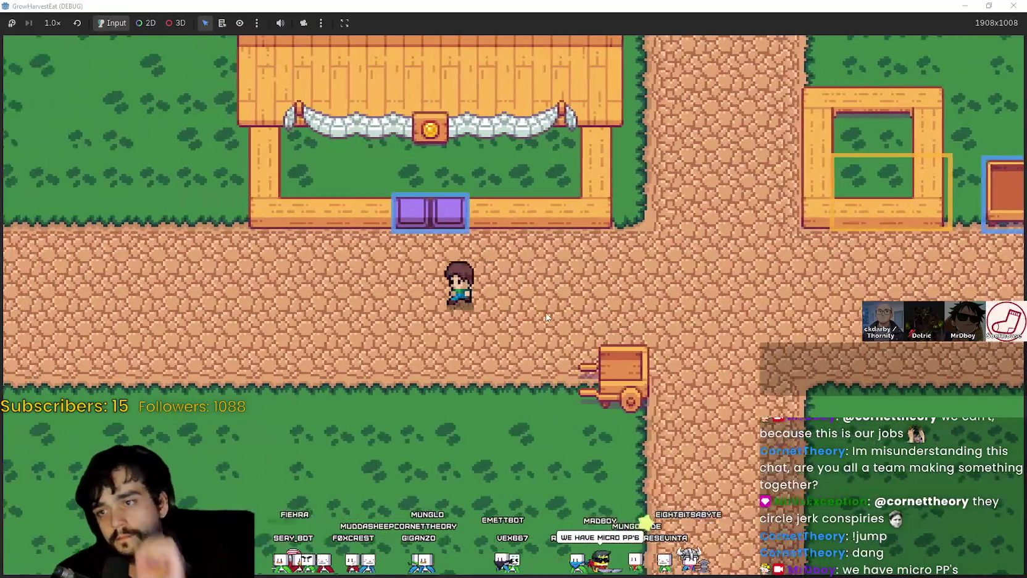
{"action": "key", "text": "w"}
{"action": "key", "text": "d"}
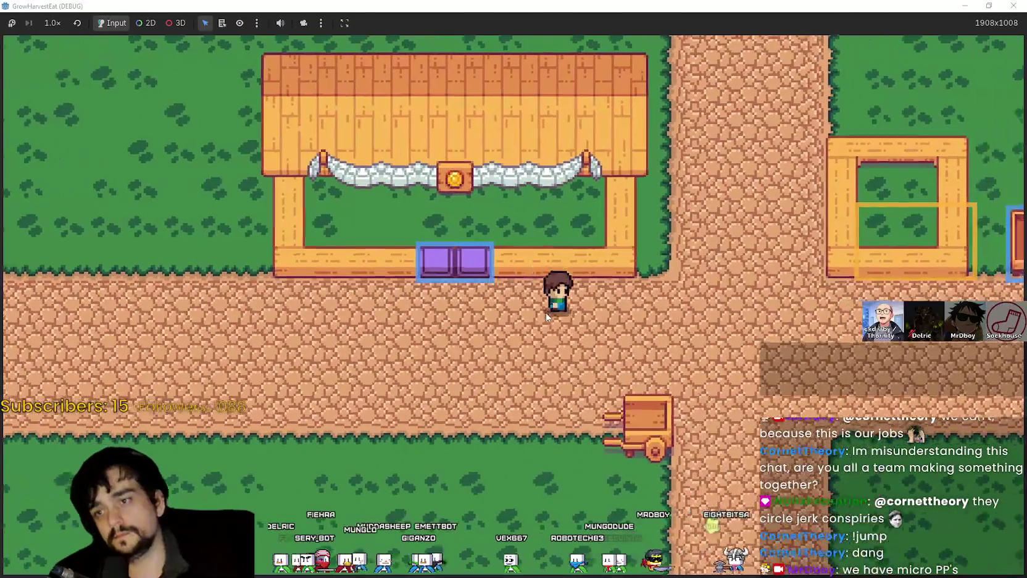
{"action": "key", "text": "w"}
{"action": "key", "text": "s"}
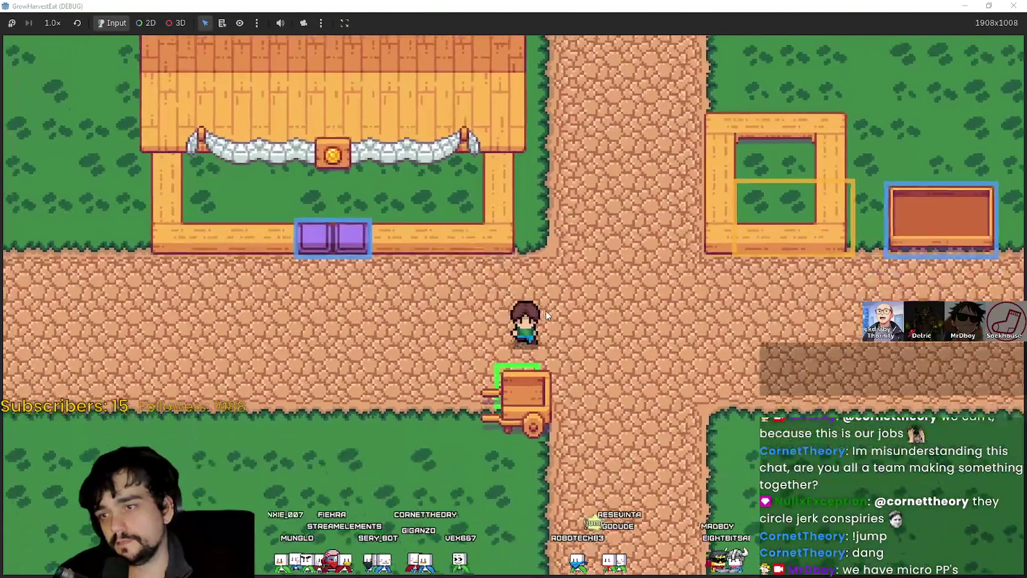
{"action": "key", "text": "d"}
{"action": "key", "text": "a"}
{"action": "key", "text": "s"}
{"action": "key", "text": "w"}
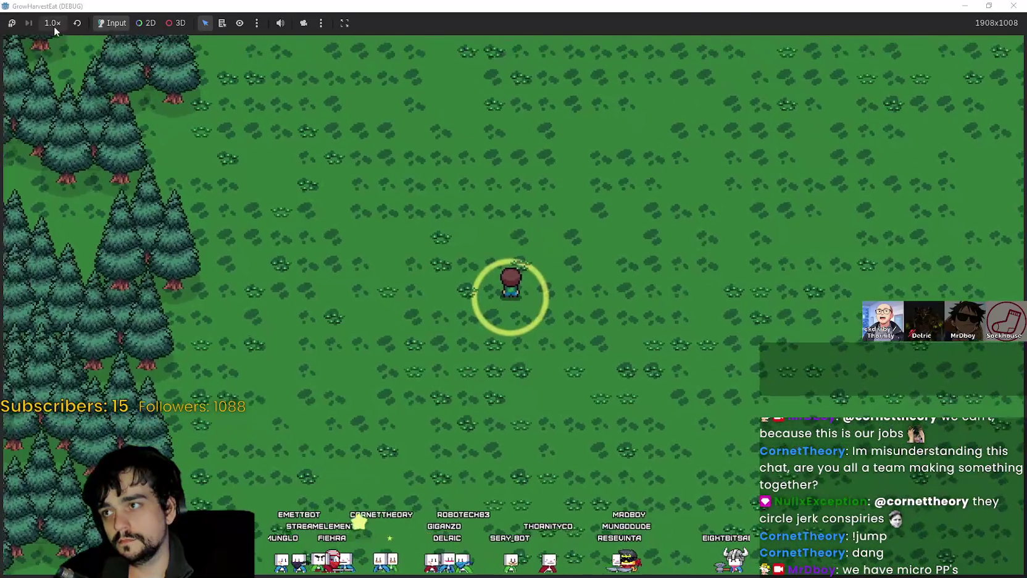
Speed the game up to 8.0×, then back down to 2.0×
{"action": "left_click", "coordinate": [53, 23]}
{"action": "left_click", "coordinate": [58, 192]}
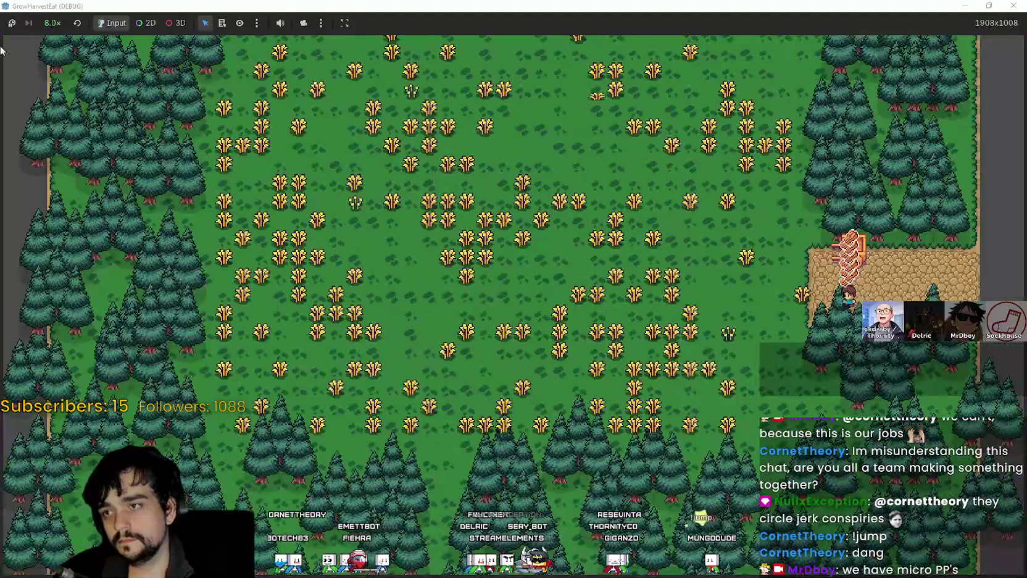
{"action": "left_click", "coordinate": [51, 25]}
{"action": "left_click", "coordinate": [53, 155]}
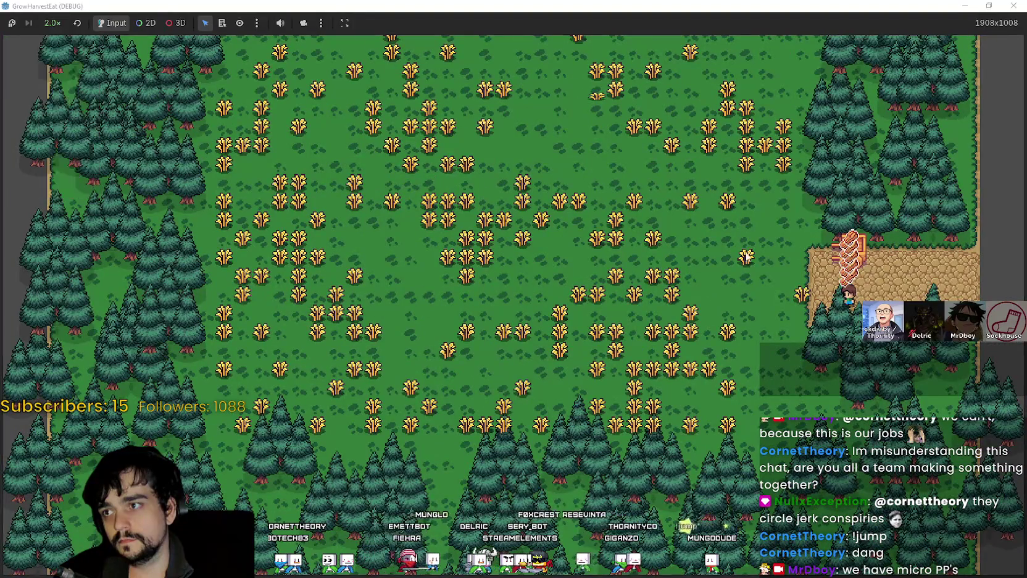
Walk up to the stall and drop logs onto its counter boxes
{"action": "key", "text": "Left"}
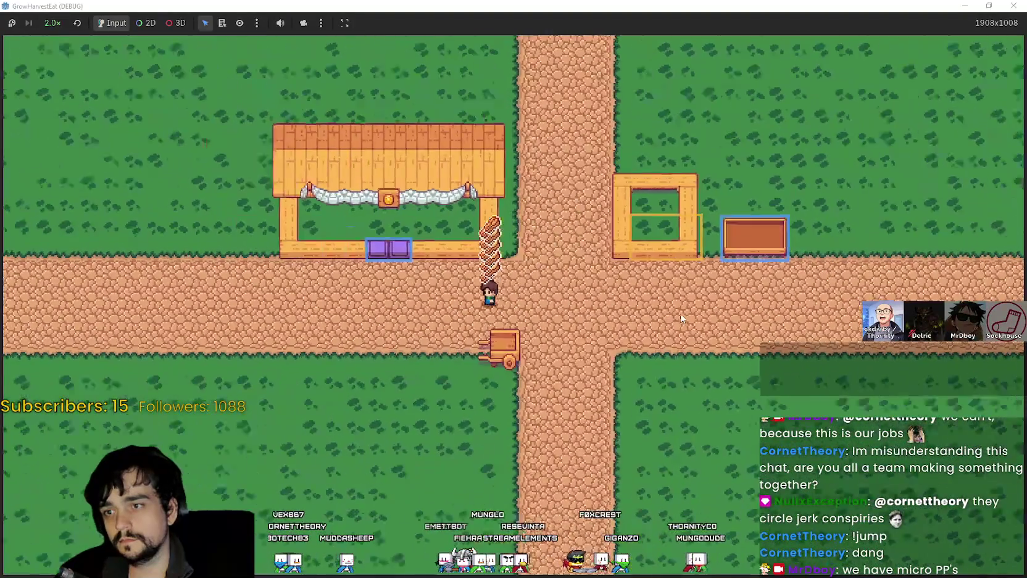
{"action": "key", "text": "Up"}
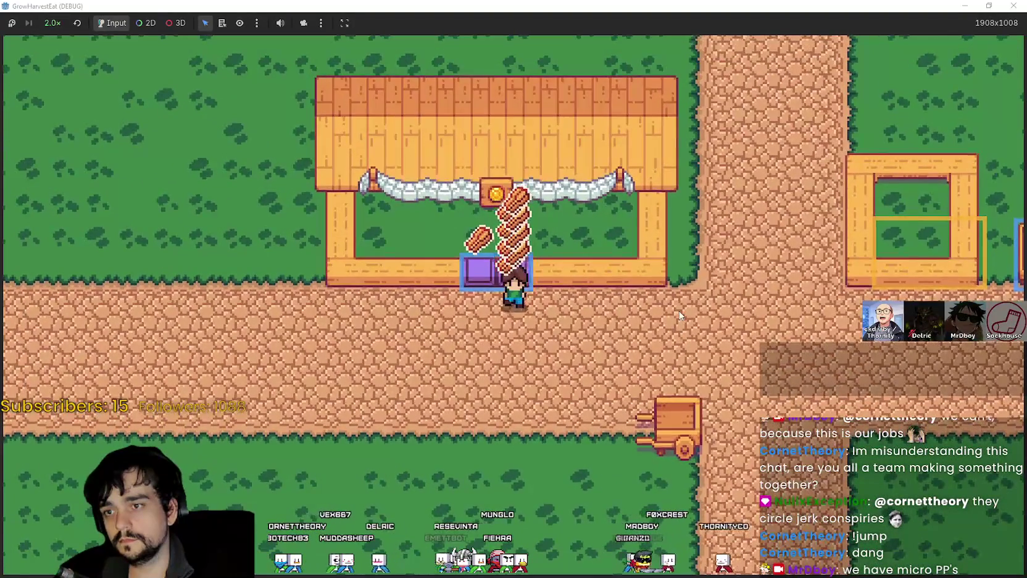
{"action": "key", "text": "Right"}
{"action": "key", "text": "Down"}
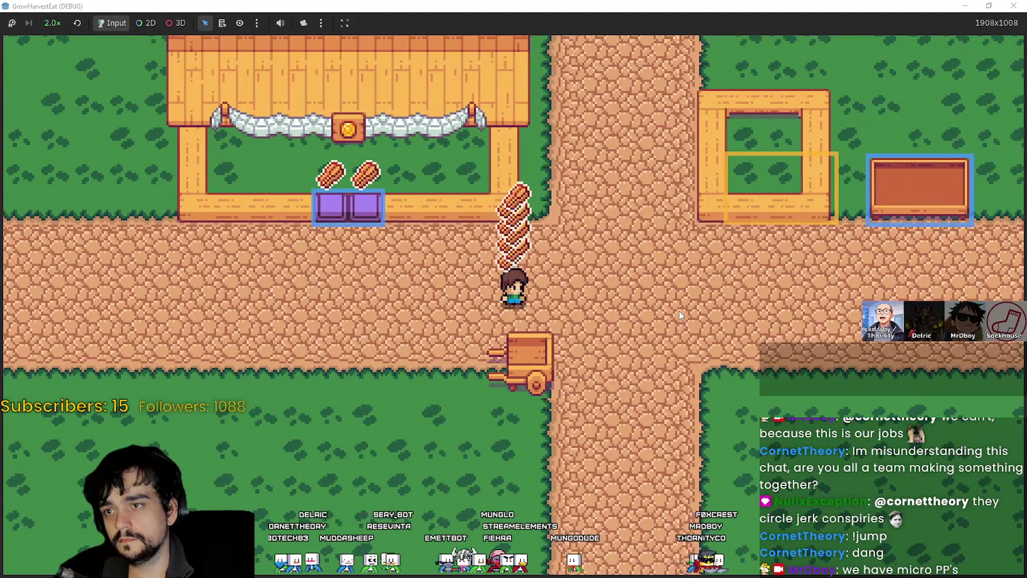
Walk along the road and behind the stall to test roof layering
{"action": "key", "text": "Right"}
{"action": "key", "text": "Left"}
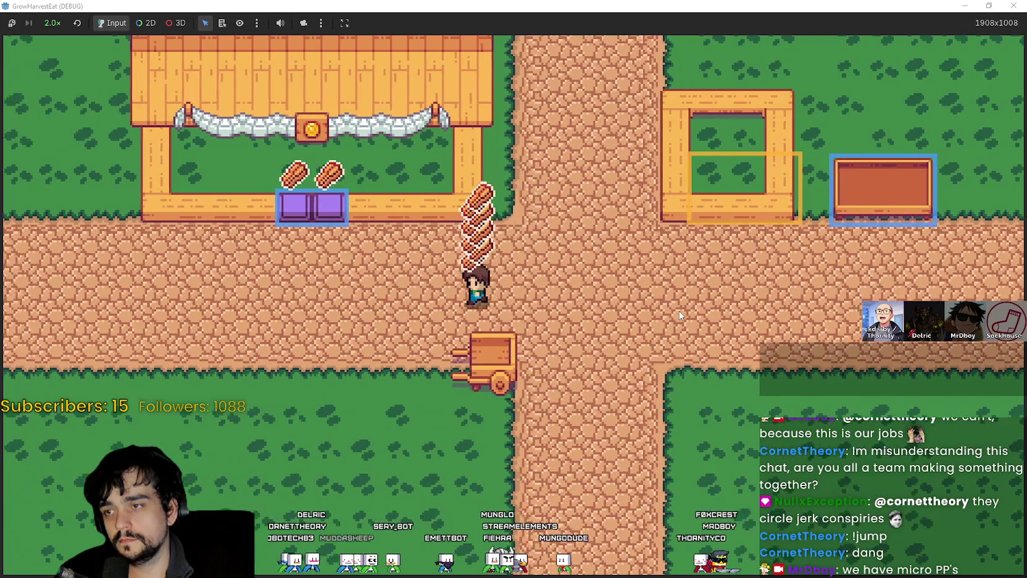
{"action": "key", "text": "Right"}
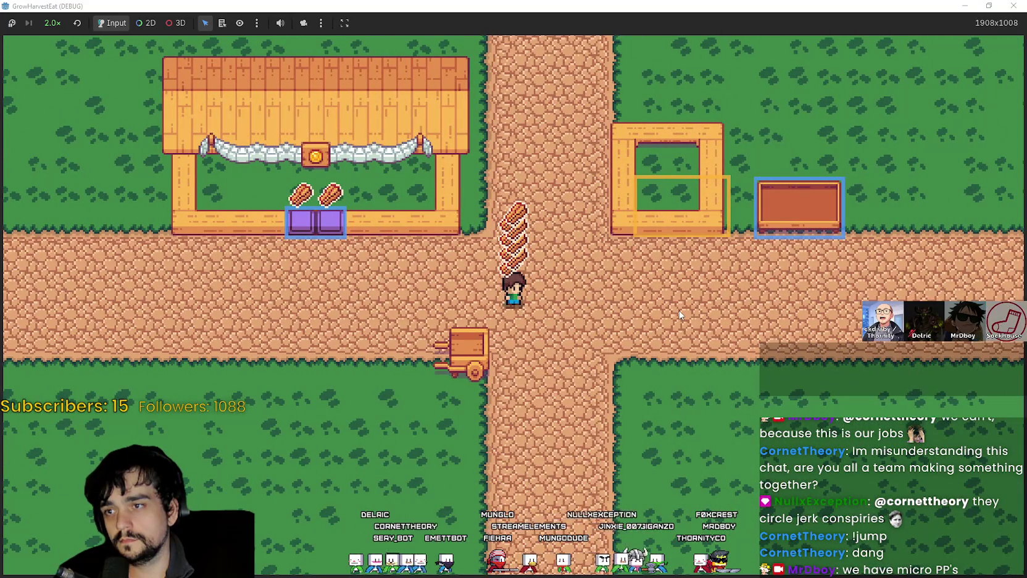
{"action": "key", "text": "Left"}
{"action": "key", "text": "Up"}
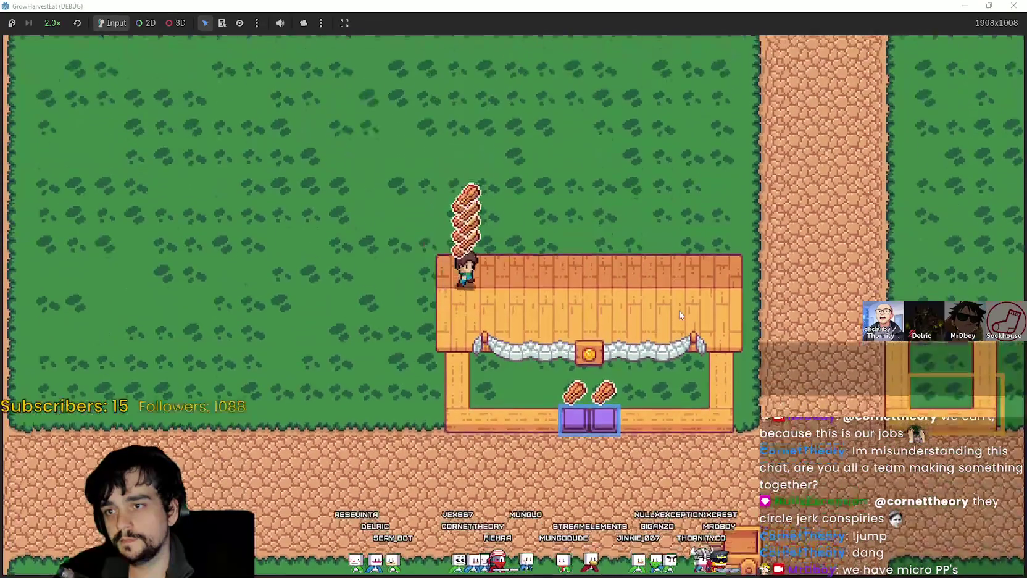
{"action": "key", "text": "Right"}
{"action": "key", "text": "Down"}
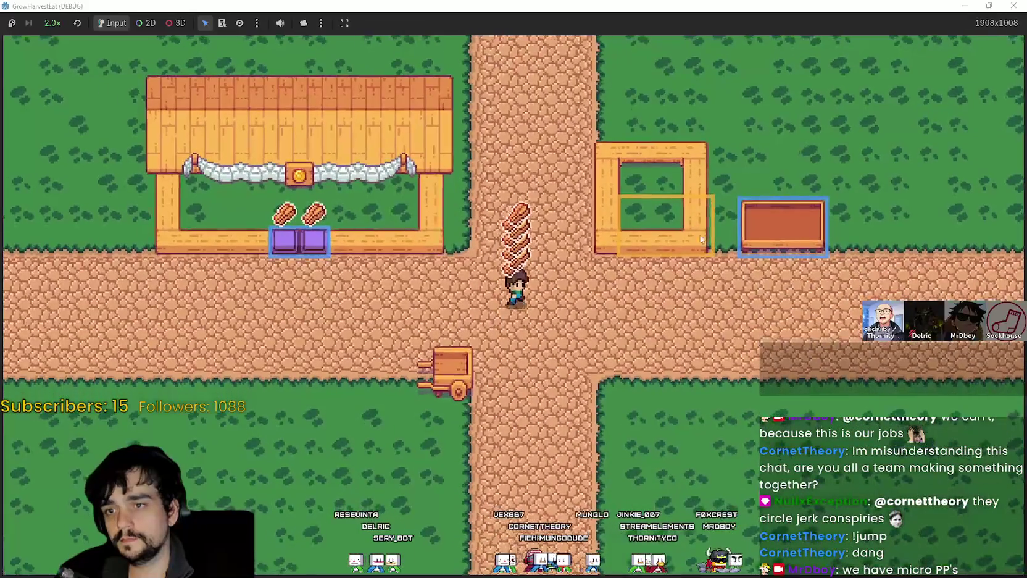
{"action": "key", "text": "Right"}
{"action": "key", "text": "Left"}
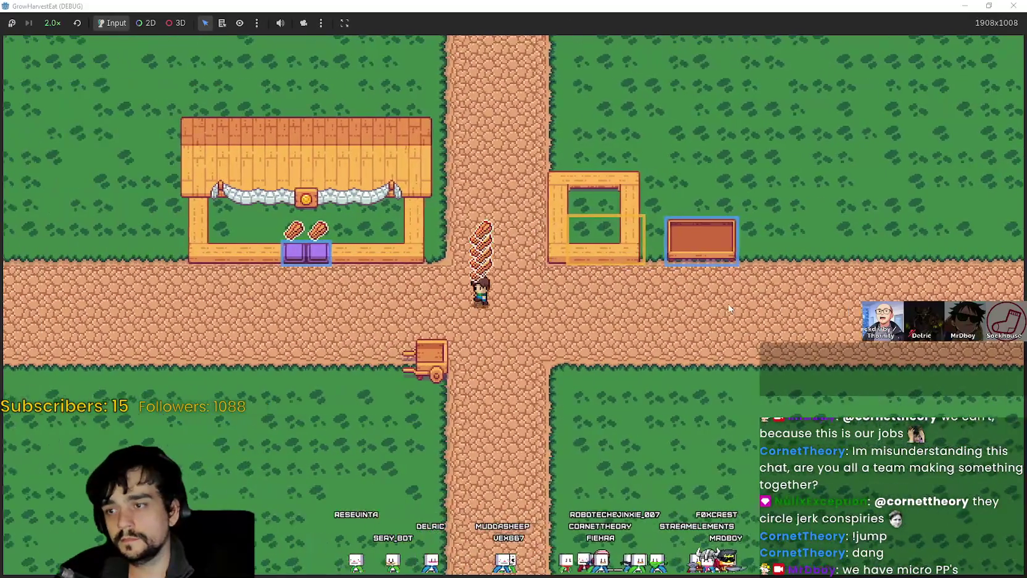
{"action": "key", "text": "Left"}
{"action": "key", "text": "Right"}
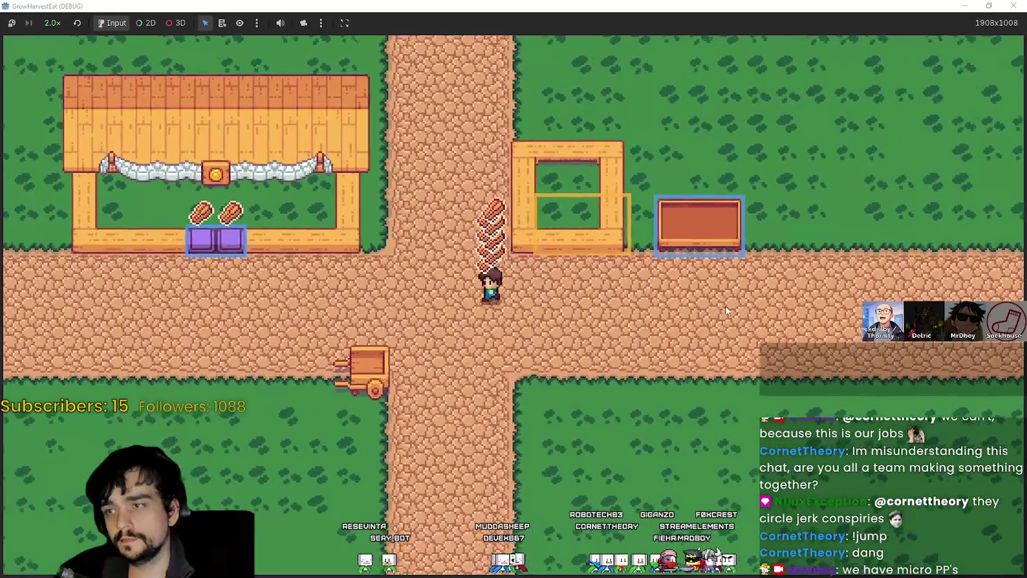
Walk the crossroads and north road carrying logs, then shrink the game window
{"action": "key", "text": "Up"}
{"action": "key", "text": "Down"}
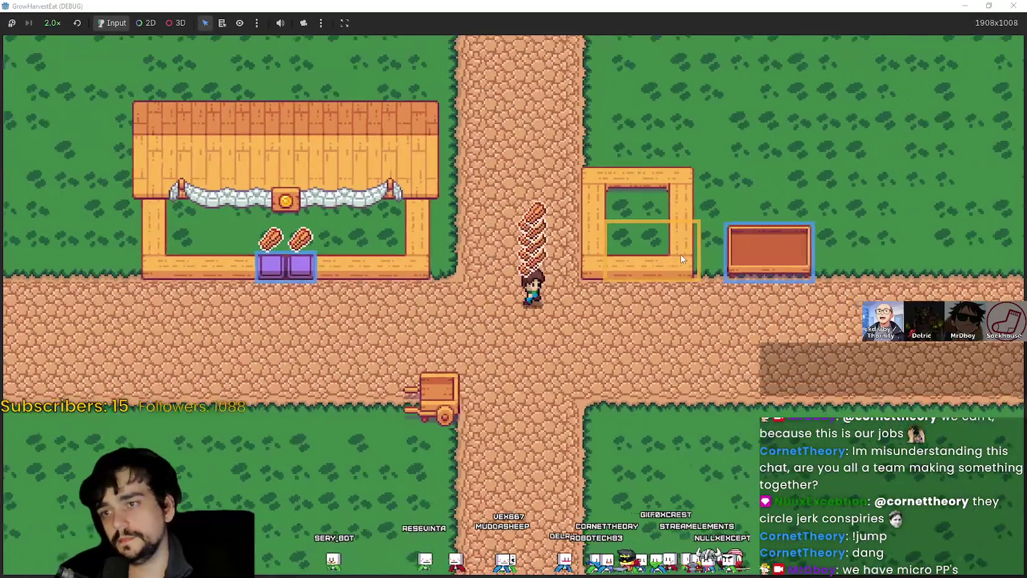
{"action": "key", "text": "Right"}
{"action": "key", "text": "Down"}
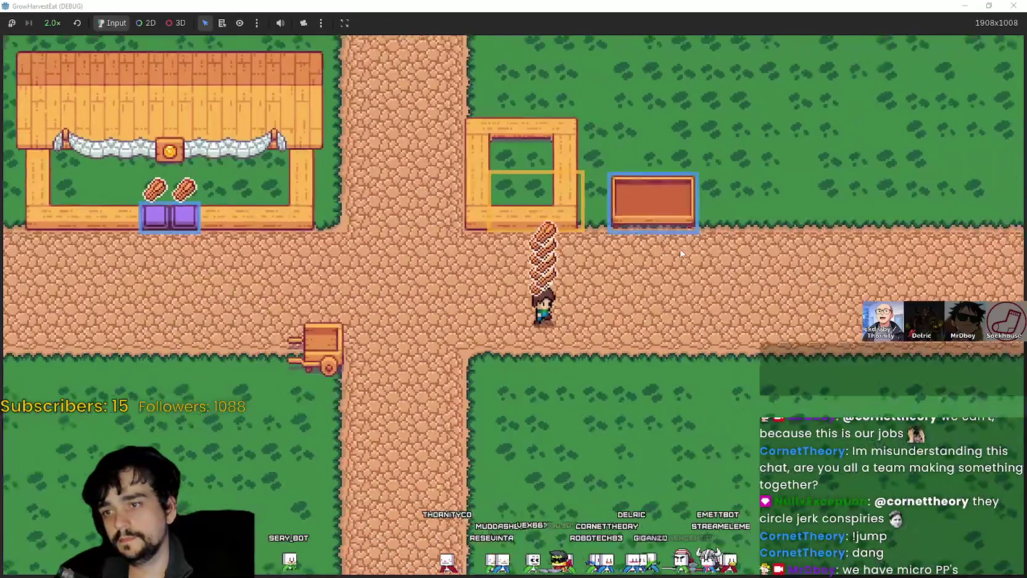
{"action": "key", "text": "Left"}
{"action": "key", "text": "Up"}
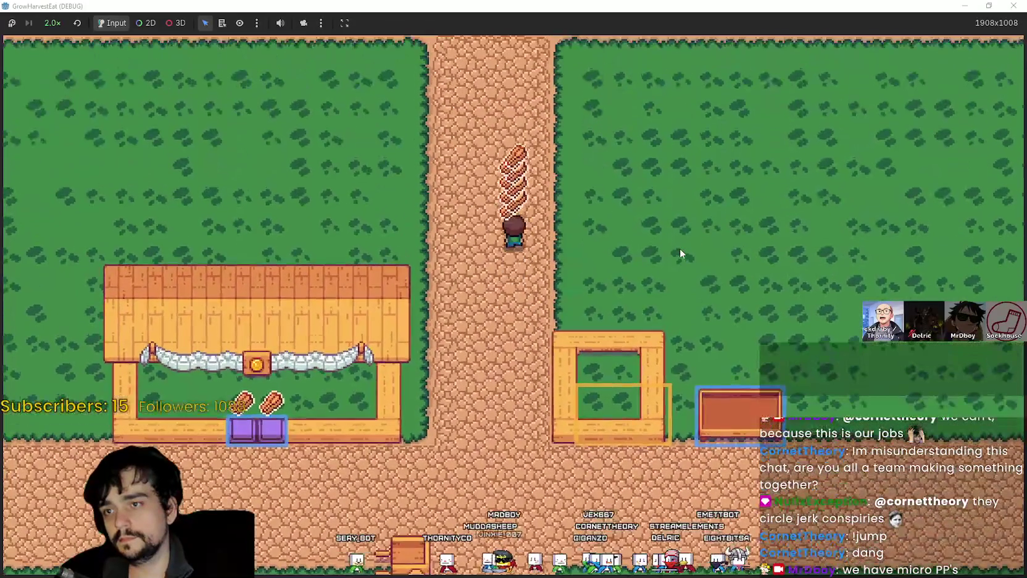
{"action": "key", "text": "Down"}
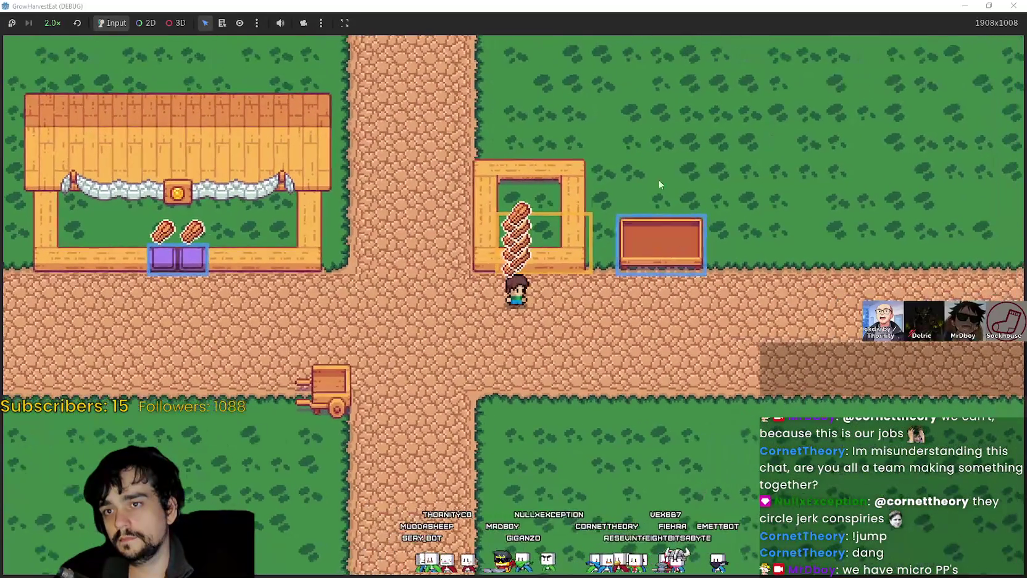
{"action": "key", "text": "super+Down"}
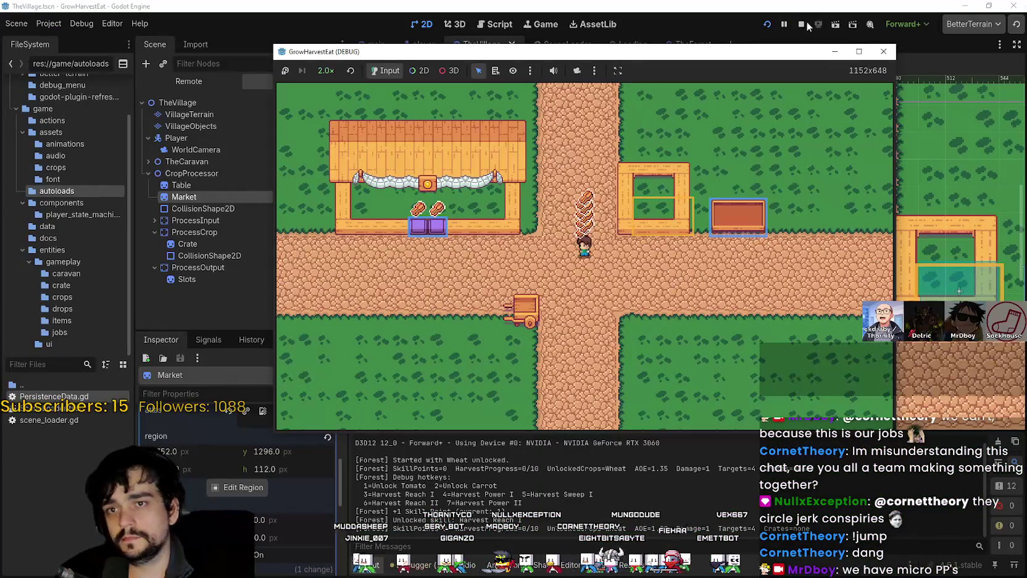
Stop the game, select VillageTerrain and pick the grass terrain
{"action": "left_click", "coordinate": [803, 23]}
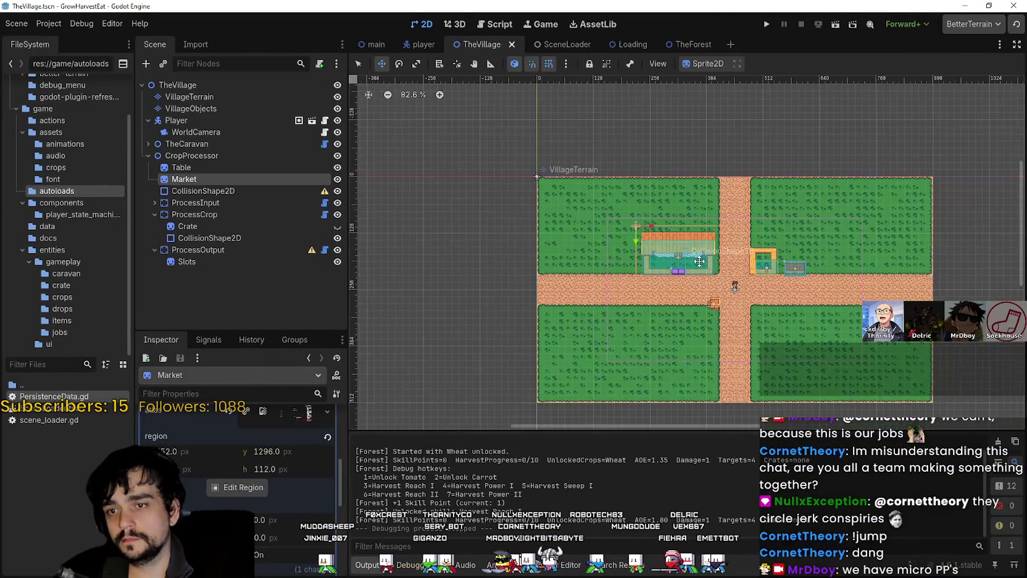
{"action": "scroll", "coordinate": [698, 261], "scroll_direction": "up", "scroll_amount": 4}
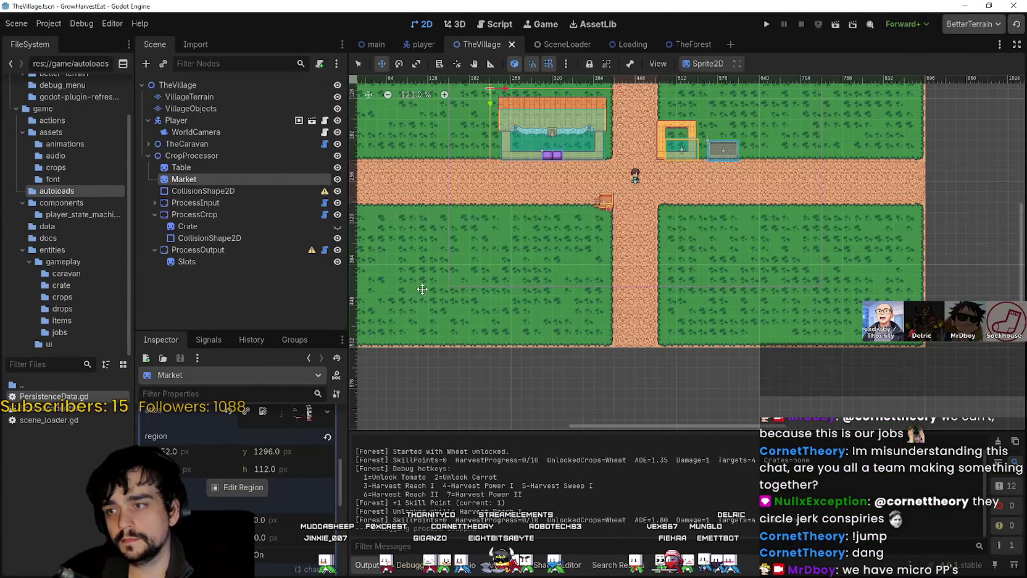
{"action": "left_click", "coordinate": [194, 96]}
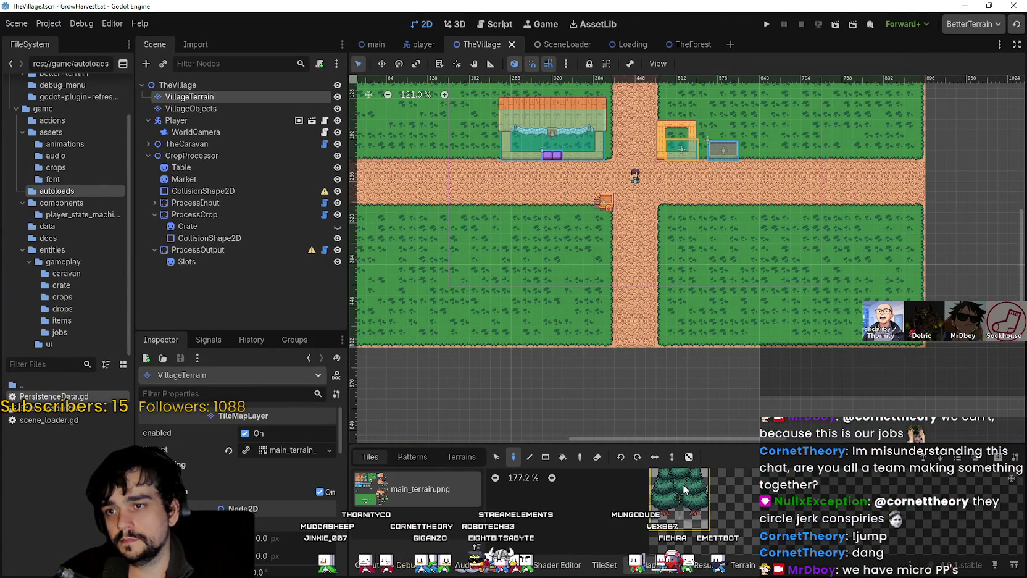
{"action": "left_click", "coordinate": [460, 458]}
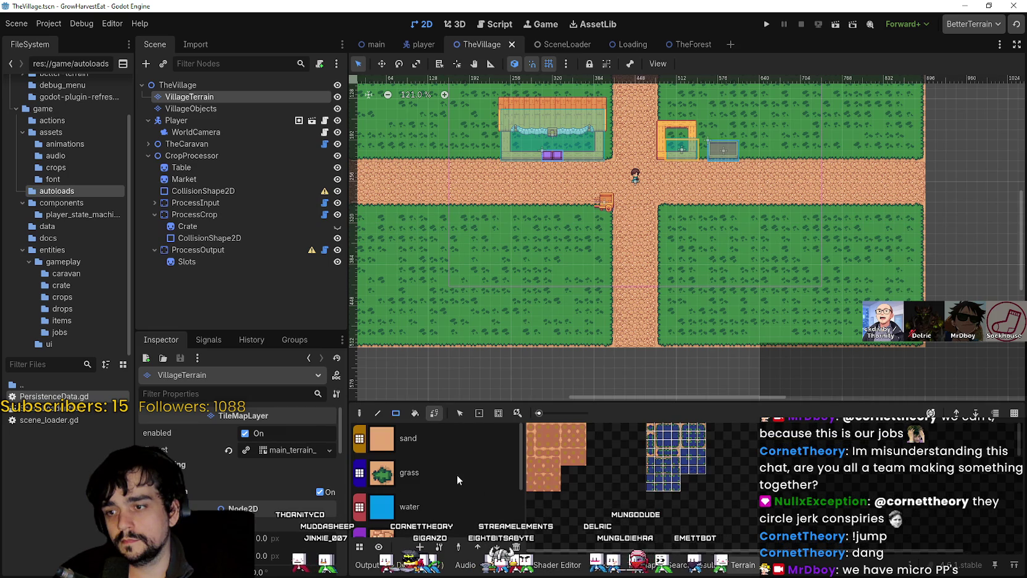
{"action": "left_click", "coordinate": [455, 474]}
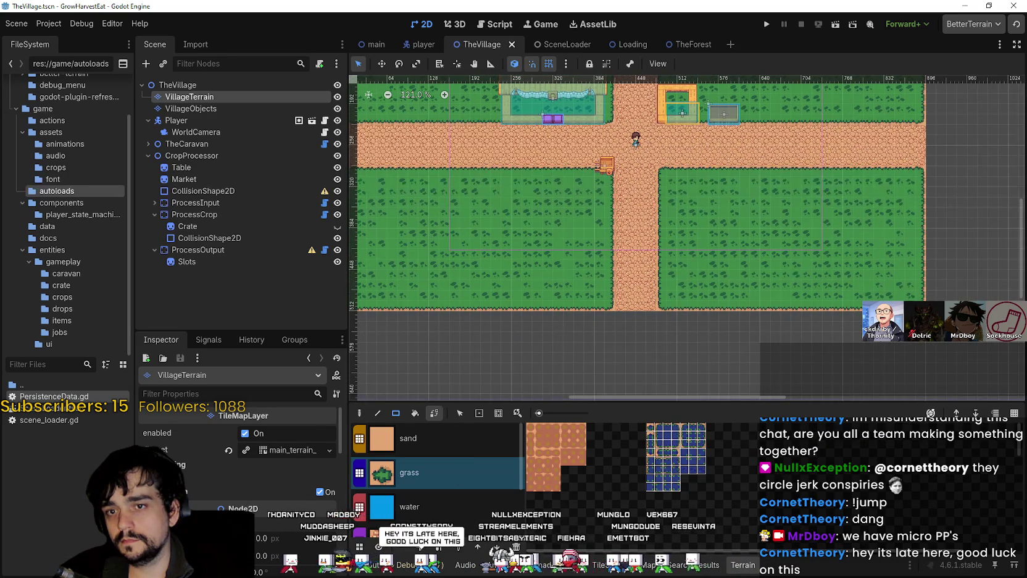
Rectangle-edit the lower rows of the village terrain and save the scene
{"action": "scroll", "coordinate": [727, 258], "scroll_direction": "down", "scroll_amount": 2}
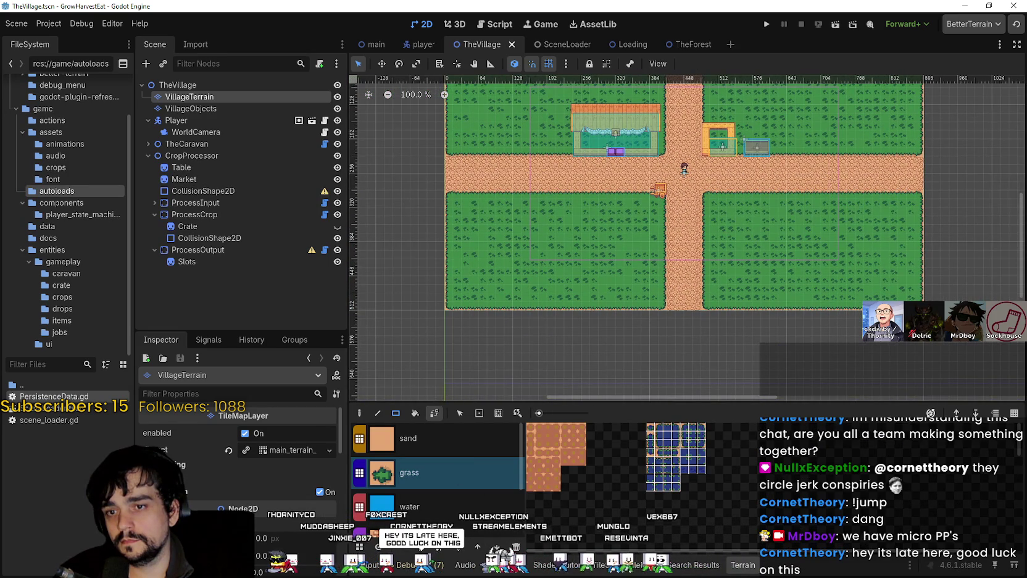
{"action": "mouse_move", "coordinate": [919, 307]}
{"action": "left_mouse_down"}
{"action": "mouse_move", "coordinate": [444, 258]}
{"action": "mouse_move", "coordinate": [440, 245]}
{"action": "left_mouse_up"}
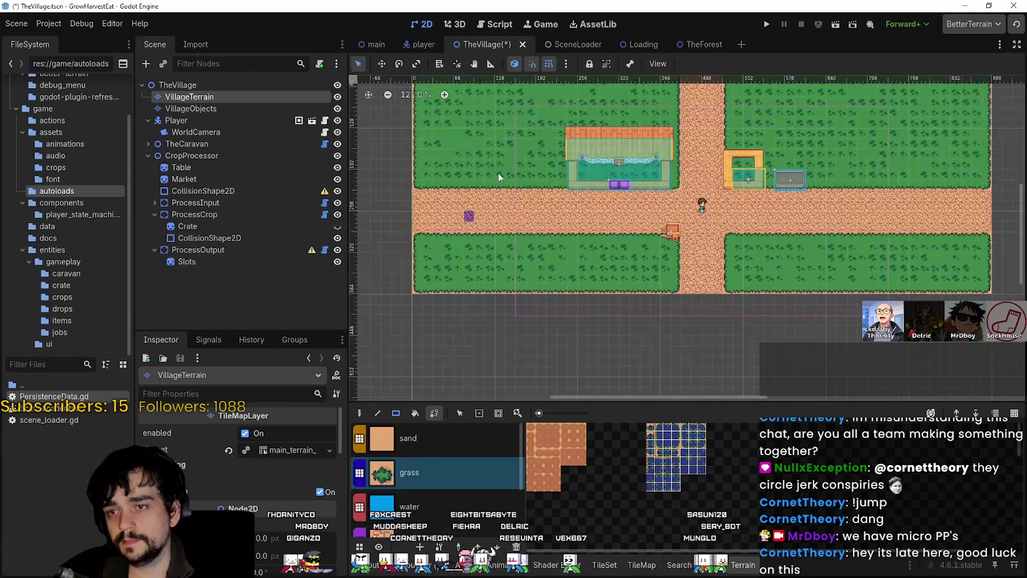
{"action": "scroll", "coordinate": [542, 274], "scroll_direction": "up", "scroll_amount": 2}
{"action": "left_click_drag", "start_coordinate": [541, 274], "coordinate": [571, 230]}
{"action": "key", "text": "ctrl+s"}
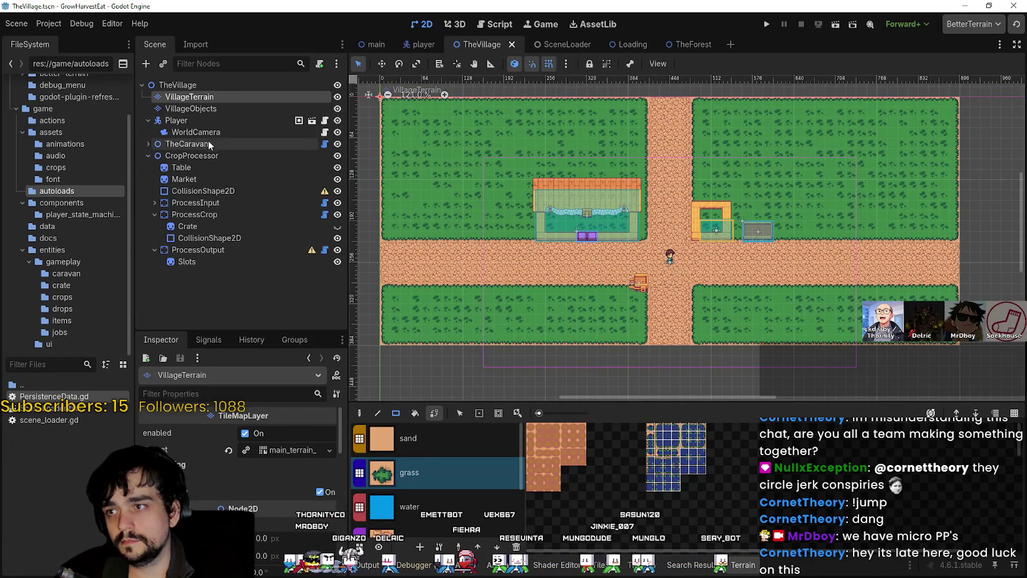
Select WorldCamera and lower its bottom limit, checking the map's lower edge
{"action": "left_click", "coordinate": [218, 132]}
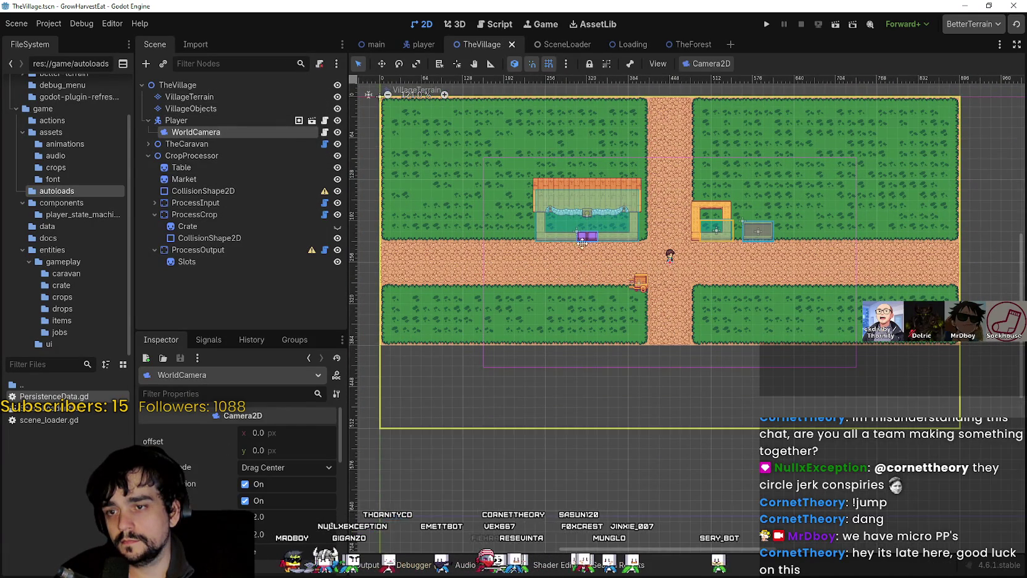
{"action": "scroll", "coordinate": [290, 528], "scroll_direction": "down", "scroll_amount": 3}
{"action": "left_click_drag", "start_coordinate": [275, 488], "coordinate": [247, 488]}
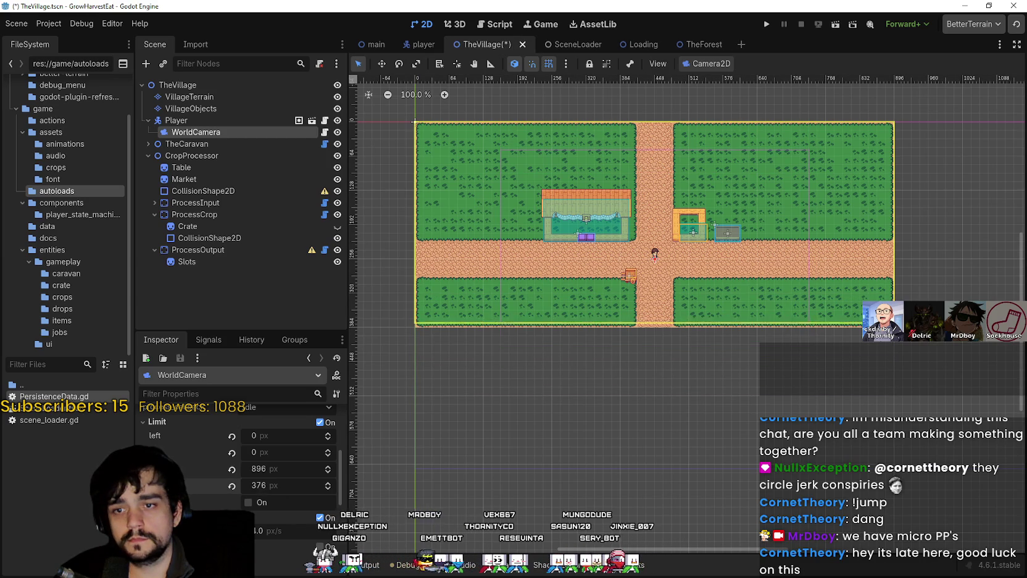
{"action": "scroll", "coordinate": [784, 341], "scroll_direction": "up", "scroll_amount": 8}
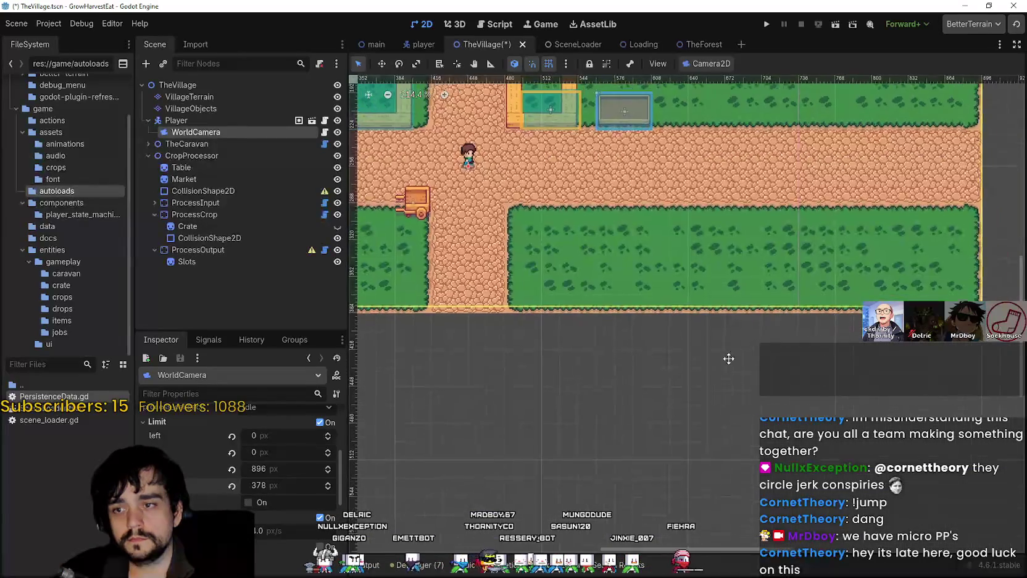
{"action": "scroll", "coordinate": [774, 399], "scroll_direction": "down", "scroll_amount": 1}
{"action": "mouse_move", "coordinate": [775, 399]}
{"action": "left_mouse_down"}
{"action": "mouse_move", "coordinate": [876, 441]}
{"action": "mouse_move", "coordinate": [879, 481]}
{"action": "mouse_move", "coordinate": [793, 552]}
{"action": "mouse_move", "coordinate": [821, 454]}
{"action": "left_mouse_up"}
{"action": "scroll", "coordinate": [821, 454], "scroll_direction": "down", "scroll_amount": 2}
{"action": "scroll", "coordinate": [808, 451], "scroll_direction": "down", "scroll_amount": 1}
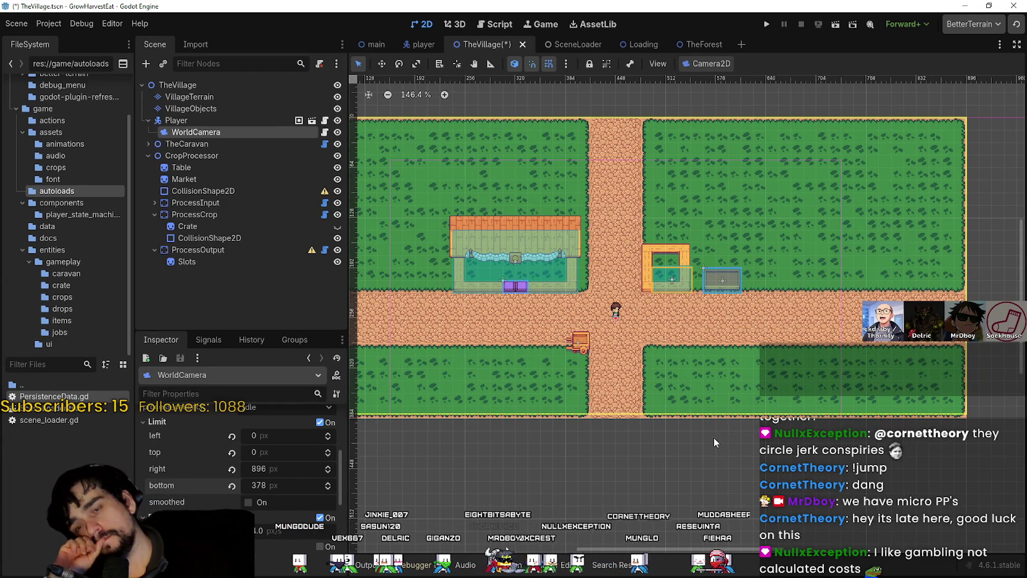
{"action": "scroll", "coordinate": [691, 454], "scroll_direction": "up", "scroll_amount": 6}
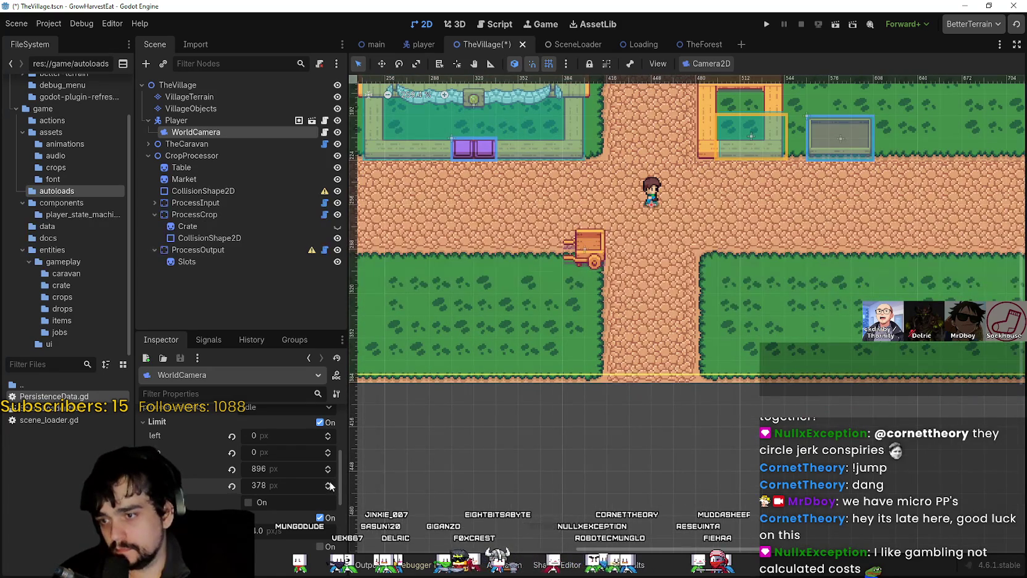
Raise WorldCamera's bottom limit to 384 px, save TheVillage, and run the project
{"action": "left_click", "coordinate": [327, 483]}
{"action": "scroll", "coordinate": [465, 432], "scroll_direction": "up", "scroll_amount": 5}
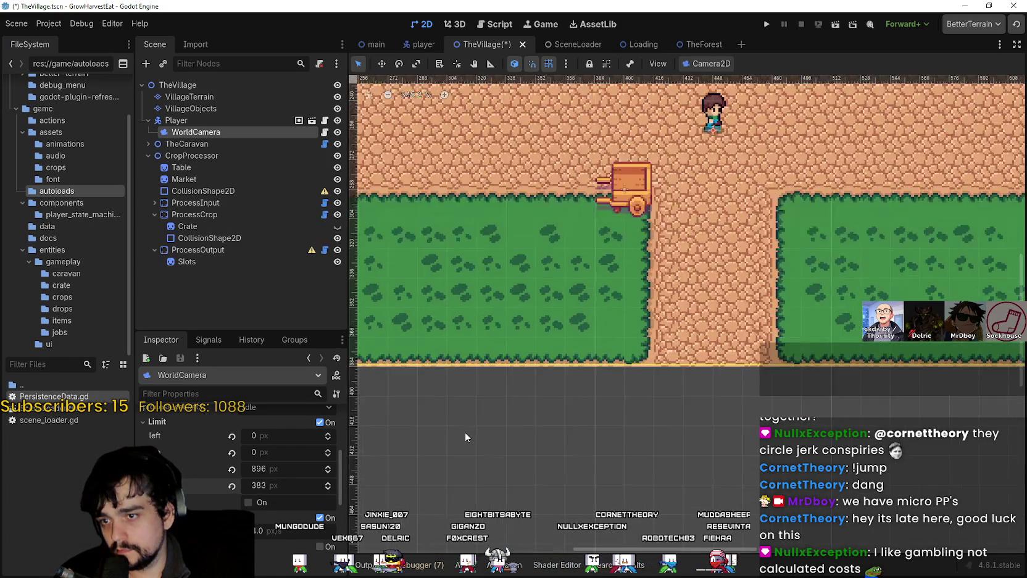
{"action": "left_click", "coordinate": [329, 484]}
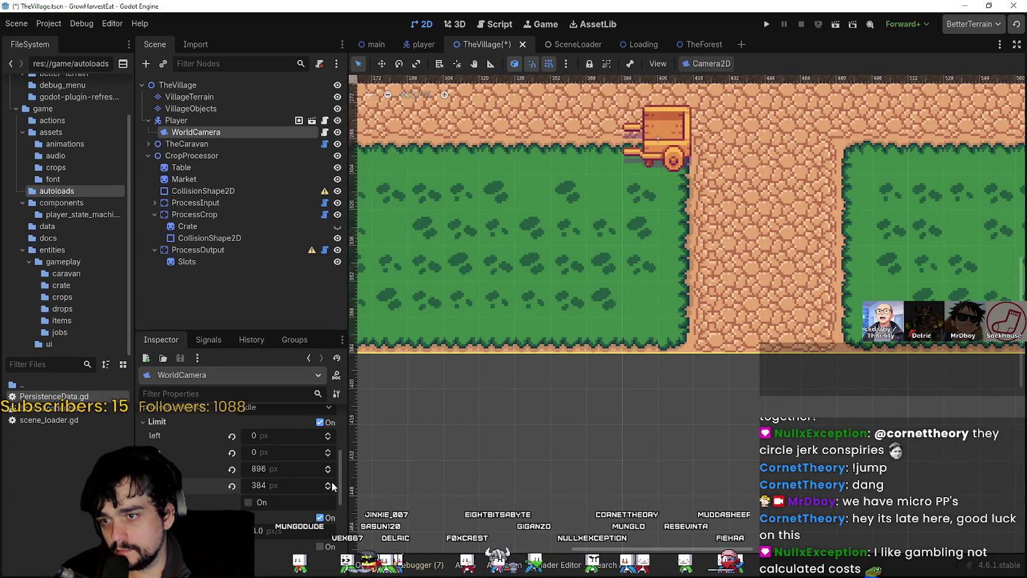
{"action": "scroll", "coordinate": [560, 412], "scroll_direction": "down", "scroll_amount": 10}
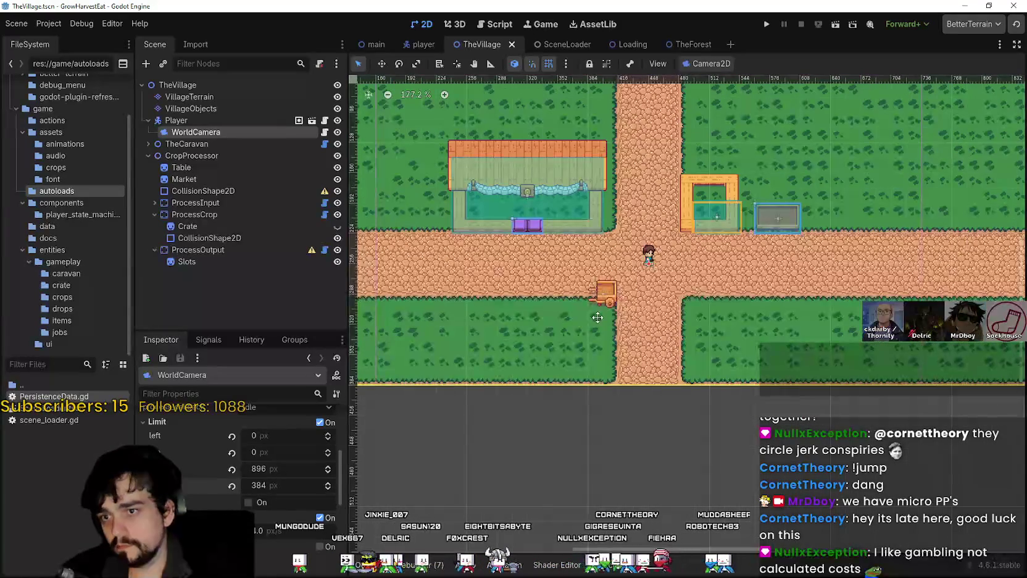
{"action": "key", "text": "ctrl+s"}
{"action": "scroll", "coordinate": [575, 325], "scroll_direction": "down", "scroll_amount": 1}
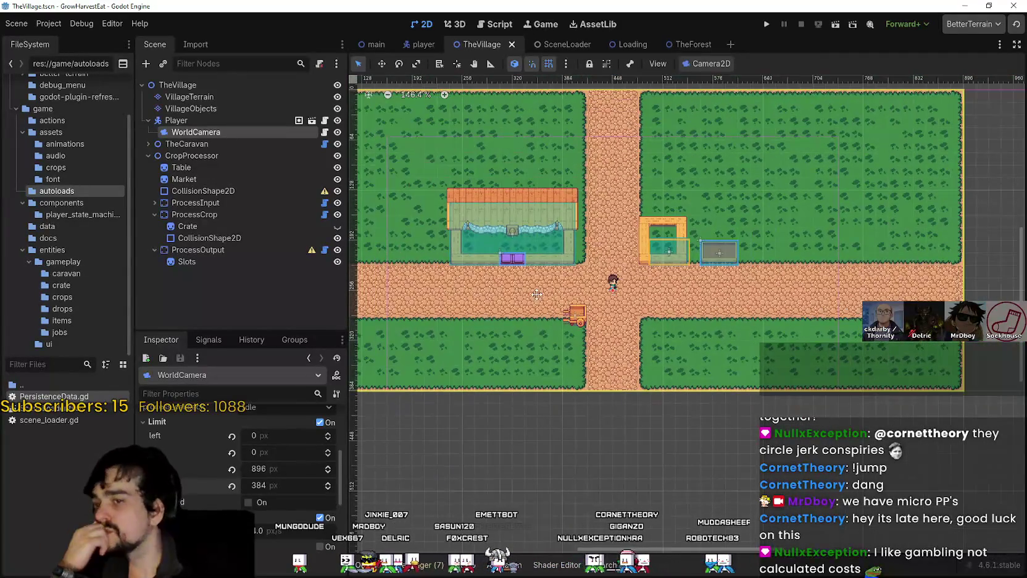
{"action": "left_click", "coordinate": [767, 24]}
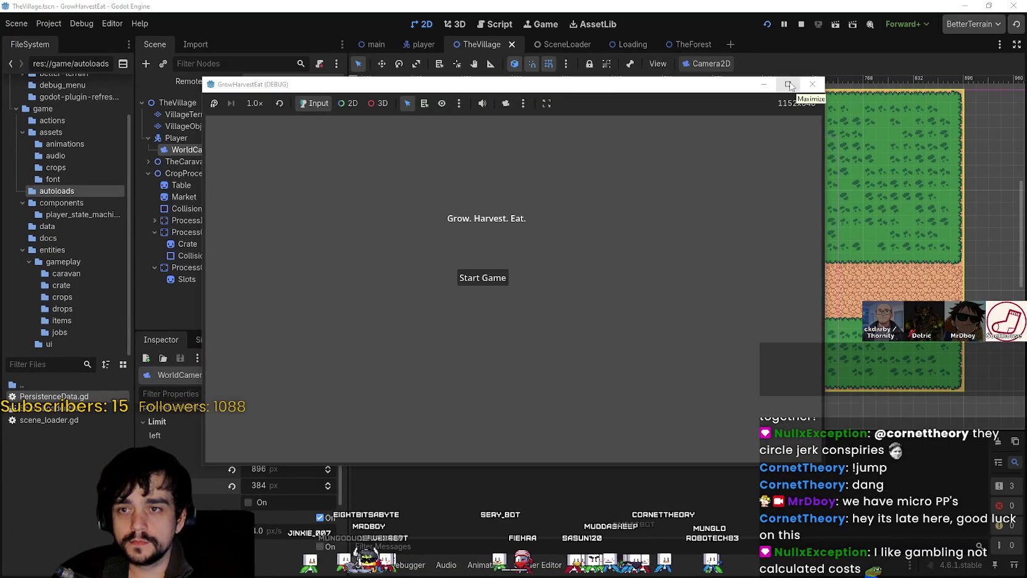
Start the game full screen and walk the player to the stall's purple chest
{"action": "left_click", "coordinate": [487, 283]}
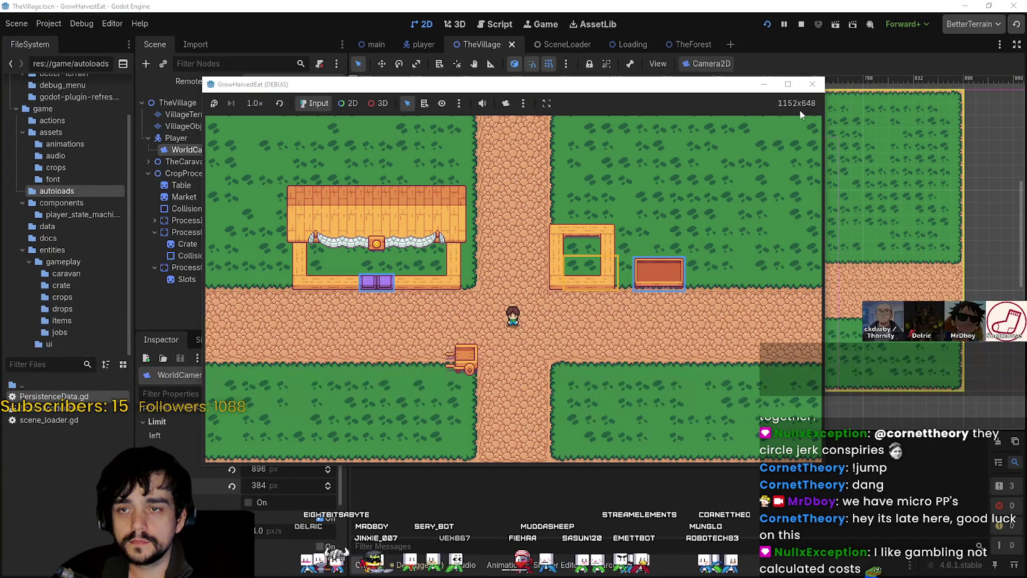
{"action": "left_click", "coordinate": [787, 84]}
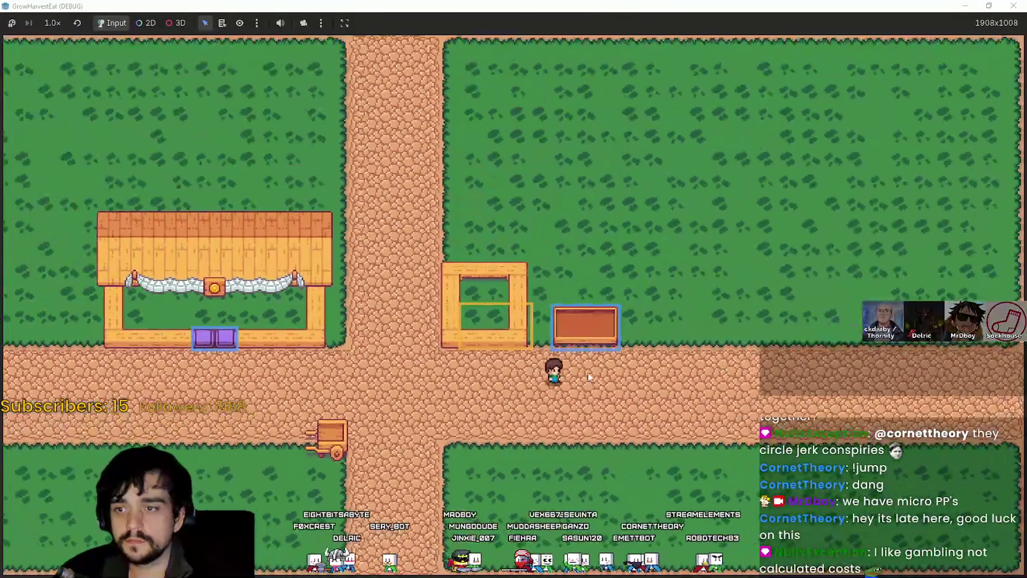
{"action": "key", "text": "d"}
{"action": "key", "text": "w"}
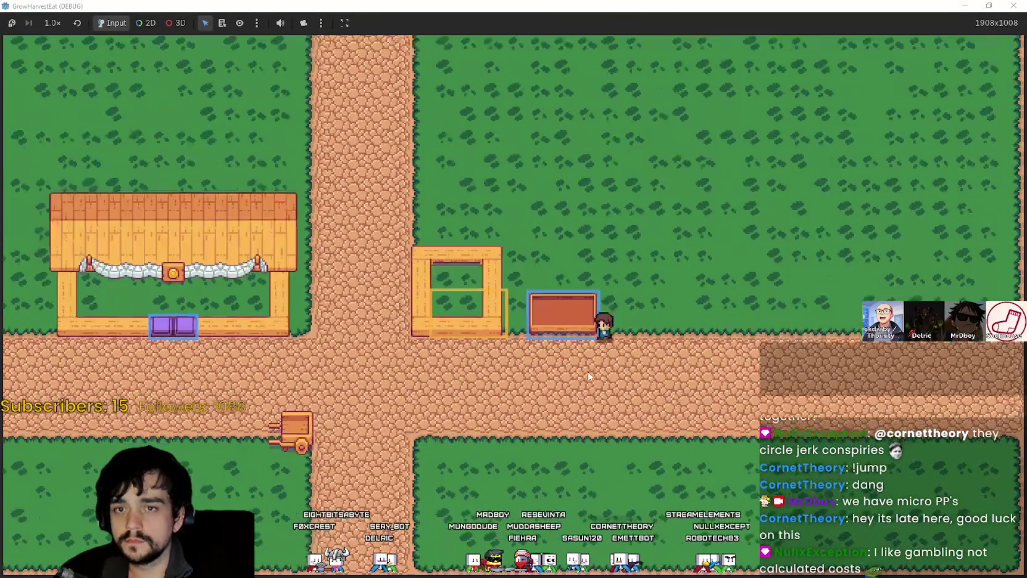
{"action": "key", "text": "a"}
{"action": "key", "text": "s"}
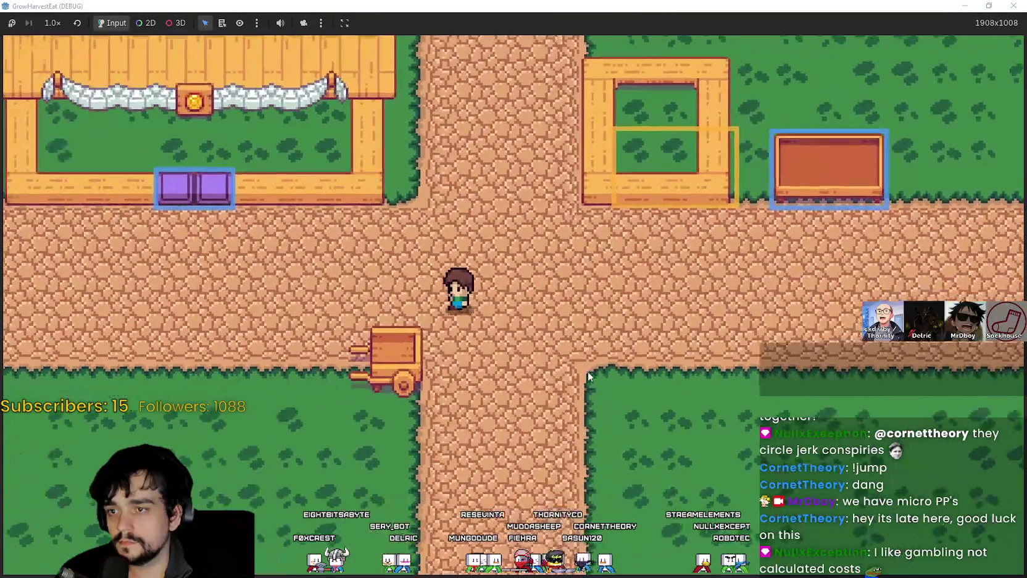
{"action": "key", "text": "w"}
{"action": "key", "text": "a"}
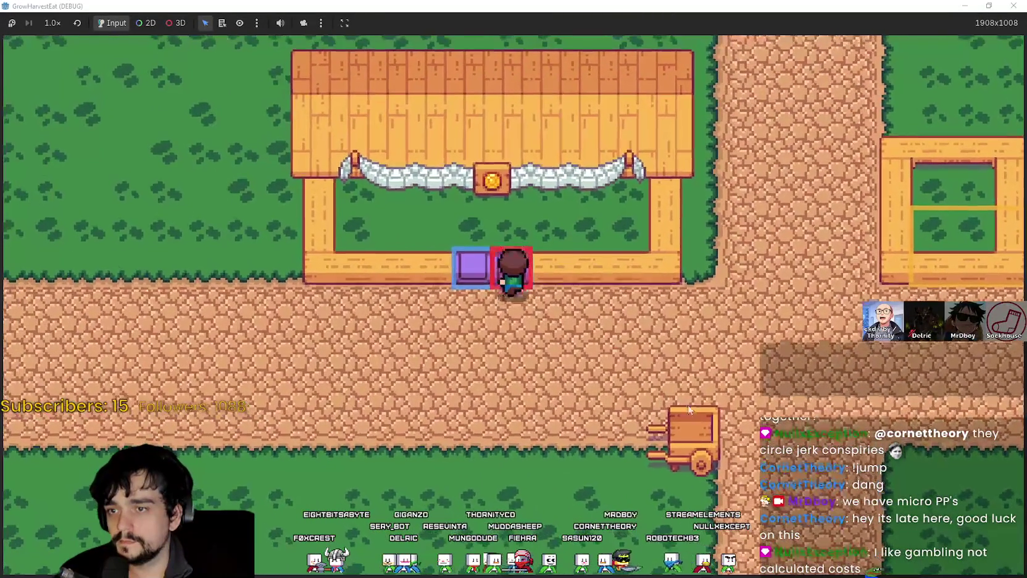
Walk onto the road and the cart, then travel to The Forest
{"action": "key", "text": "d"}
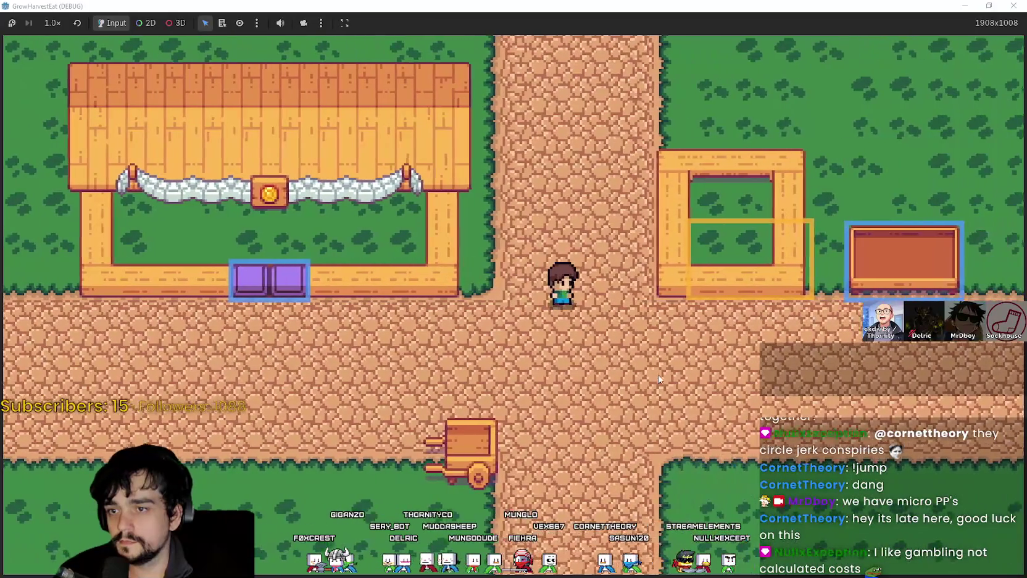
{"action": "key", "text": "d"}
{"action": "key", "text": "a"}
{"action": "key", "text": "s"}
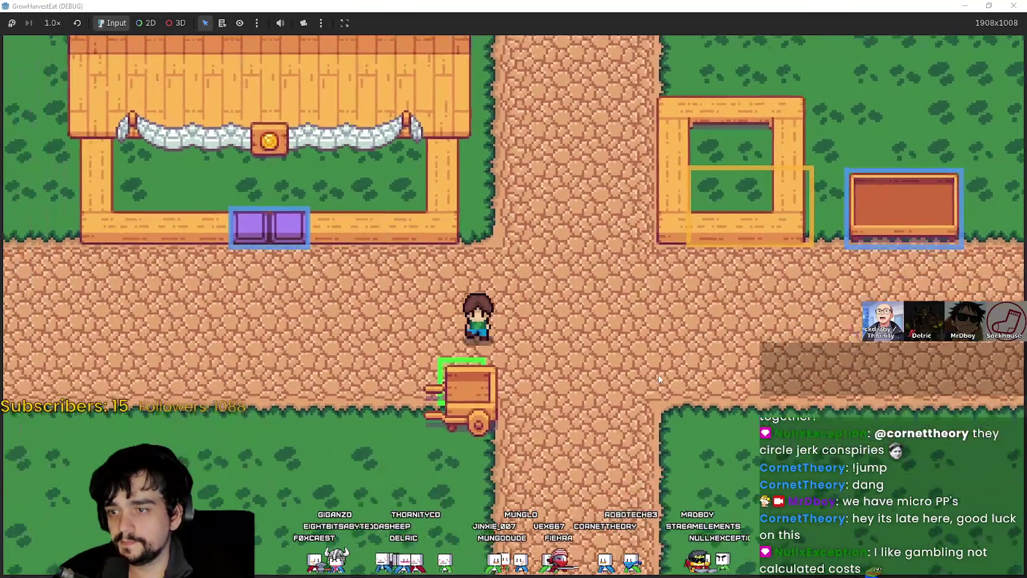
{"action": "key", "text": "w"}
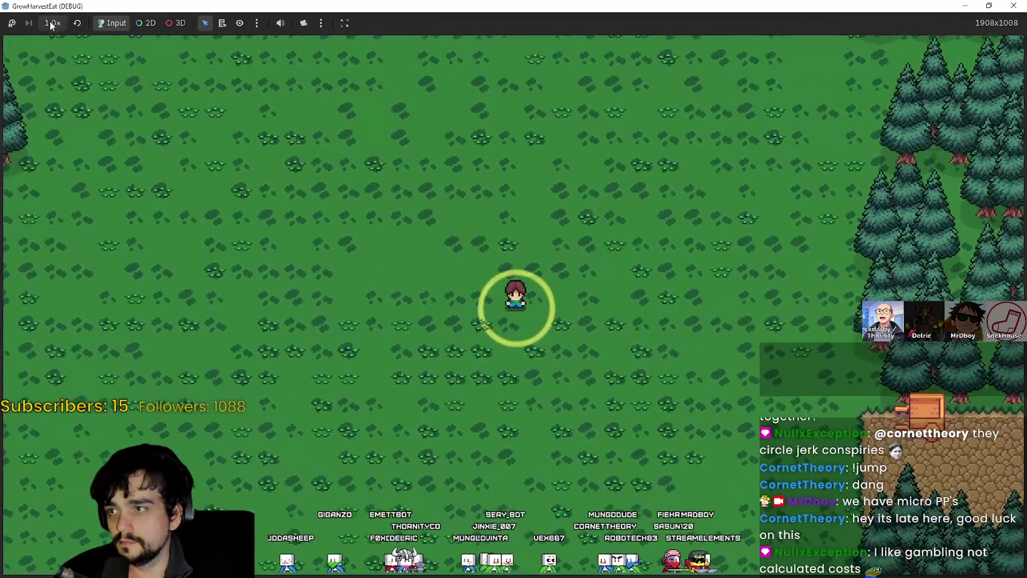
Play through the forest at 2.0x game speed, then switch back to Aseprite
{"action": "left_click", "coordinate": [52, 23]}
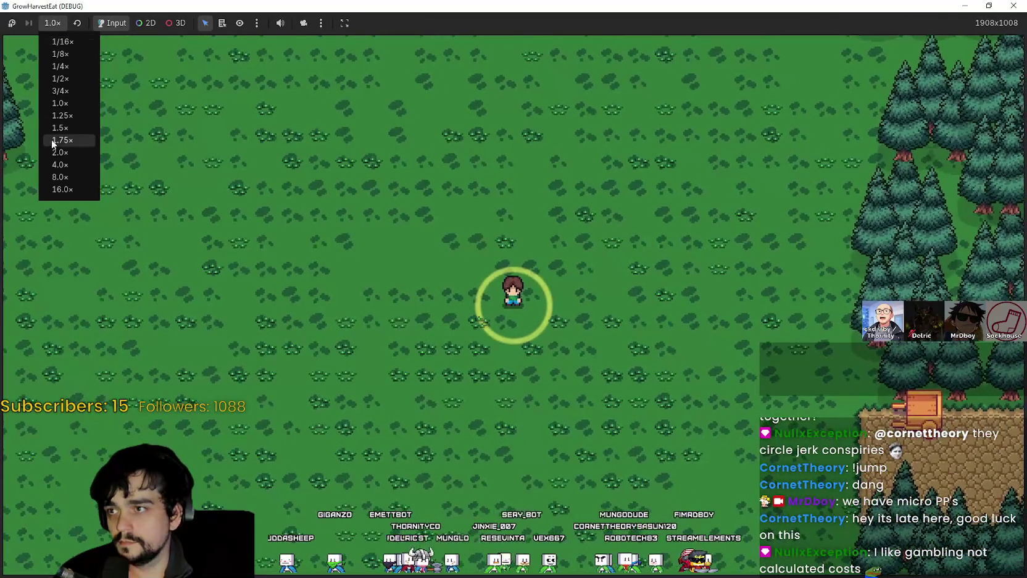
{"action": "left_click", "coordinate": [56, 153]}
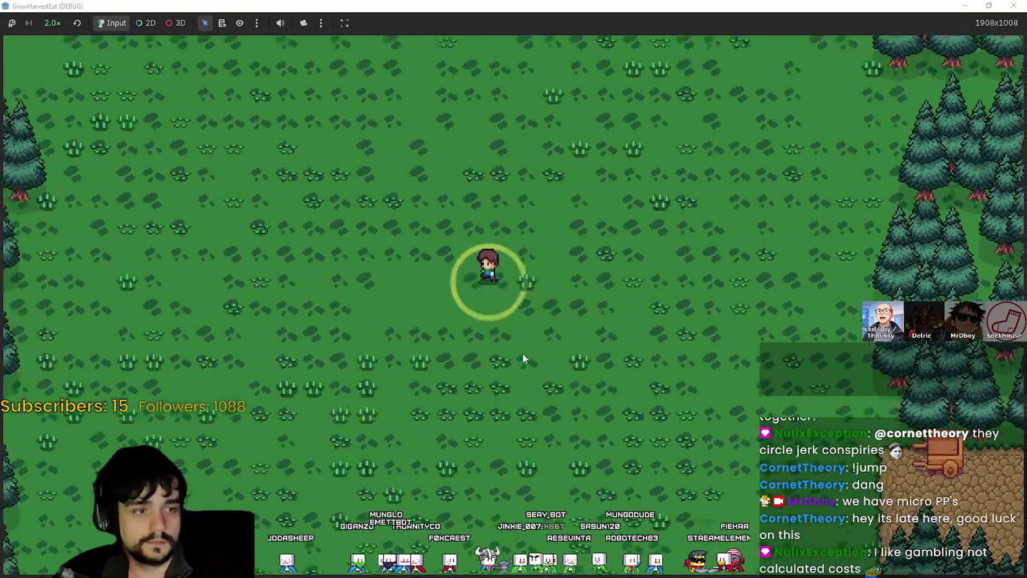
{"action": "key", "text": "d"}
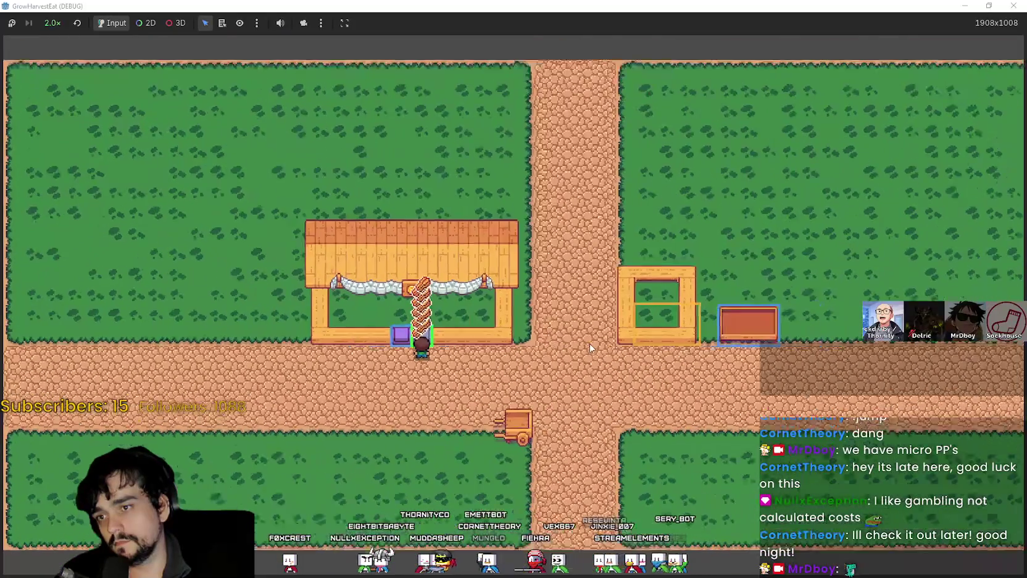
{"action": "key", "text": "super+Down"}
{"action": "key", "text": "super+Up"}
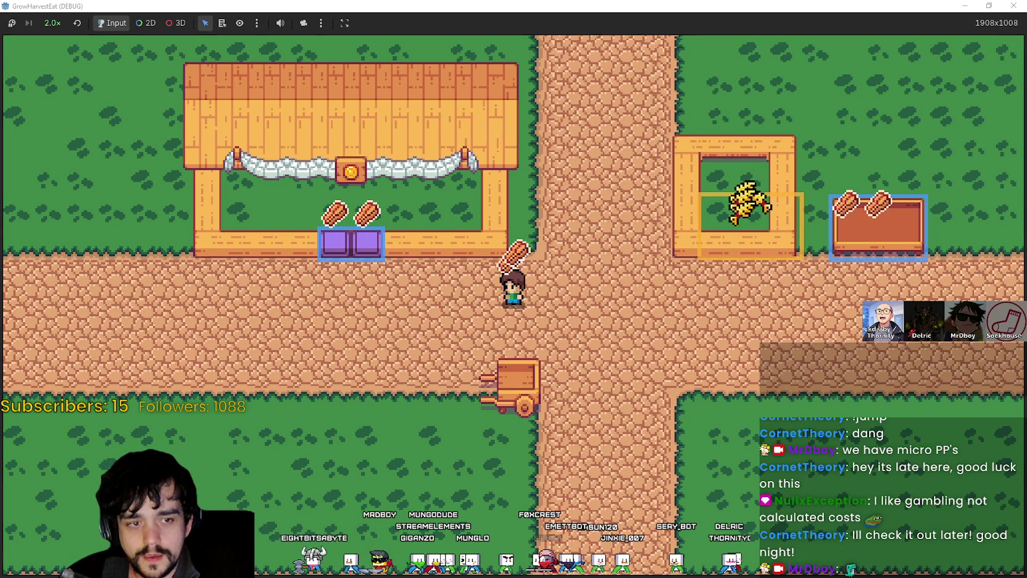
{"action": "key", "text": "alt+Tab"}
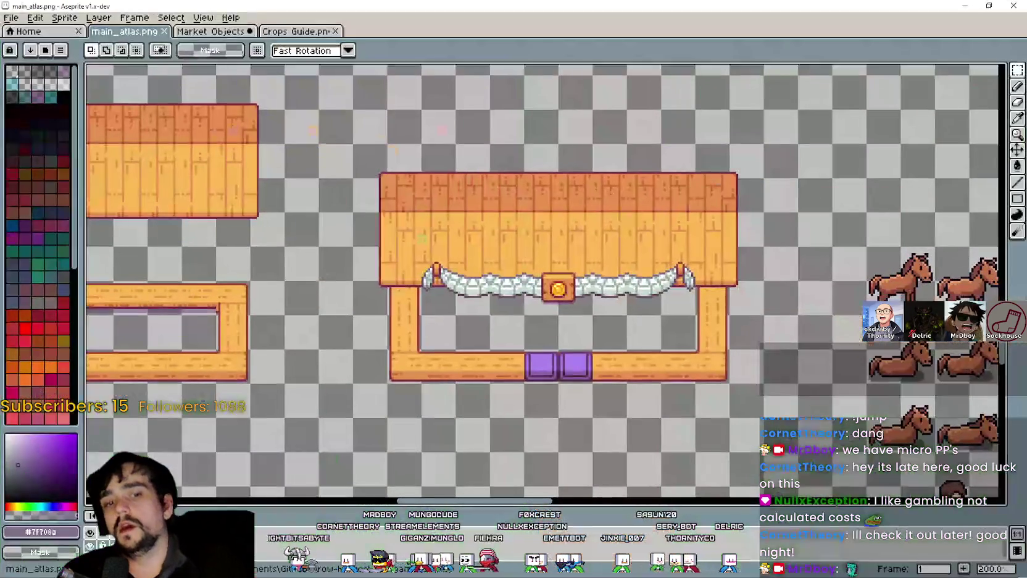
Place a copy of the market stall directly below the original in main_atlas.png
{"action": "left_click", "coordinate": [213, 37]}
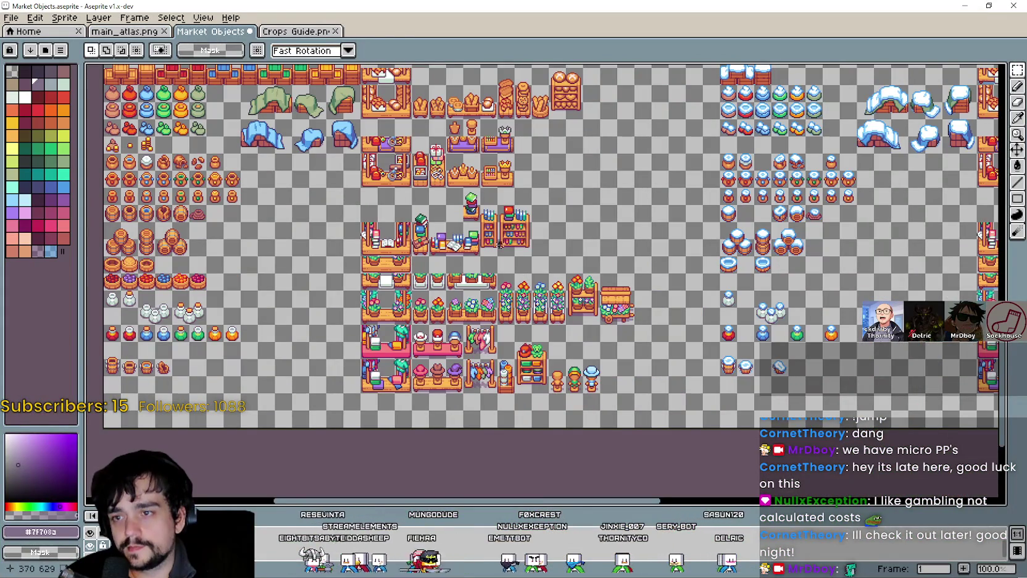
{"action": "left_click", "coordinate": [96, 37]}
{"action": "scroll", "coordinate": [560, 274], "scroll_direction": "down", "scroll_amount": 3}
{"action": "scroll", "coordinate": [449, 264], "scroll_direction": "up", "scroll_amount": 3}
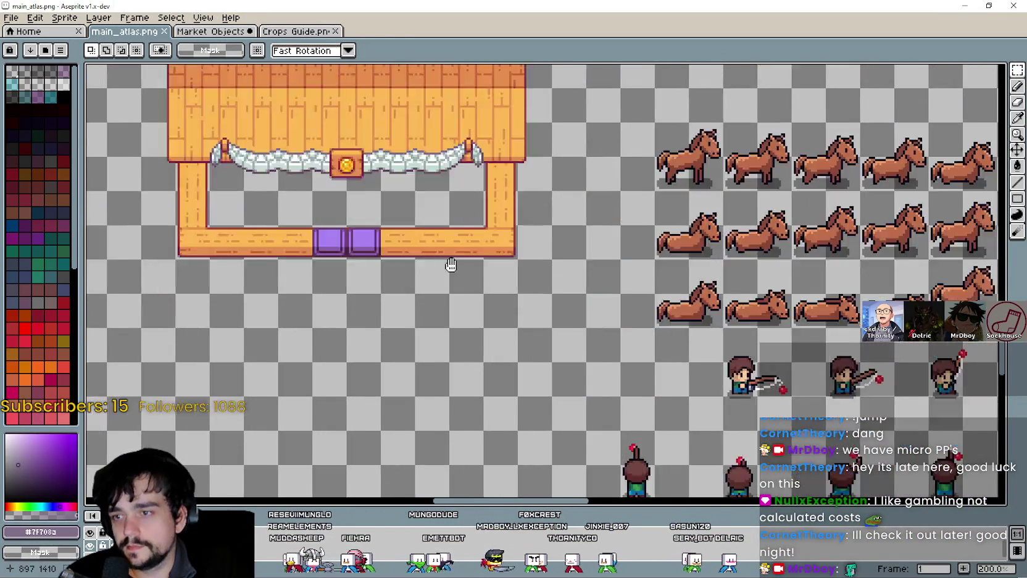
{"action": "scroll", "coordinate": [560, 274], "scroll_direction": "down", "scroll_amount": 1}
{"action": "scroll", "coordinate": [561, 274], "scroll_direction": "left", "scroll_amount": 3}
{"action": "scroll", "coordinate": [560, 274], "scroll_direction": "up", "scroll_amount": 2}
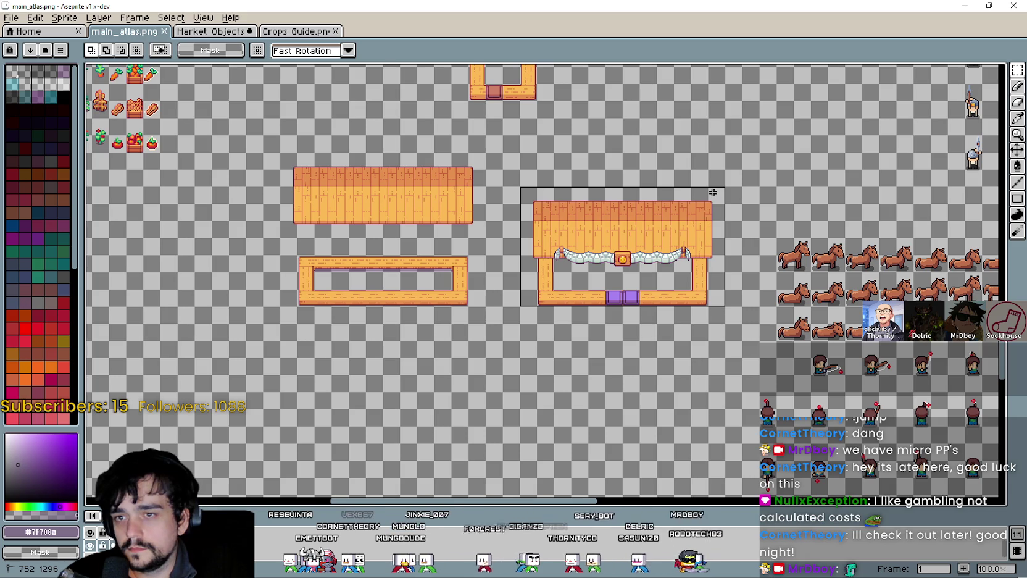
{"action": "scroll", "coordinate": [552, 369], "scroll_direction": "down", "scroll_amount": 4}
{"action": "scroll", "coordinate": [552, 369], "scroll_direction": "left", "scroll_amount": 3}
{"action": "key", "text": "ctrl+t"}
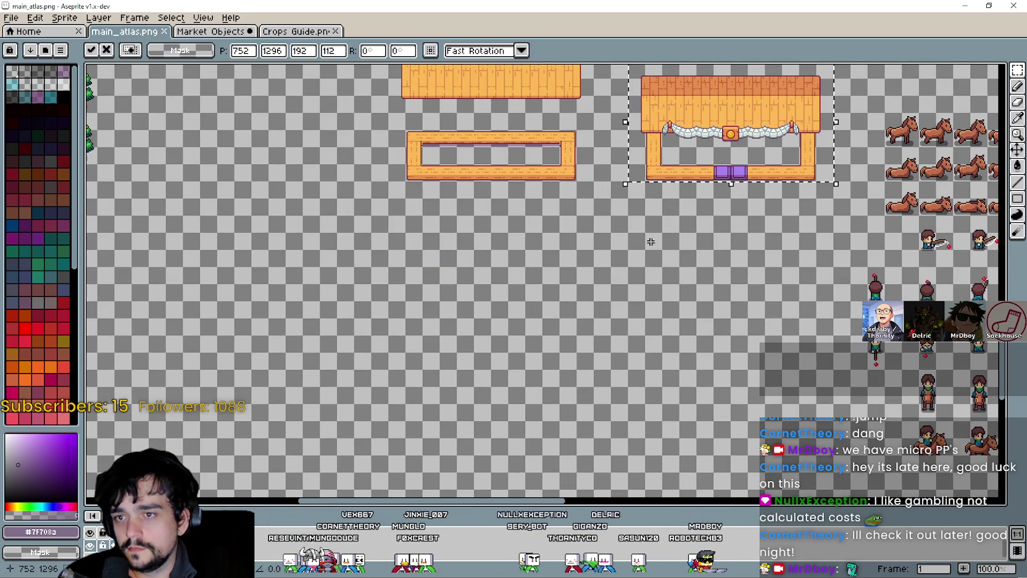
{"action": "mouse_move", "coordinate": [704, 153]}
{"action": "left_mouse_down"}
{"action": "mouse_move", "coordinate": [707, 309]}
{"action": "mouse_move", "coordinate": [701, 290]}
{"action": "left_mouse_up"}
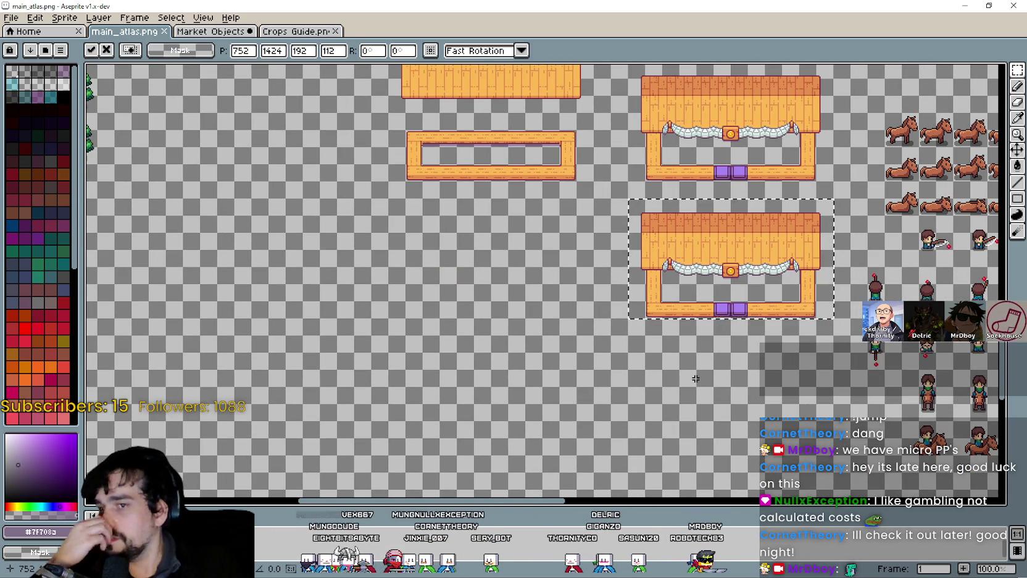
{"action": "scroll", "coordinate": [696, 378], "scroll_direction": "up", "scroll_amount": 1}
{"action": "key", "text": "Return"}
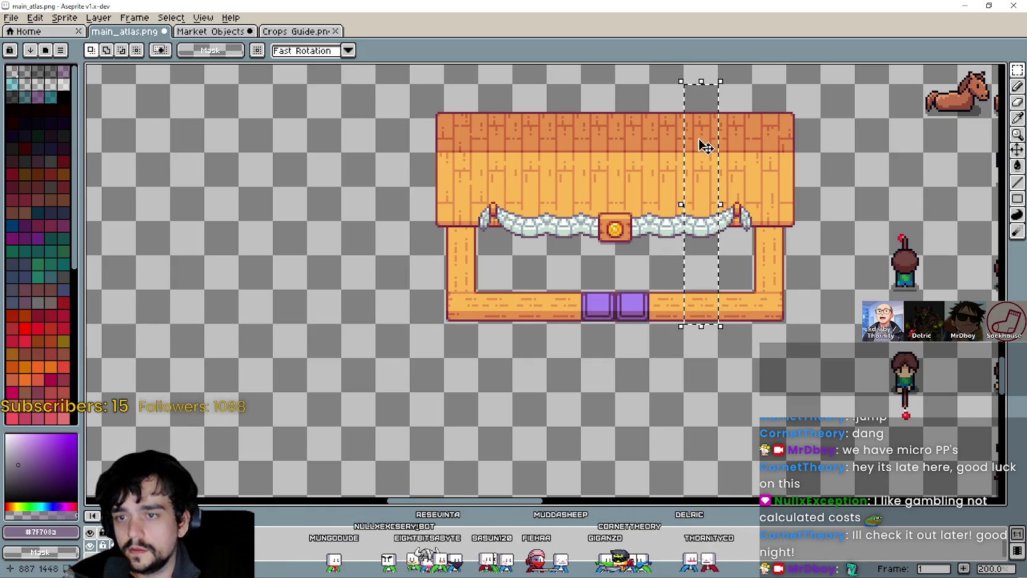
Delete two tile-wide vertical strips from the stall copy
{"action": "key", "text": "Delete"}
{"action": "mouse_move", "coordinate": [541, 310]}
{"action": "left_mouse_down"}
{"action": "mouse_move", "coordinate": [559, 102]}
{"action": "mouse_move", "coordinate": [535, 107]}
{"action": "left_mouse_up"}
{"action": "key", "text": "Delete"}
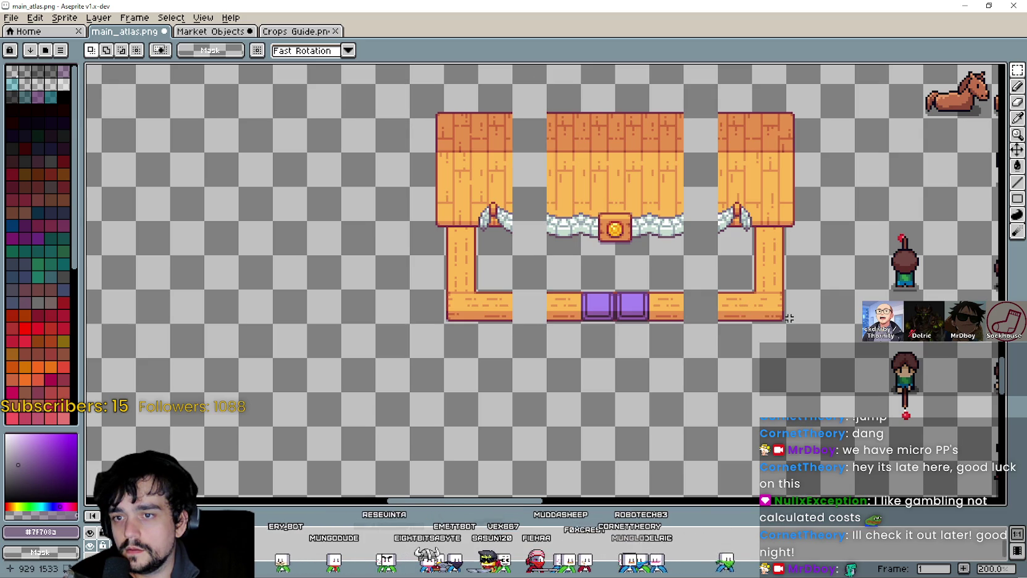
Slide the remaining stall sections together to close the gaps
{"action": "mouse_move", "coordinate": [750, 289]}
{"action": "left_mouse_down"}
{"action": "mouse_move", "coordinate": [789, 326]}
{"action": "mouse_move", "coordinate": [735, 219]}
{"action": "mouse_move", "coordinate": [736, 102]}
{"action": "left_mouse_up"}
{"action": "left_click_drag", "start_coordinate": [756, 193], "coordinate": [726, 191]}
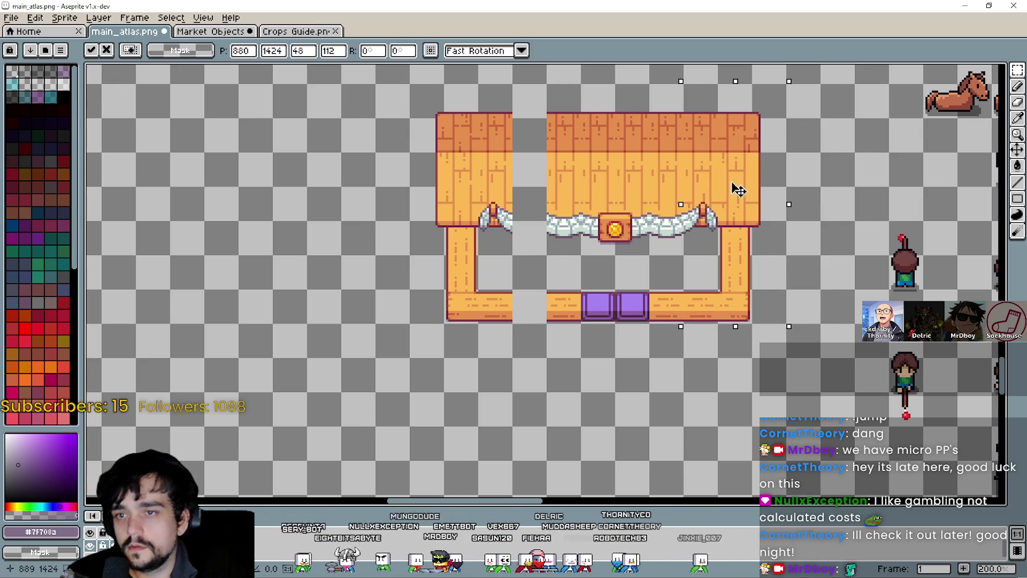
{"action": "mouse_move", "coordinate": [470, 301]}
{"action": "left_mouse_down"}
{"action": "mouse_move", "coordinate": [460, 314]}
{"action": "mouse_move", "coordinate": [488, 115]}
{"action": "mouse_move", "coordinate": [513, 82]}
{"action": "left_mouse_up"}
{"action": "key", "text": "ctrl+z"}
{"action": "left_click", "coordinate": [372, 338]}
{"action": "left_click_drag", "start_coordinate": [484, 185], "coordinate": [522, 177]}
{"action": "left_click", "coordinate": [438, 307]}
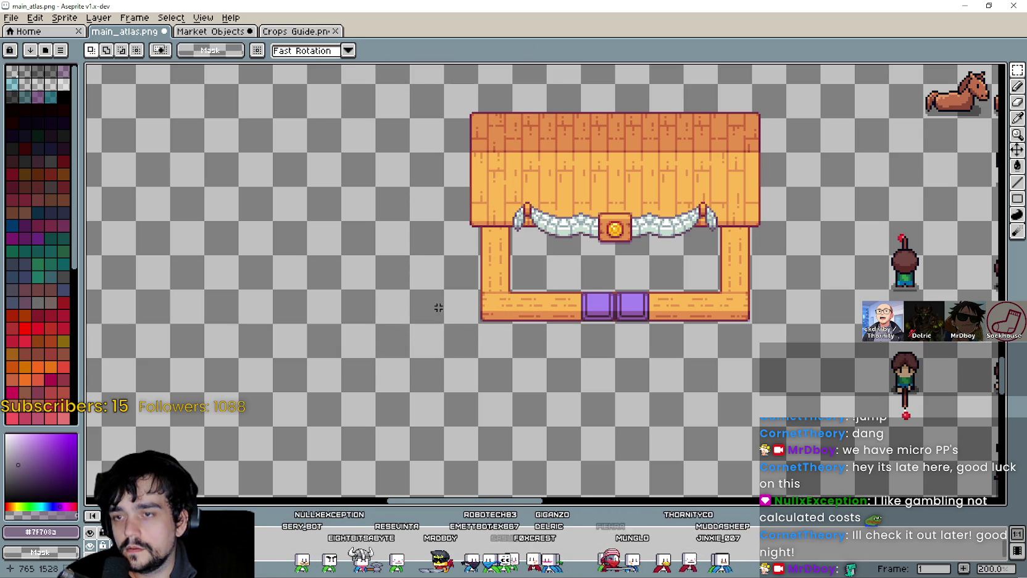
Shift the narrower stall slightly left below the original
{"action": "scroll", "coordinate": [567, 292], "scroll_direction": "up", "scroll_amount": 1}
{"action": "scroll", "coordinate": [567, 284], "scroll_direction": "down", "scroll_amount": 3}
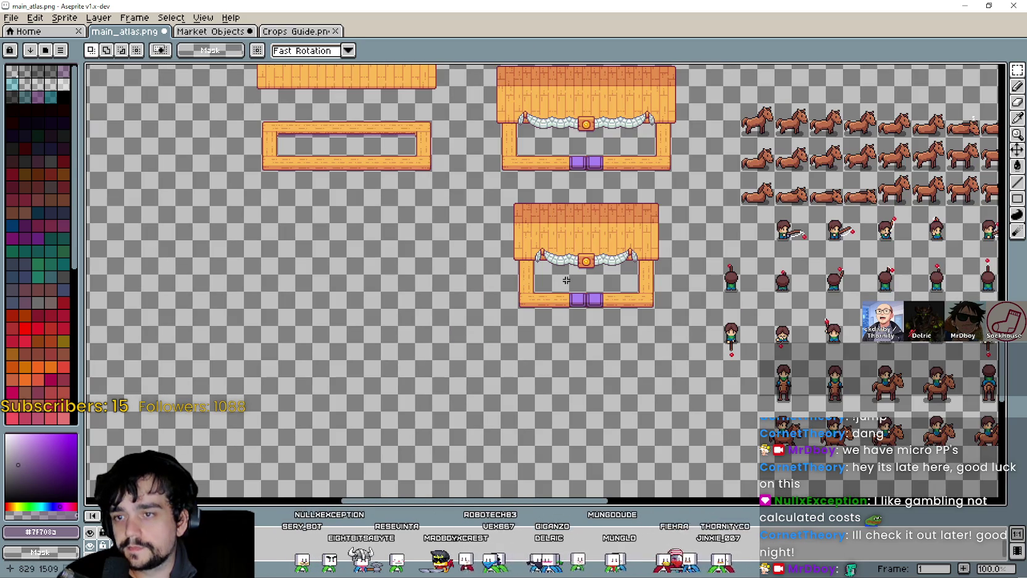
{"action": "scroll", "coordinate": [566, 280], "scroll_direction": "up", "scroll_amount": 1}
{"action": "scroll", "coordinate": [504, 330], "scroll_direction": "down", "scroll_amount": 1}
{"action": "mouse_move", "coordinate": [462, 353]}
{"action": "left_mouse_down"}
{"action": "mouse_move", "coordinate": [667, 238]}
{"action": "mouse_move", "coordinate": [638, 228]}
{"action": "left_mouse_up"}
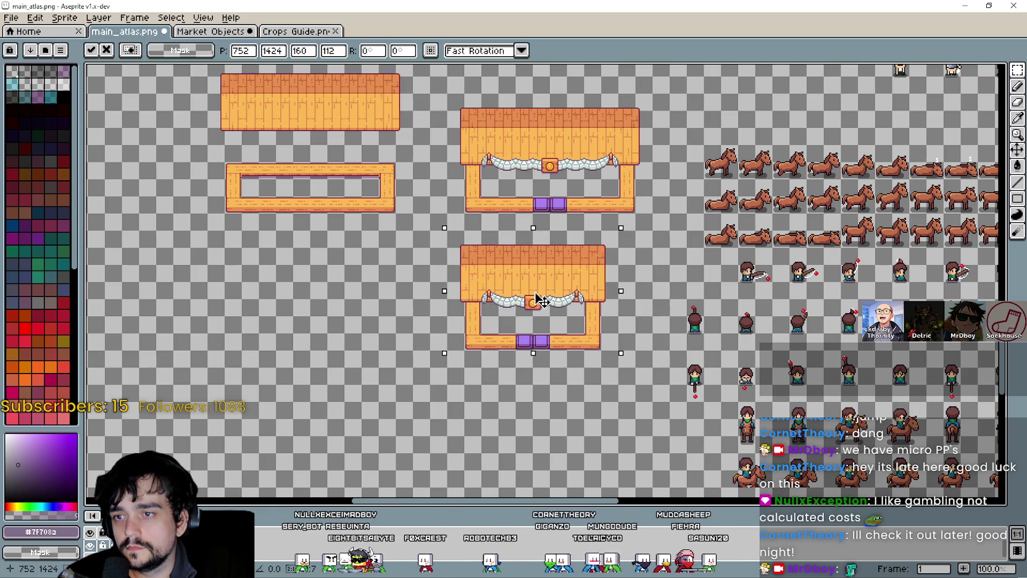